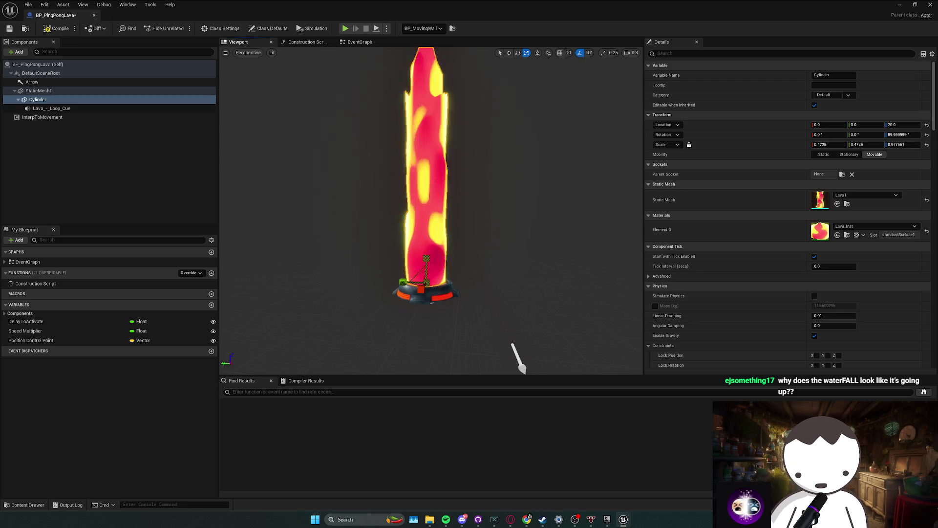
# - Compare the BP_PingPongLava Blueprint with the lava pillars placed in the level
pyautogui.press('super+Down')
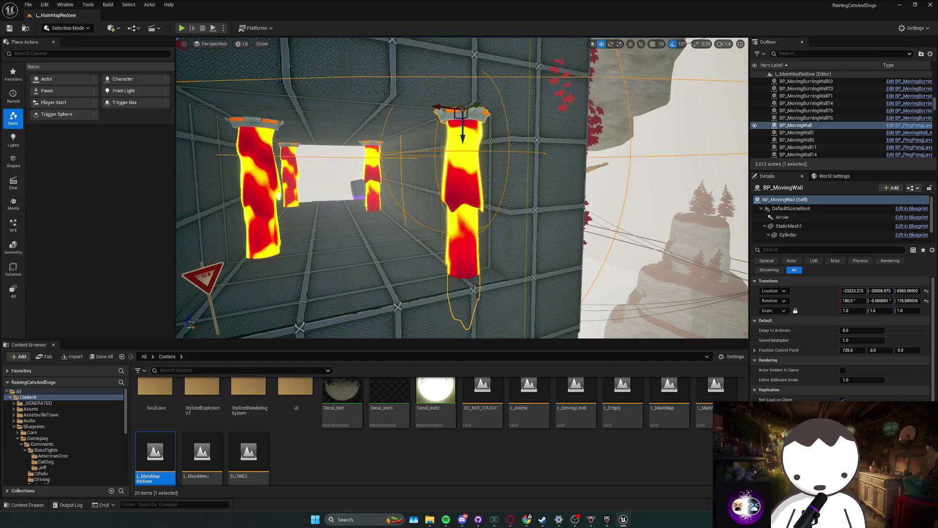
pyautogui.click(911, 235)
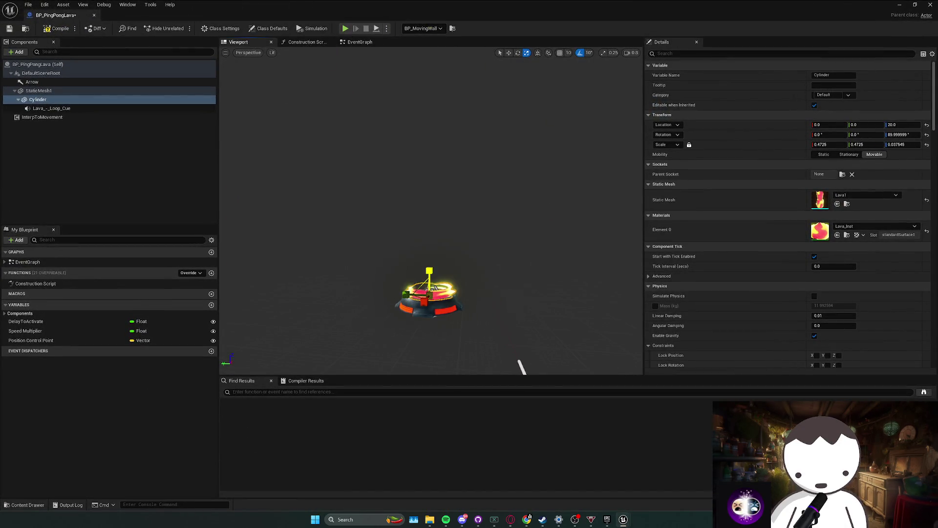
pyautogui.hotkey('alt', 'Tab')
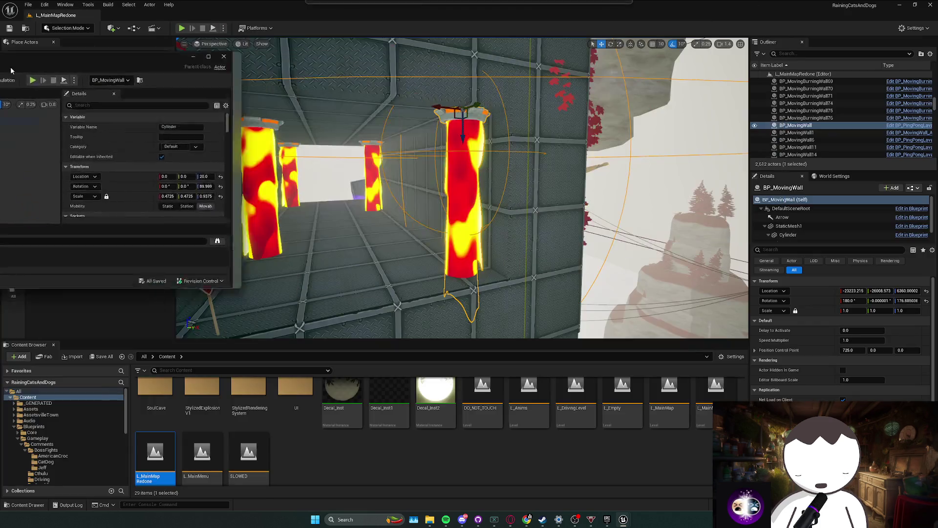
pyautogui.hotkey('alt', 'Tab')
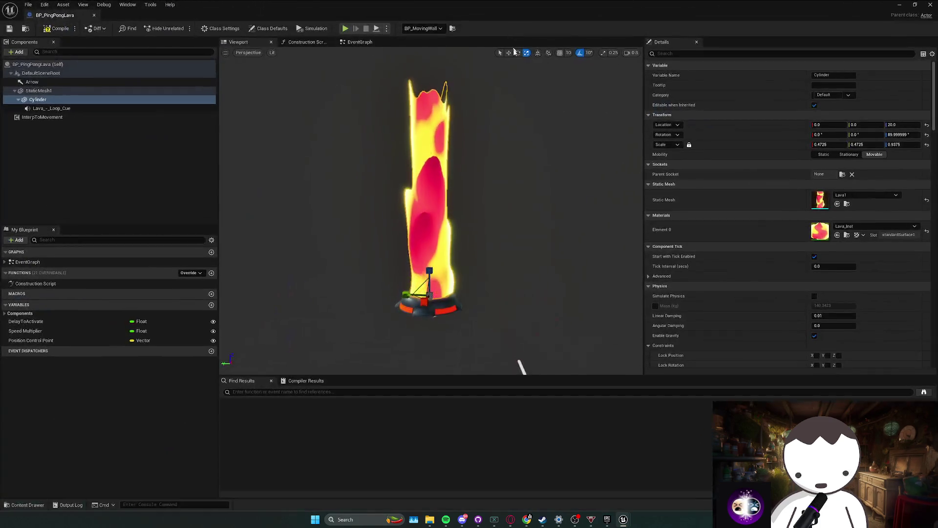
pyautogui.click(897, 4)
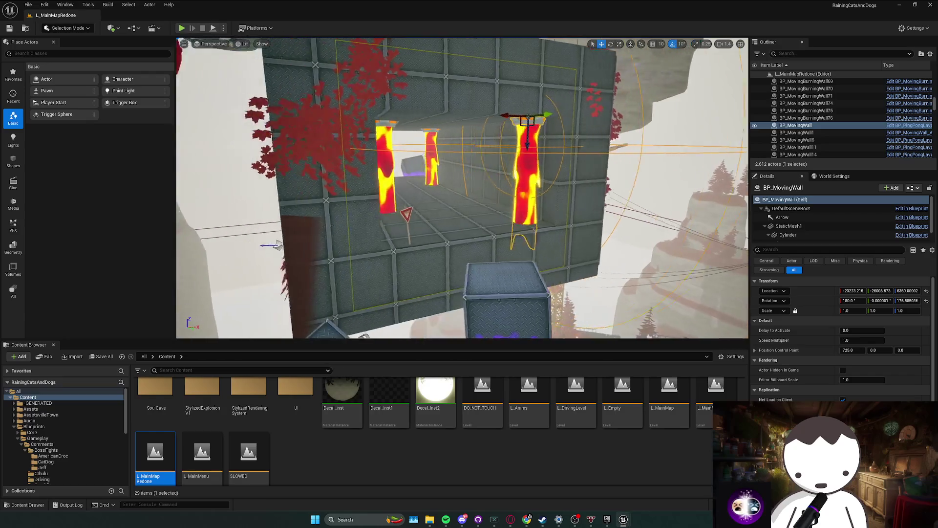
pyautogui.moveTo(406, 246); pyautogui.dragTo(406, 246)
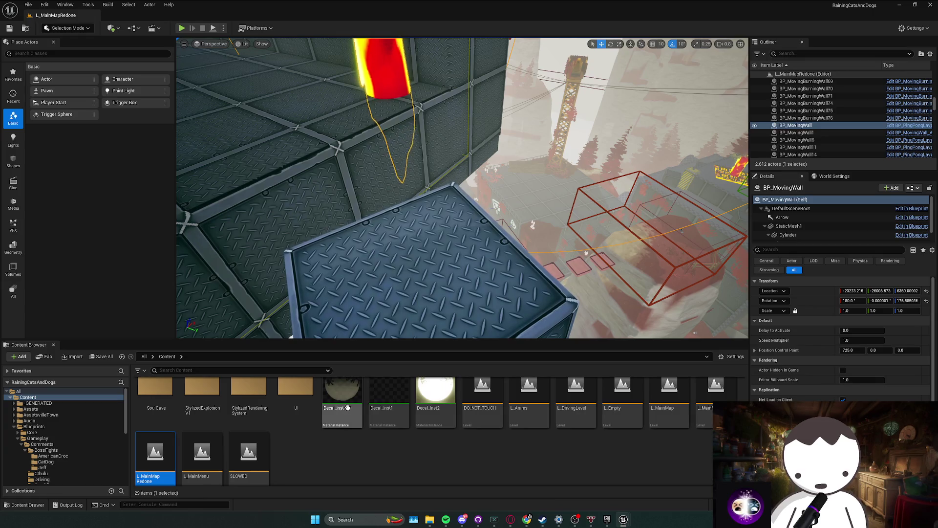
pyautogui.scroll(3, 409, 369)
pyautogui.moveTo(410, 318); pyautogui.dragTo(410, 318)
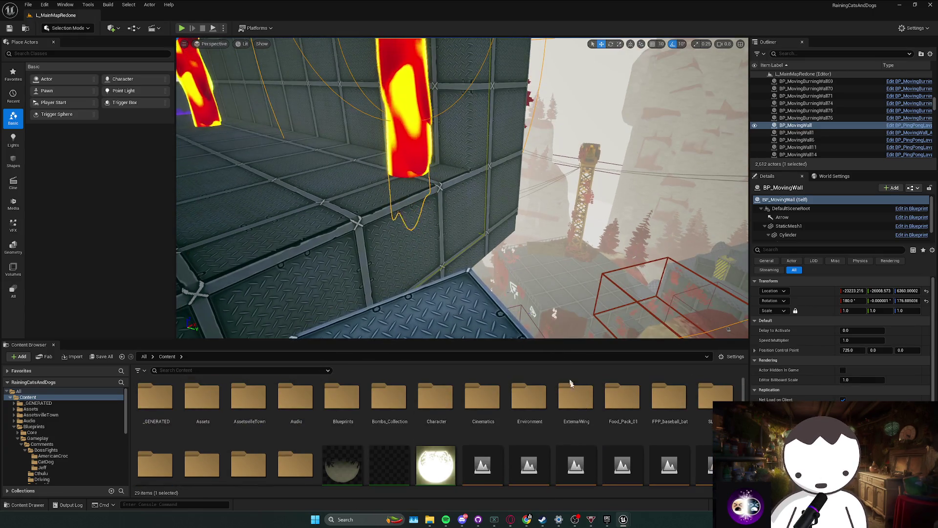
pyautogui.moveTo(624, 520)
pyautogui.click(665, 482)
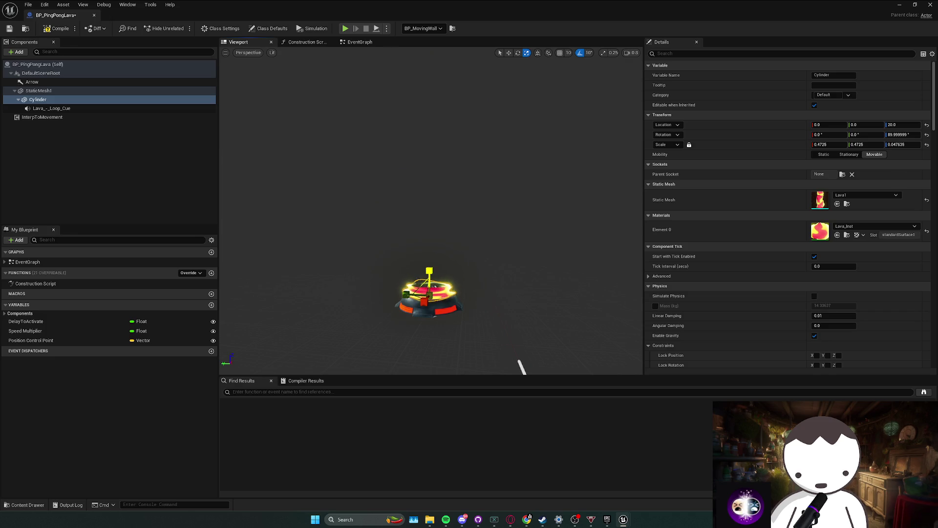
# - Confirm the Cylinder's Z scale of 0.9375 and frame the lava column
pyautogui.hotkey('ctrl', 'z')
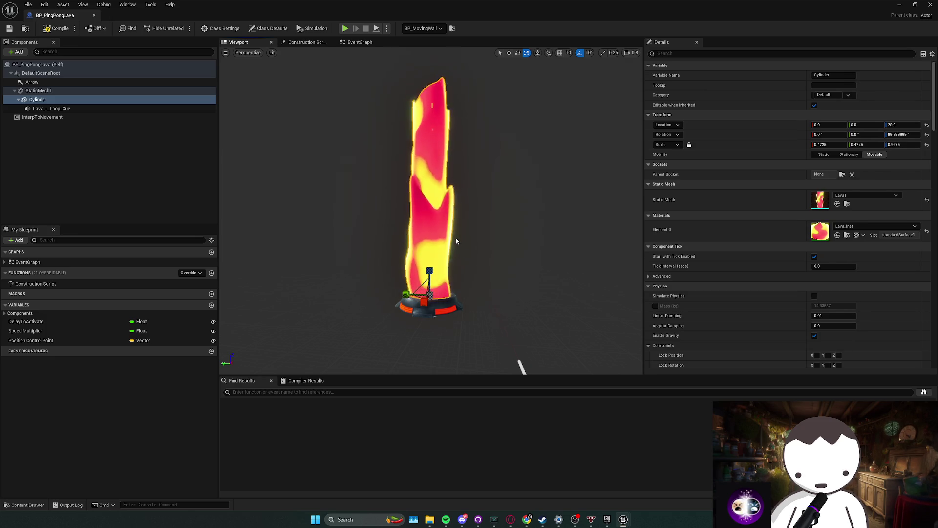
pyautogui.scroll(-2, 443, 250)
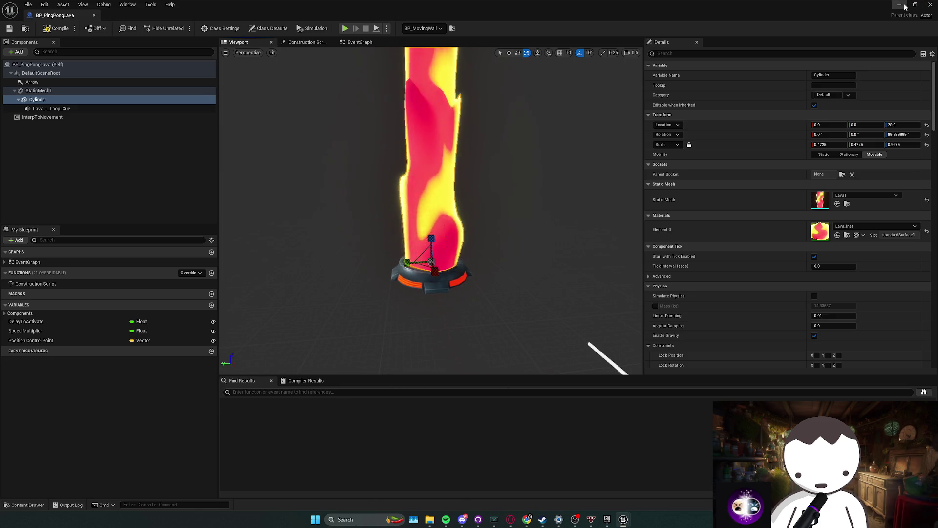
pyautogui.scroll(-1, 463, 187)
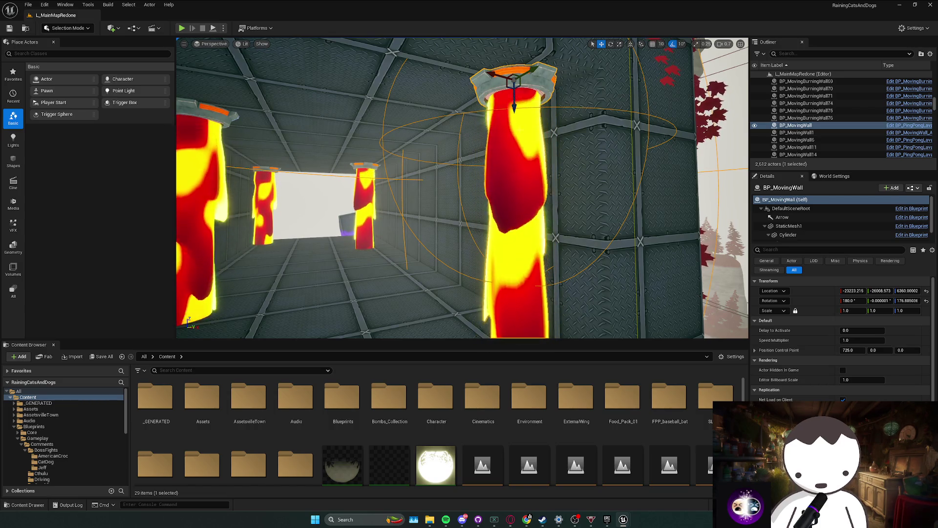
pyautogui.scroll(-2, 462, 188)
pyautogui.press('f')
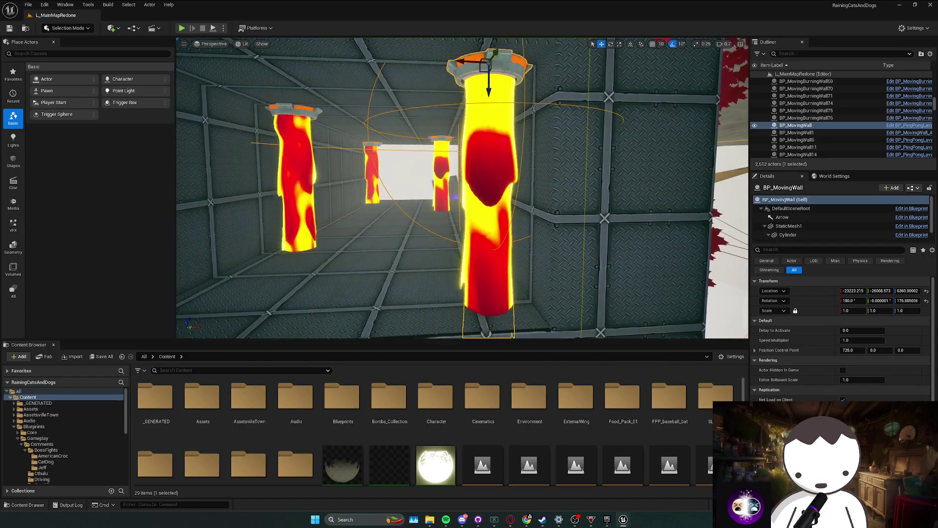
pyautogui.hotkey('ctrl', 'e')
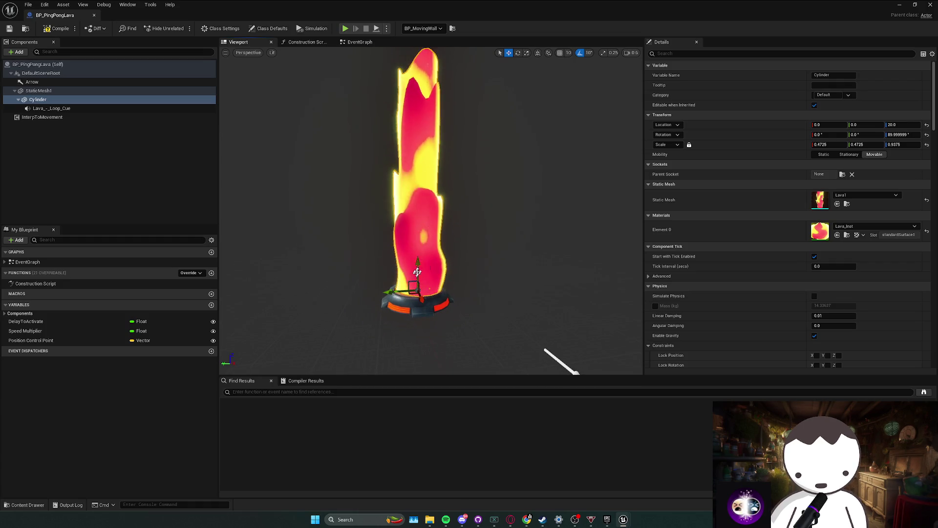
# - Lower the lava cylinder to Z 15.875586 and orbit around the pillars in the level
pyautogui.moveTo(417, 273); pyautogui.dragTo(417, 267)
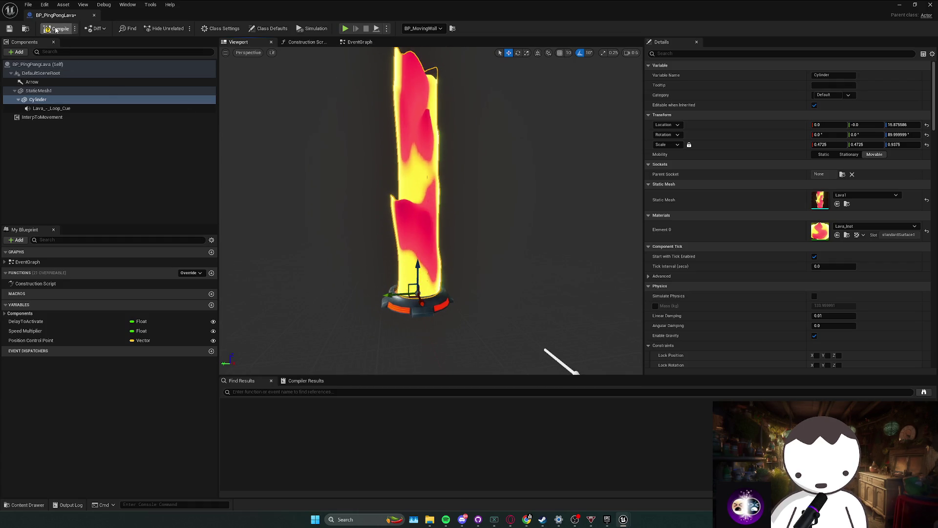
pyautogui.click(915, 4)
pyautogui.click(849, 33)
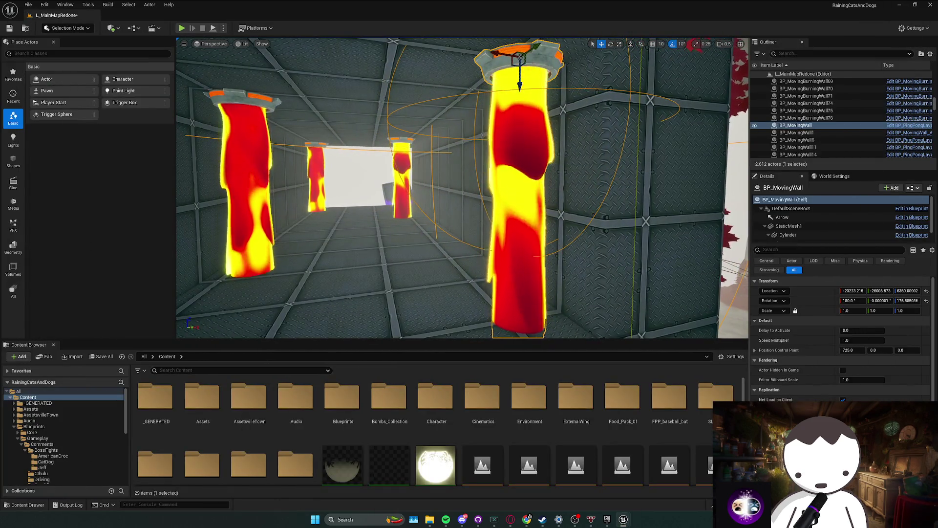
pyautogui.moveTo(522, 119); pyautogui.dragTo(522, 119)
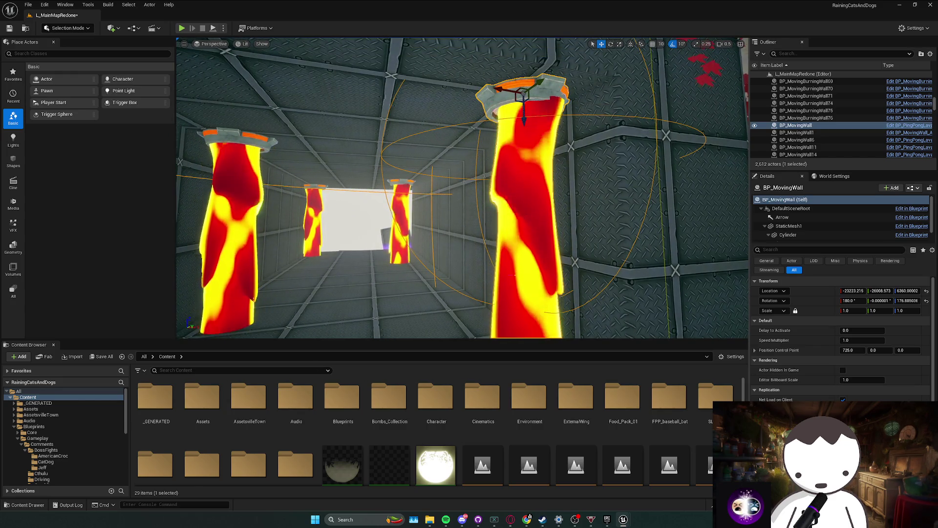
pyautogui.moveTo(419, 300)
pyautogui.mouseDown()
pyautogui.moveTo(435, 315)
pyautogui.moveTo(435, 278)
pyautogui.mouseUp()
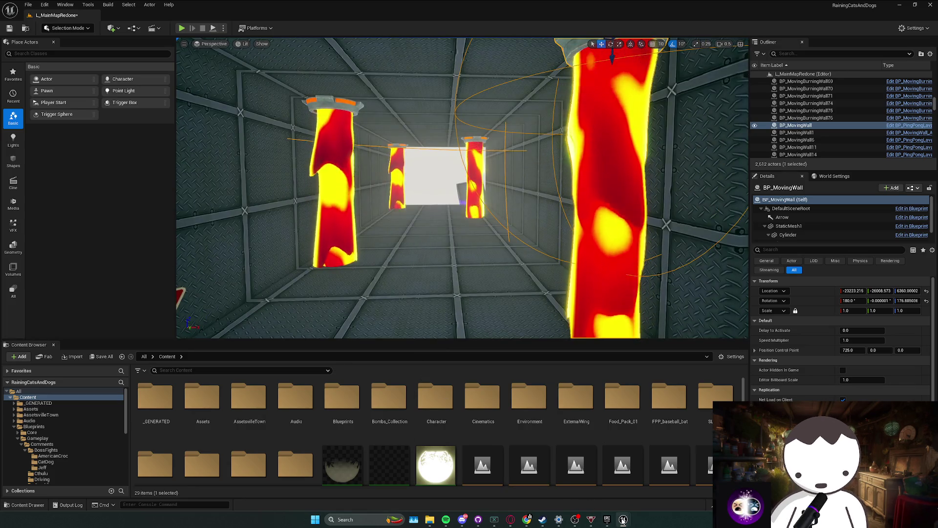
# - Find BP_PingPongLava in the Content Browser's Blueprints > Gameplay > Environment folder
pyautogui.moveTo(624, 521)
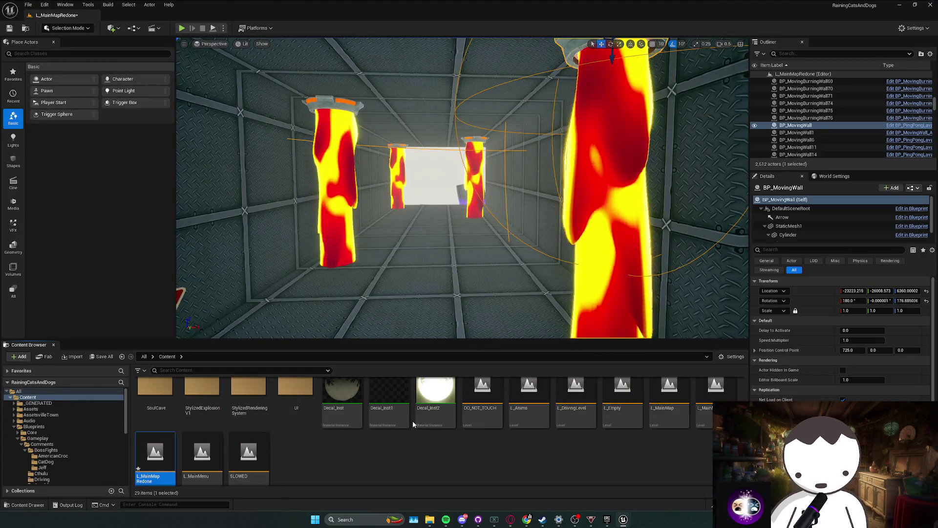
pyautogui.hotkey('alt', 'Left')
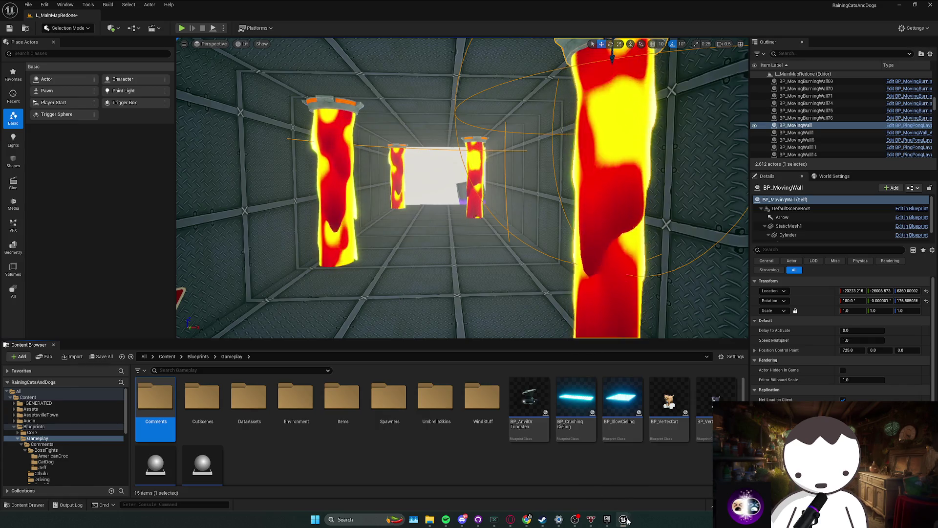
pyautogui.click(647, 471)
pyautogui.click(28, 30)
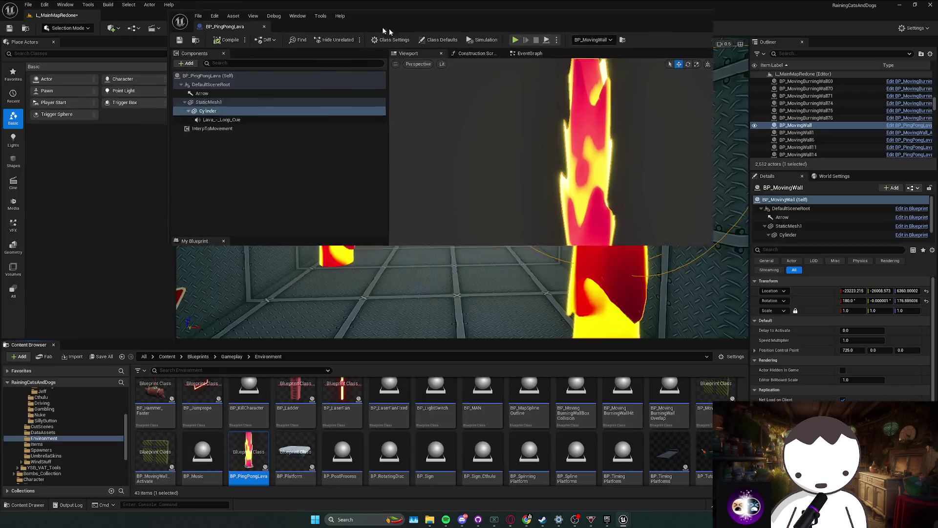
# - Delete the test BP_PingPongLava pillar from the level and hide the Blueprint editor
pyautogui.click(396, 299)
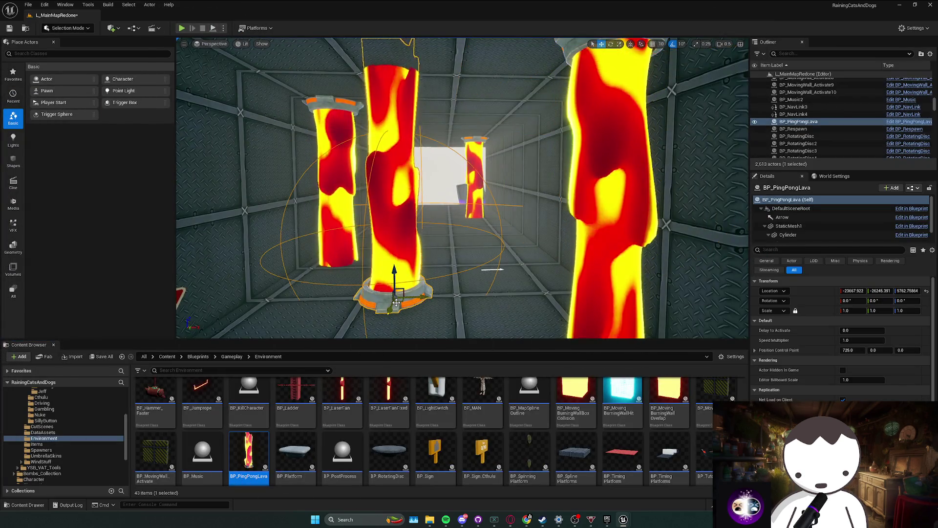
pyautogui.moveTo(404, 289); pyautogui.dragTo(415, 269)
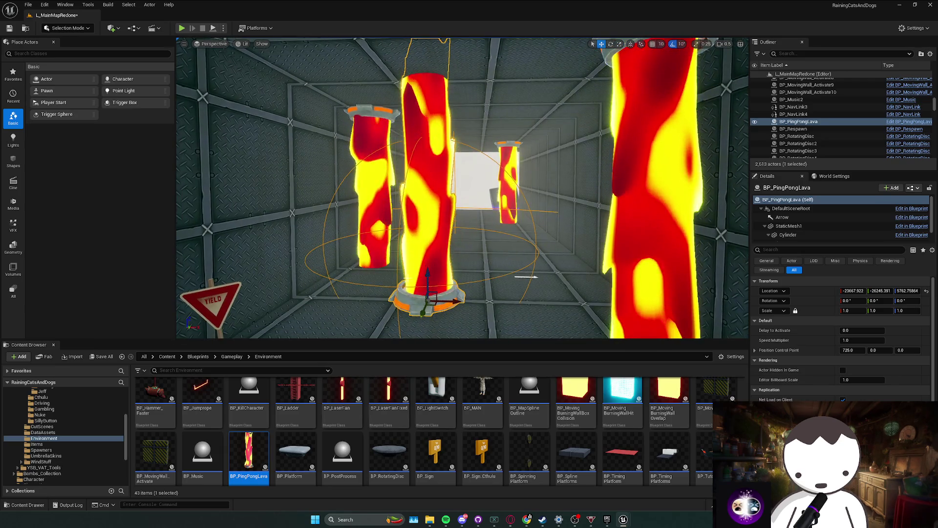
pyautogui.press('Delete')
pyautogui.doubleClick(83, 120)
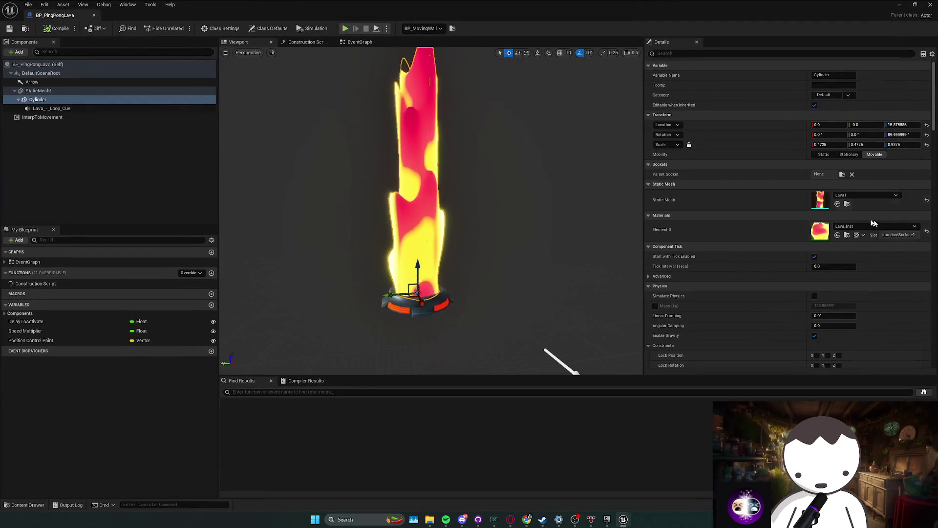
pyautogui.click(931, 4)
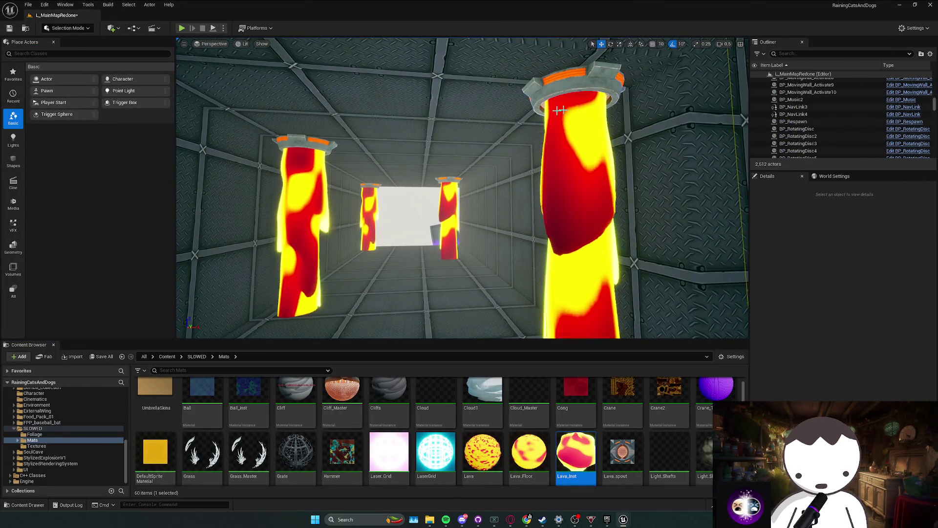
pyautogui.moveTo(487, 215)
pyautogui.mouseDown()
pyautogui.moveTo(487, 230)
pyautogui.moveTo(440, 205)
pyautogui.mouseUp()
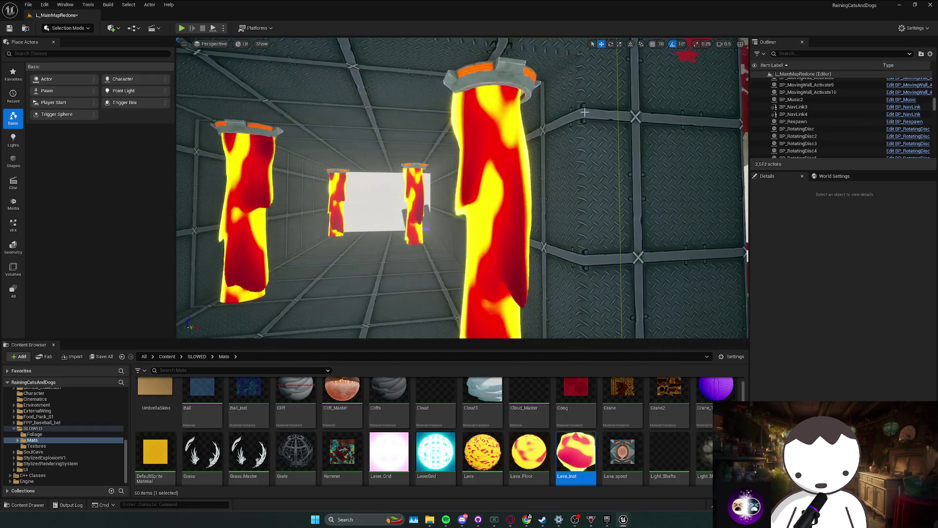
pyautogui.click(623, 519)
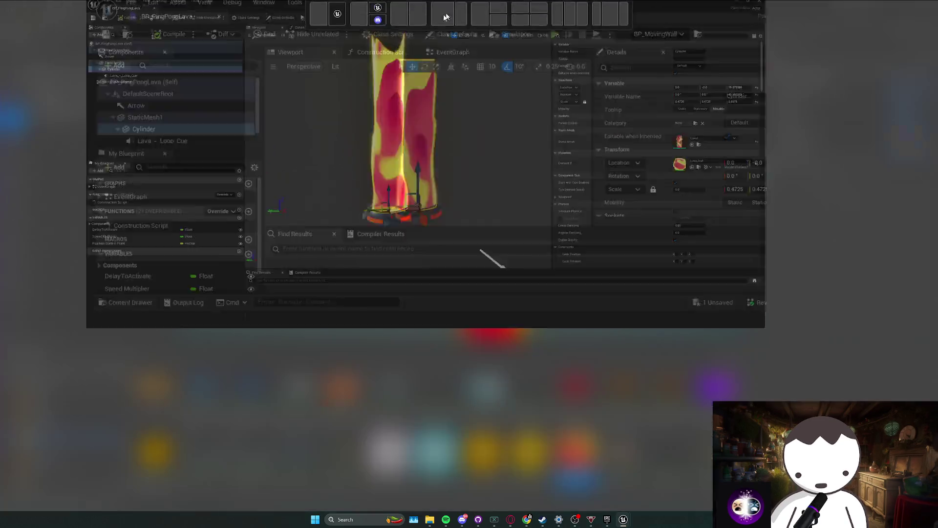
pyautogui.moveTo(342, 6); pyautogui.dragTo(342, 43)
pyautogui.click(595, 33)
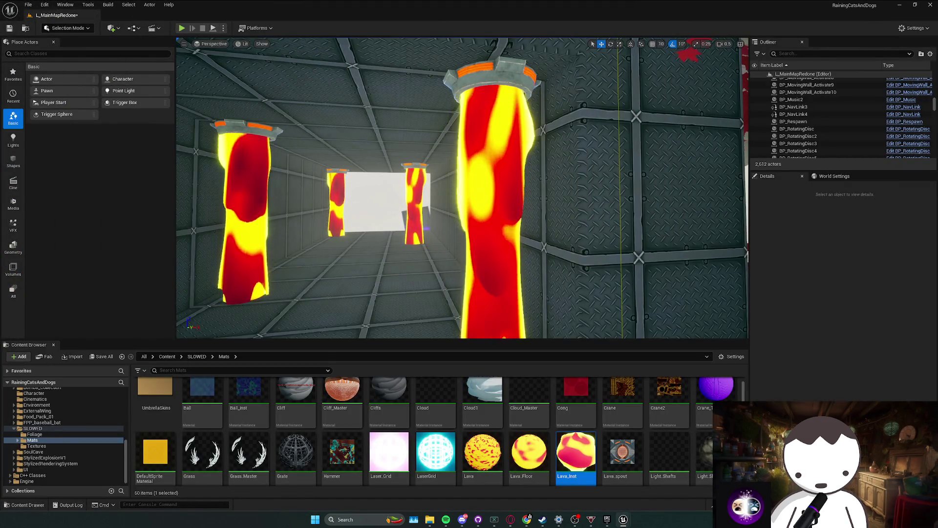
pyautogui.hotkey('alt', 'Tab')
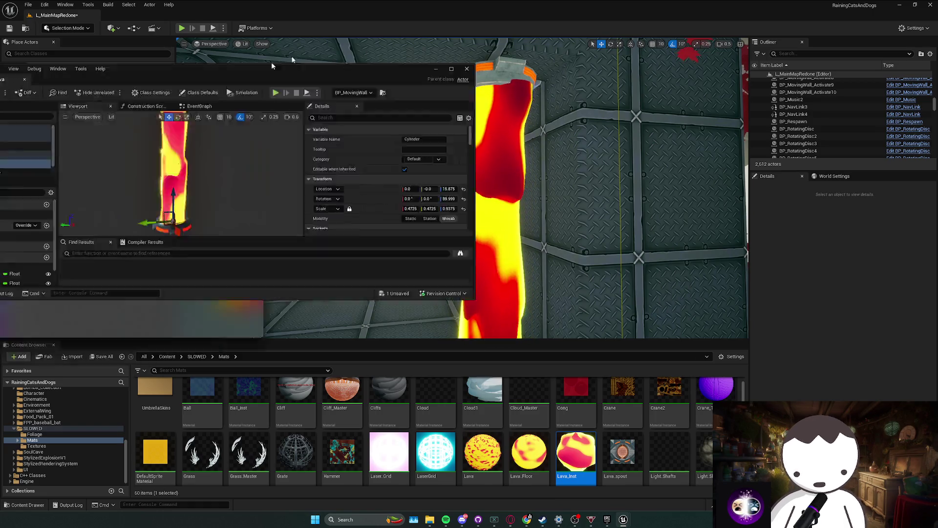
pyautogui.moveTo(271, 63); pyautogui.dragTo(533, 4)
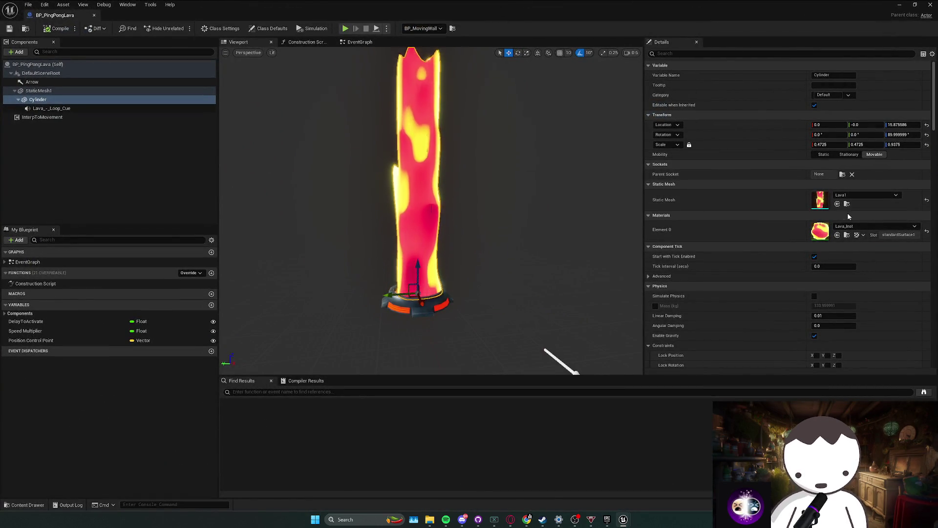
pyautogui.hotkey('alt', 'Tab')
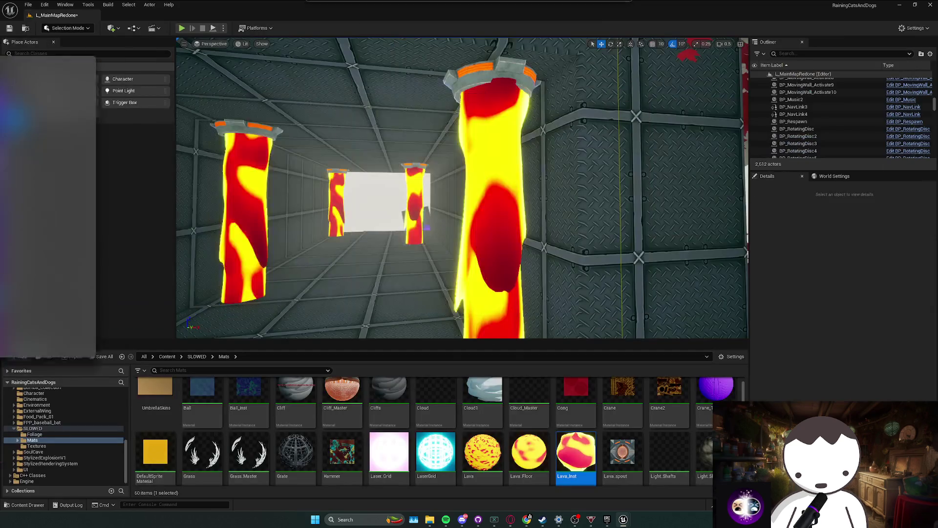
pyautogui.doubleClick(577, 430)
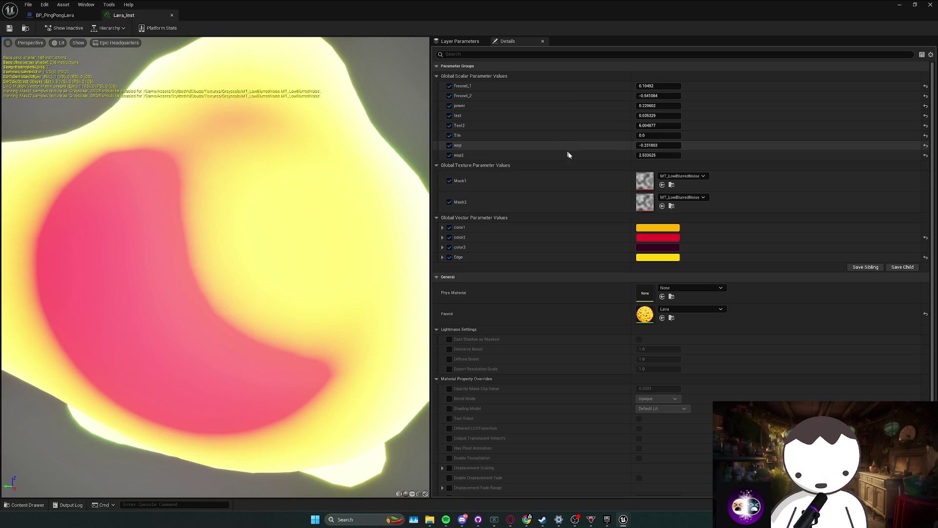
# - Return to L_MainMapRedone and fly the view down the metal corridor of lava pillars
pyautogui.scroll(-2, 680, 264)
pyautogui.click(672, 295)
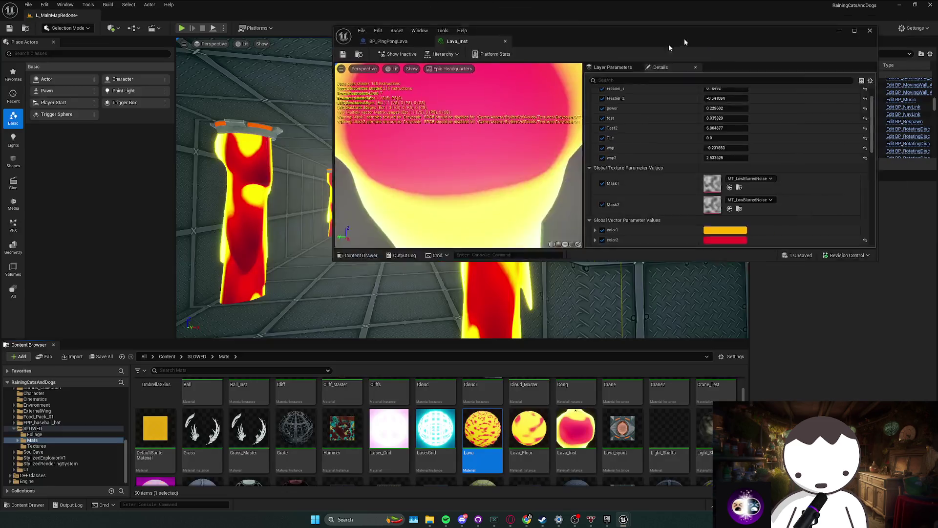
pyautogui.moveTo(481, 320); pyautogui.dragTo(477, 355)
pyautogui.moveTo(476, 293)
pyautogui.mouseDown()
pyautogui.moveTo(470, 269)
pyautogui.moveTo(475, 313)
pyautogui.mouseUp()
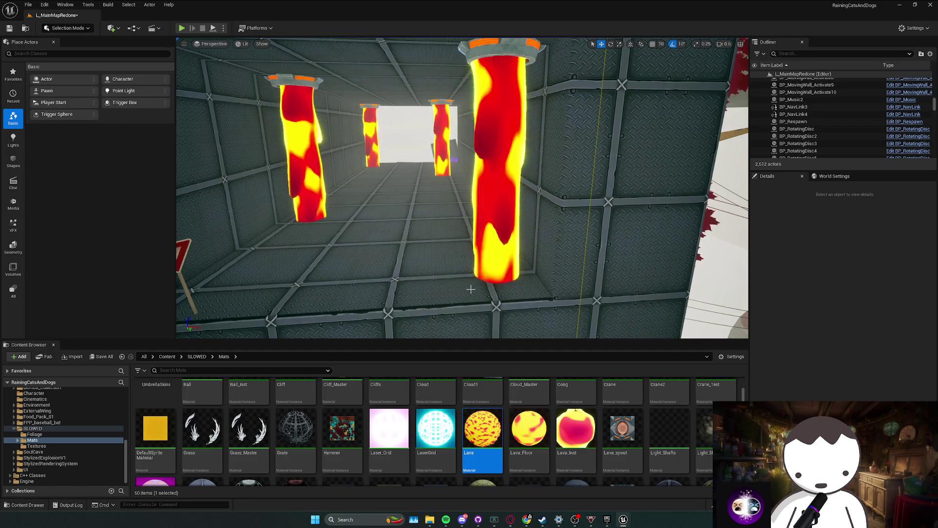
pyautogui.moveTo(471, 289)
pyautogui.mouseDown()
pyautogui.moveTo(477, 311)
pyautogui.moveTo(471, 289)
pyautogui.moveTo(515, 247)
pyautogui.mouseUp()
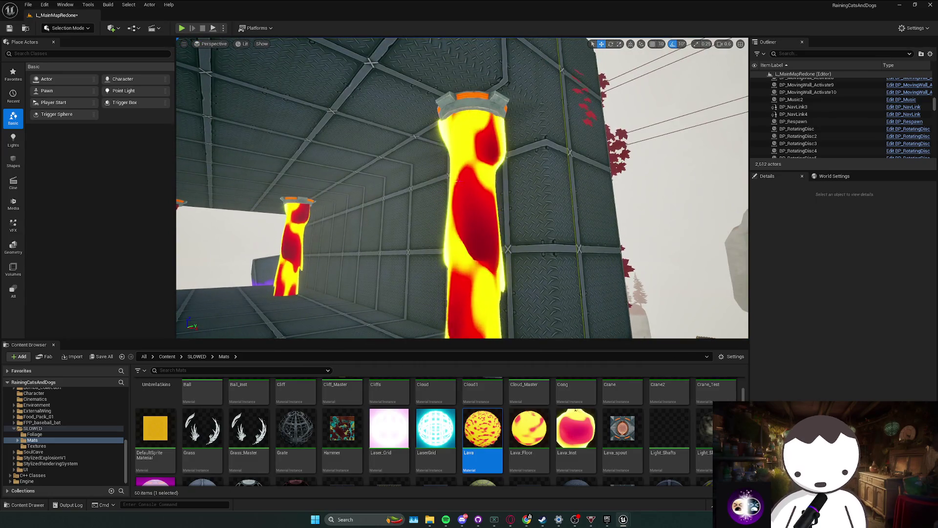
pyautogui.moveTo(457, 179); pyautogui.dragTo(499, 169)
pyautogui.click(543, 171)
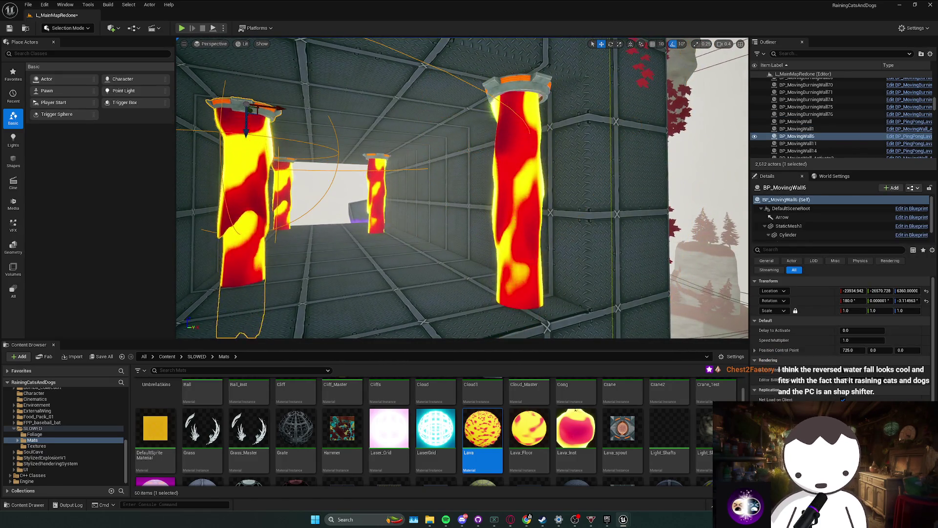
pyautogui.hotkey('alt', 'Tab')
pyautogui.click(64, 16)
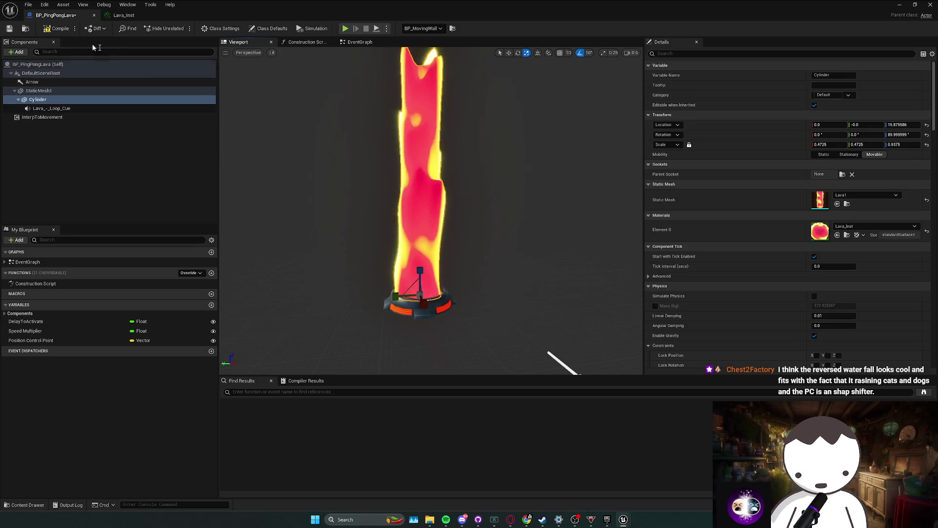
pyautogui.hotkey('alt', 'Tab')
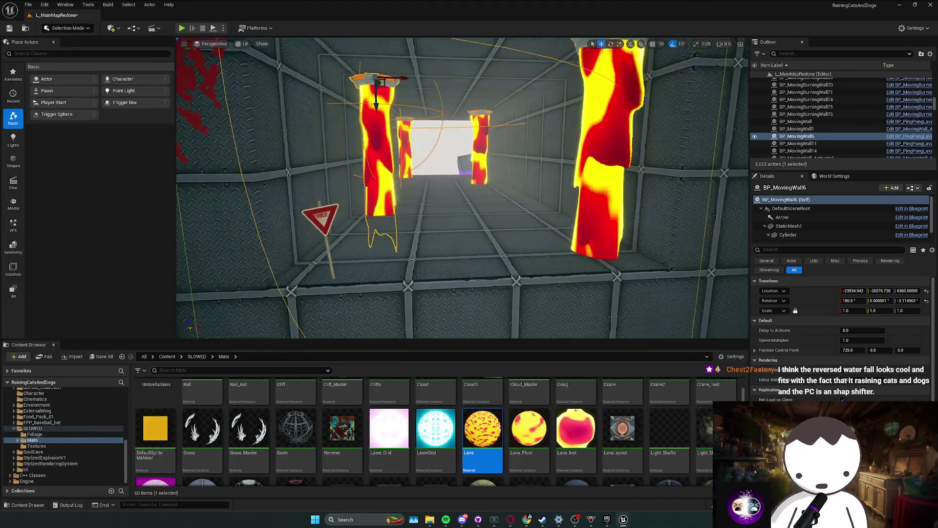
pyautogui.press('s')
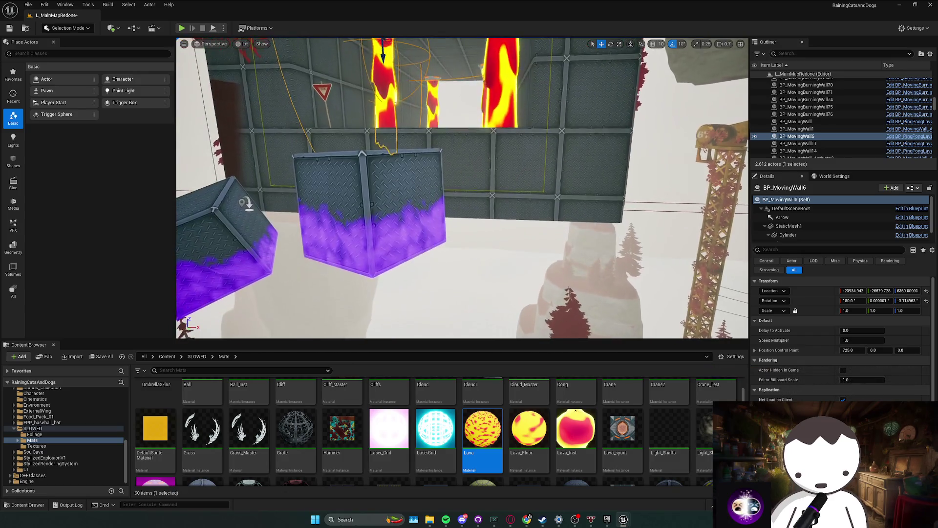
pyautogui.hotkey('alt', 'Tab')
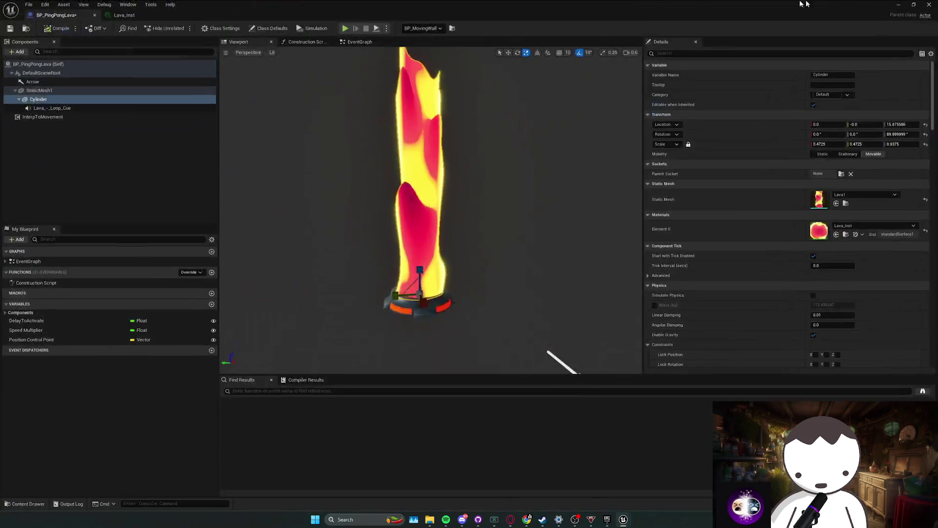
pyautogui.click(901, 7)
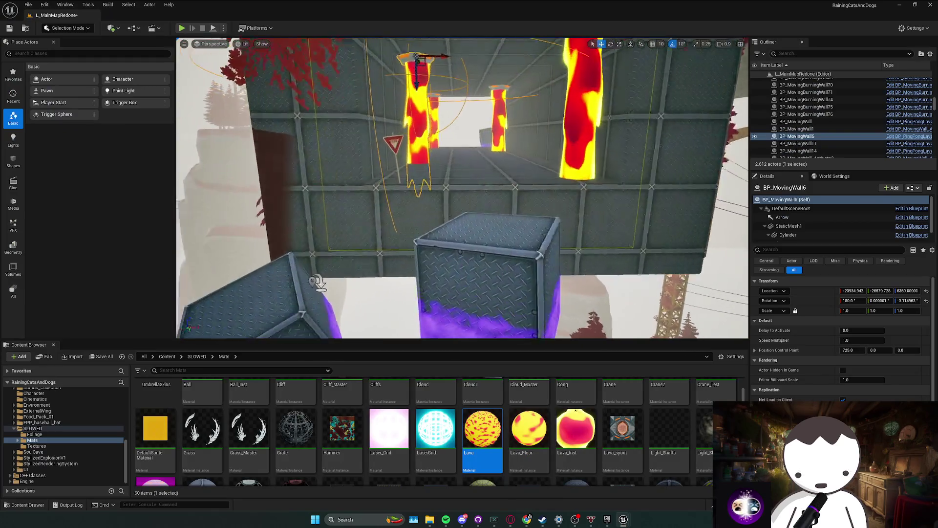
pyautogui.press('w')
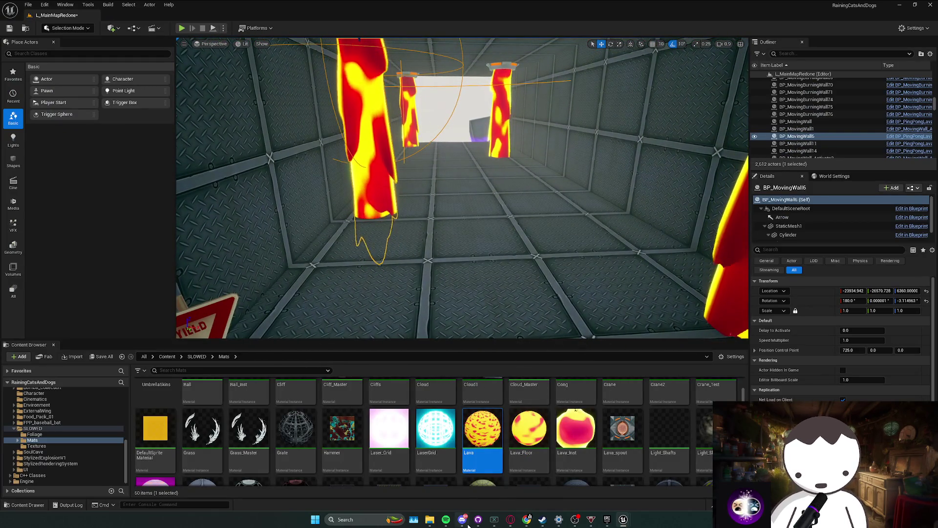
pyautogui.moveTo(480, 522)
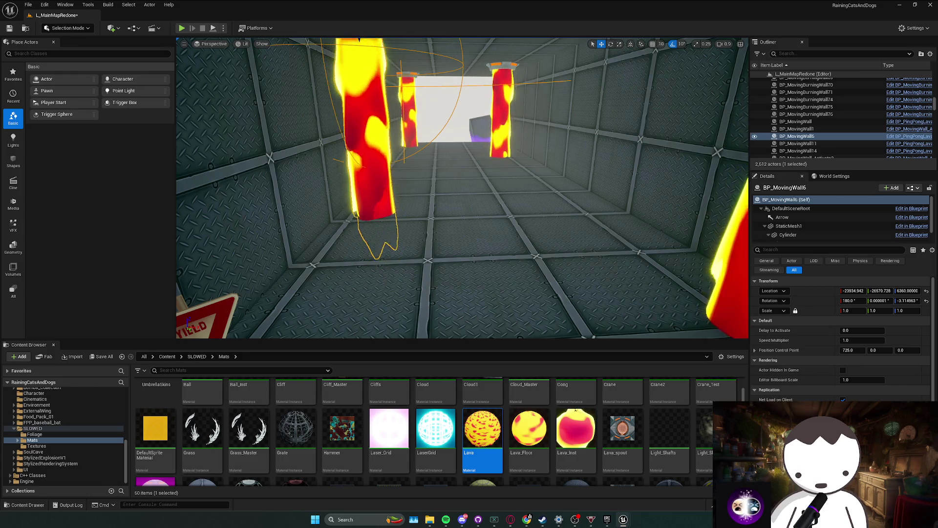
pyautogui.moveTo(462, 188); pyautogui.dragTo(538, 198)
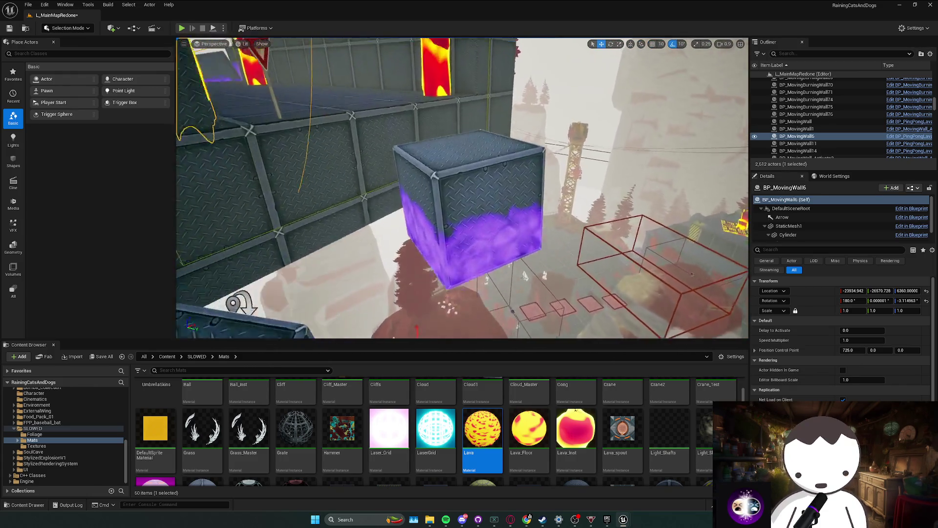
pyautogui.moveTo(615, 332)
pyautogui.mouseDown()
pyautogui.moveTo(606, 328)
pyautogui.moveTo(615, 332)
pyautogui.mouseUp()
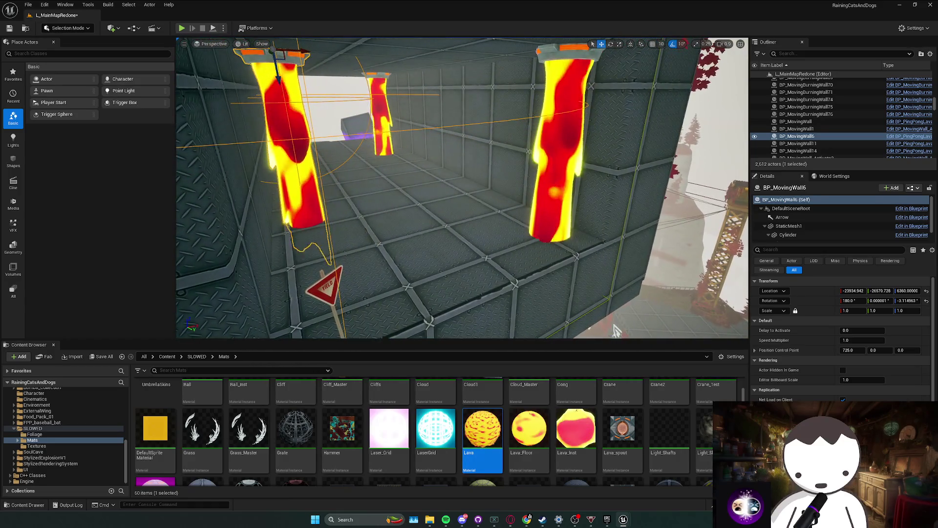
pyautogui.moveTo(472, 288)
pyautogui.mouseDown()
pyautogui.moveTo(491, 290)
pyautogui.moveTo(471, 285)
pyautogui.mouseUp()
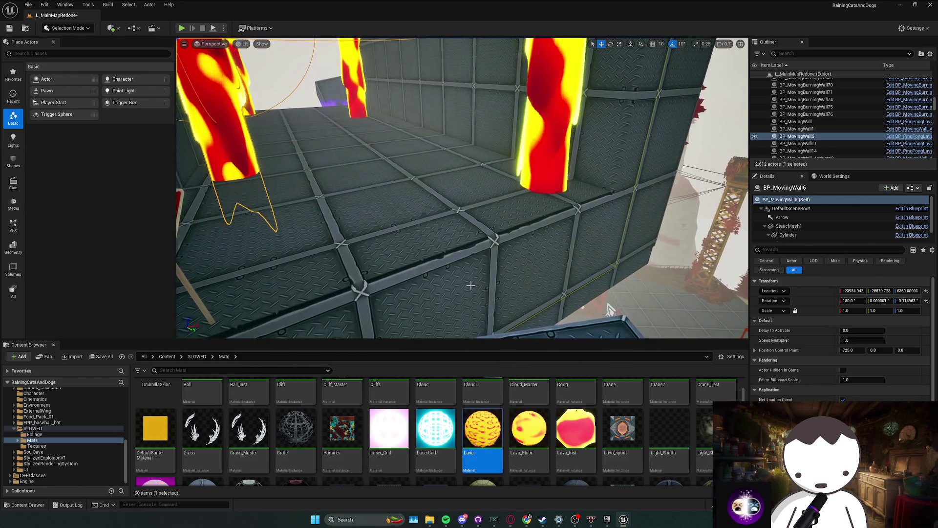
pyautogui.moveTo(610, 309); pyautogui.dragTo(599, 309)
pyautogui.moveTo(476, 286); pyautogui.dragTo(507, 281)
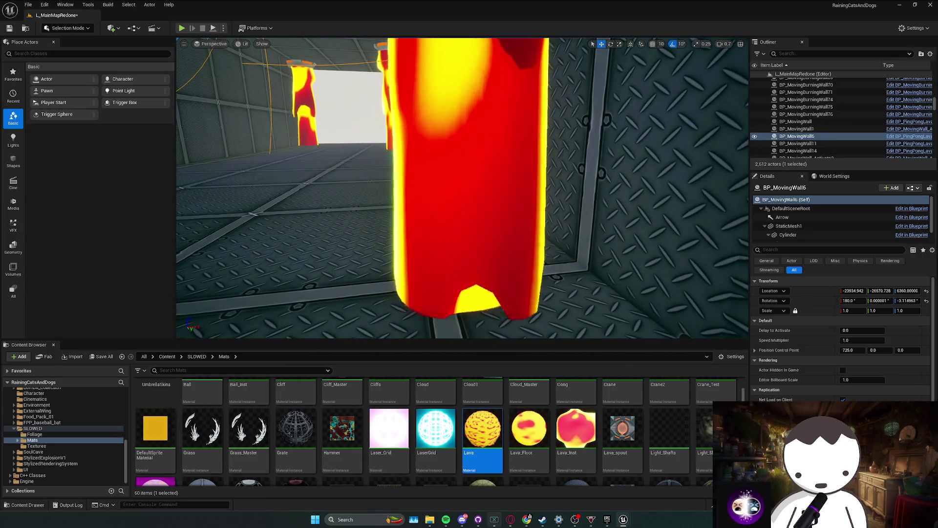
pyautogui.click(479, 519)
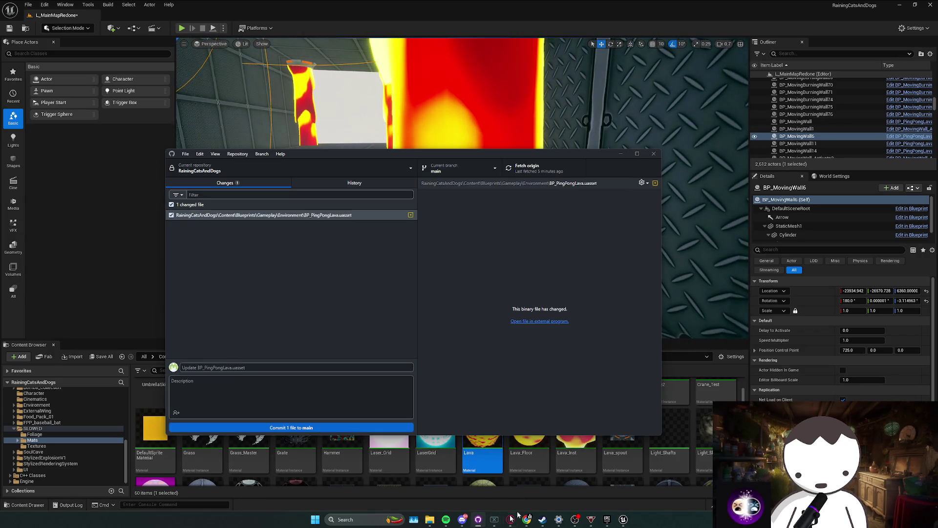
pyautogui.click(689, 241)
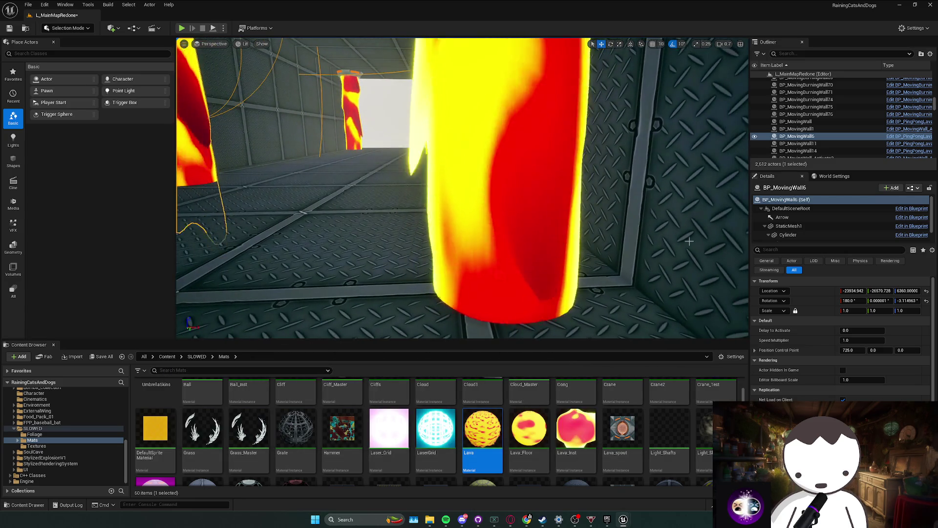
pyautogui.moveTo(689, 241); pyautogui.dragTo(686, 267)
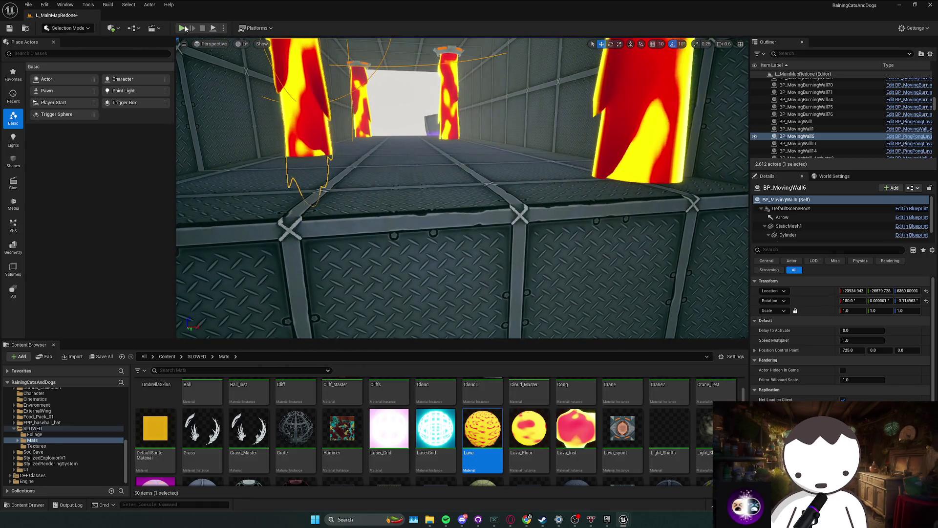
pyautogui.press('w')
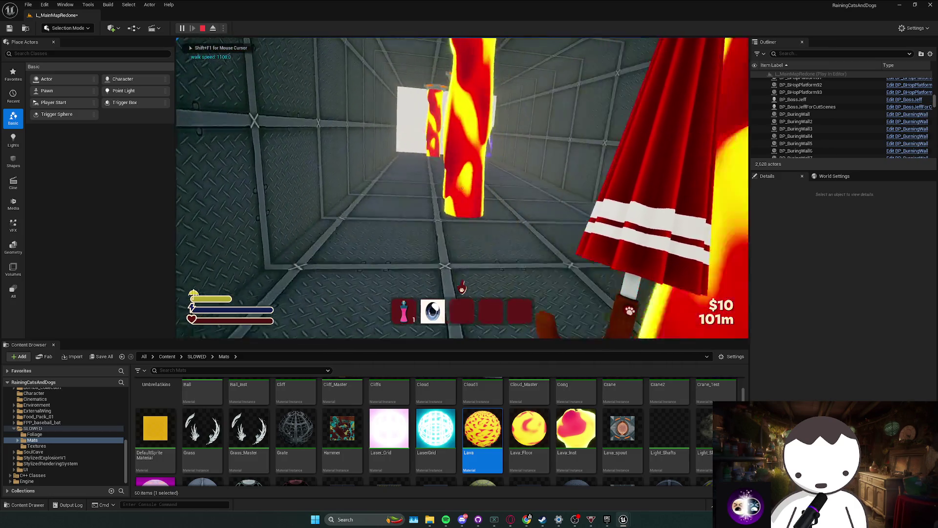
# - Walk and jump past the lava pillars, metal crate and grey rock, then stop playtesting
pyautogui.press('w')
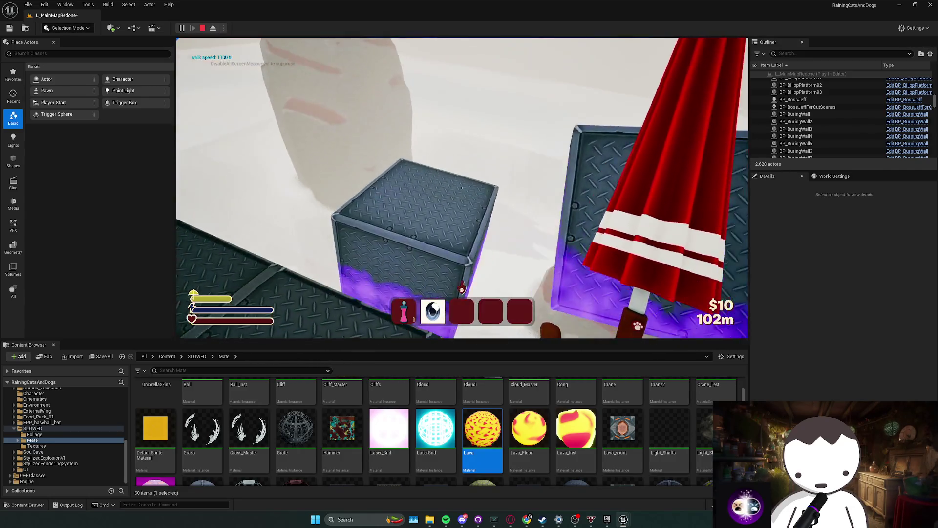
pyautogui.press('w')
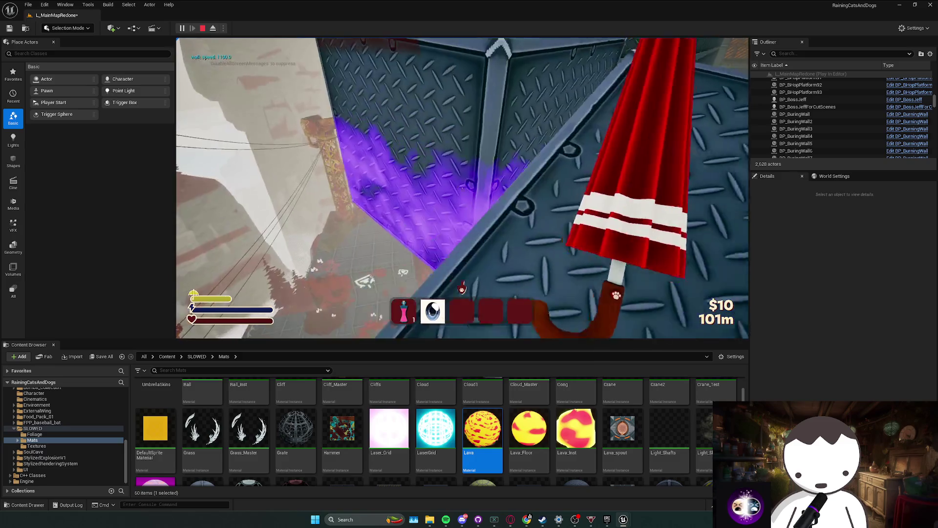
pyautogui.press('w')
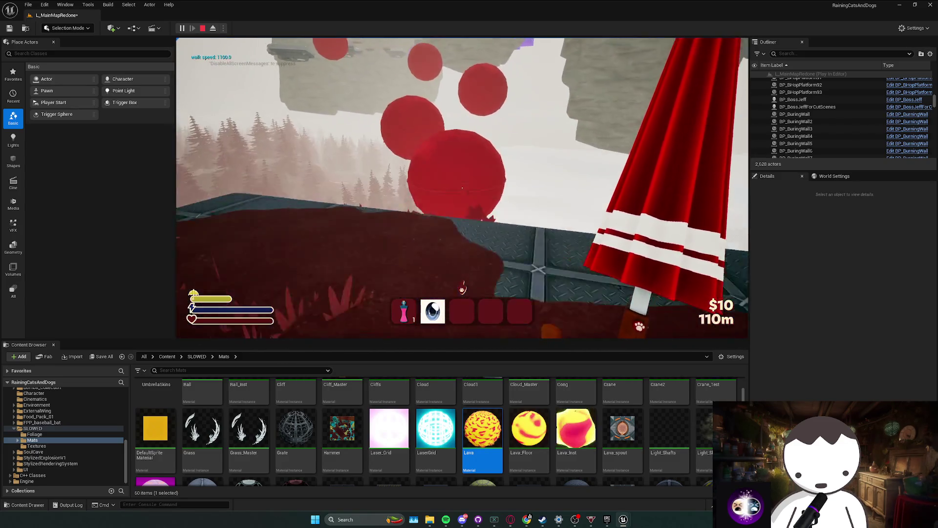
pyautogui.press('w')
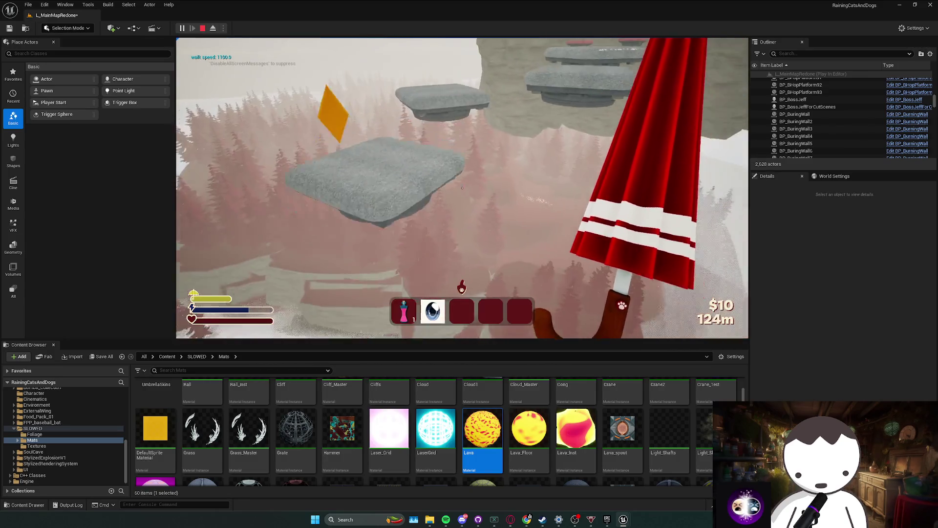
pyautogui.press('w')
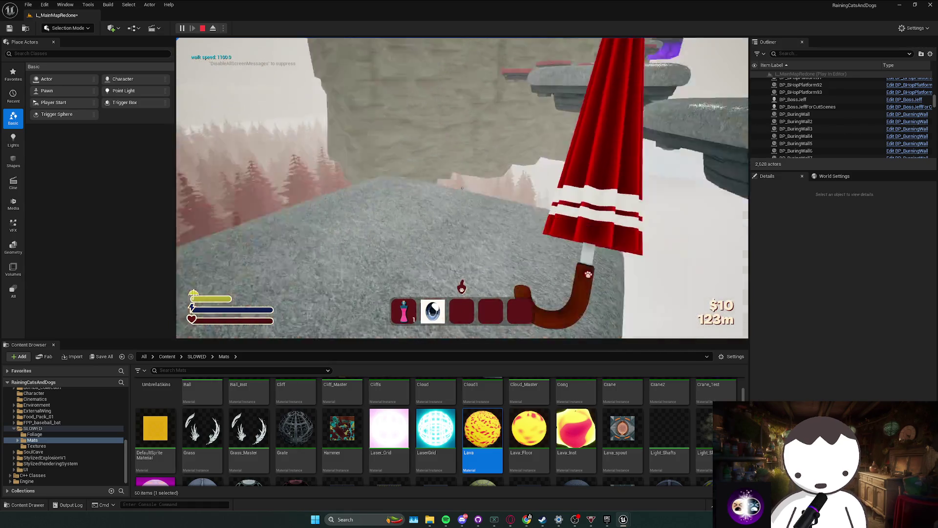
pyautogui.press('w')
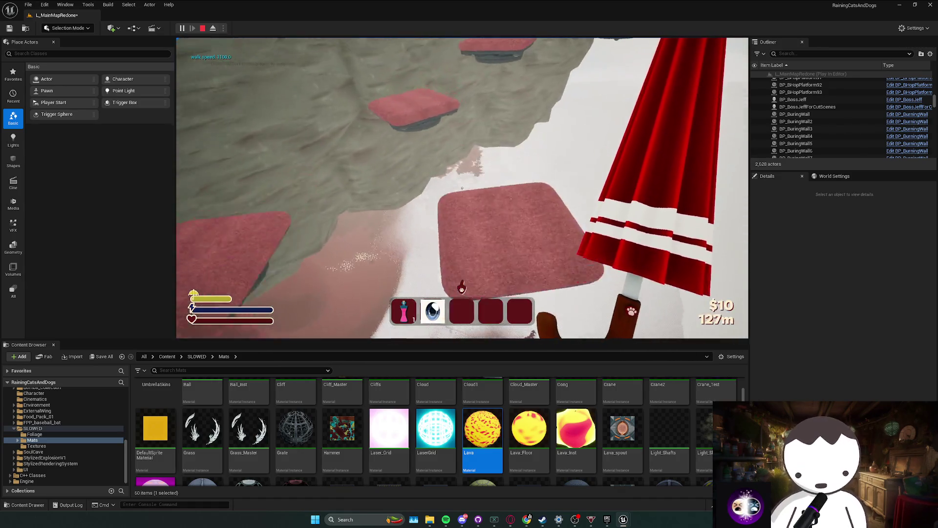
pyautogui.moveTo(462, 188)
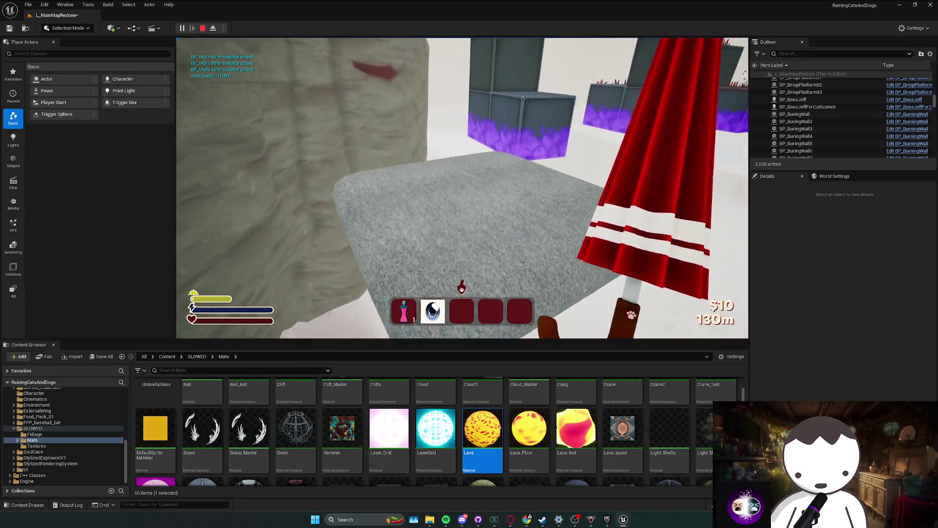
pyautogui.press('w')
pyautogui.press('space')
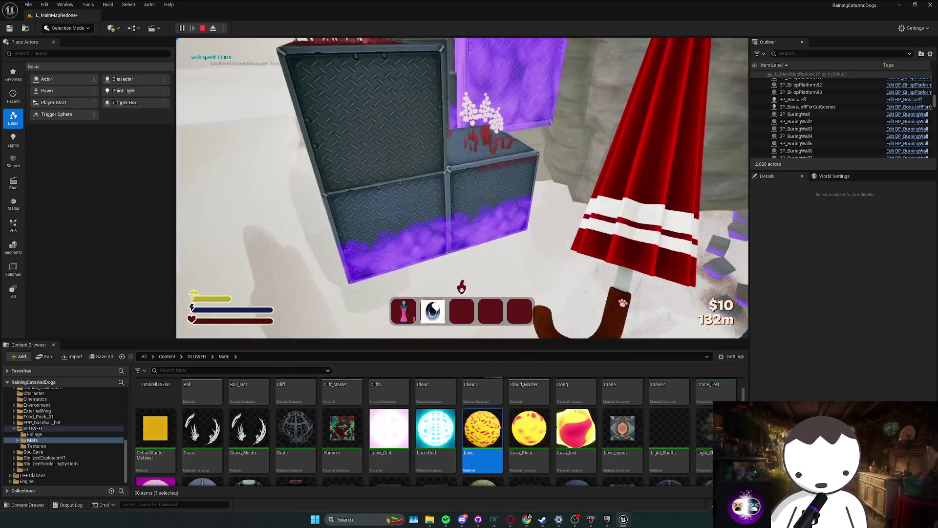
pyautogui.press('space')
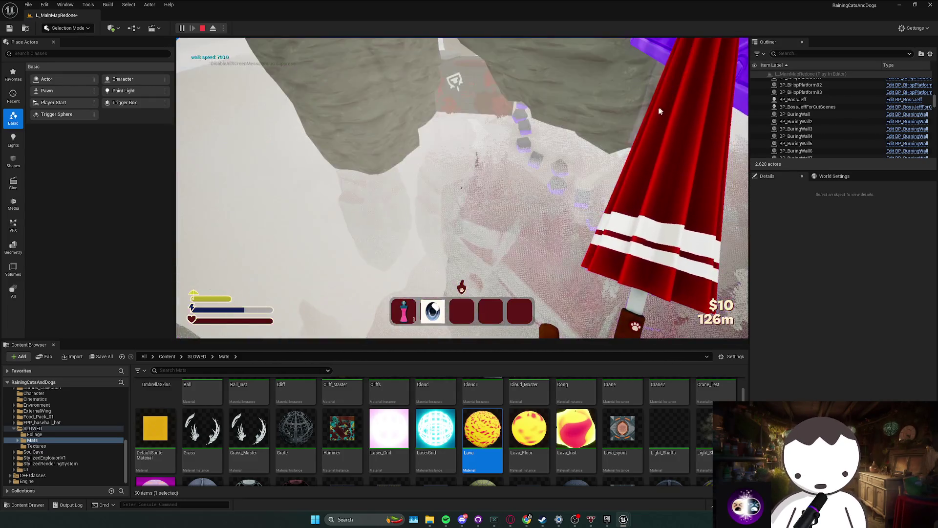
pyautogui.press('Escape')
# - Fly the editor camera past the crates and pale wall, then over the red-tree forest
pyautogui.press('w')
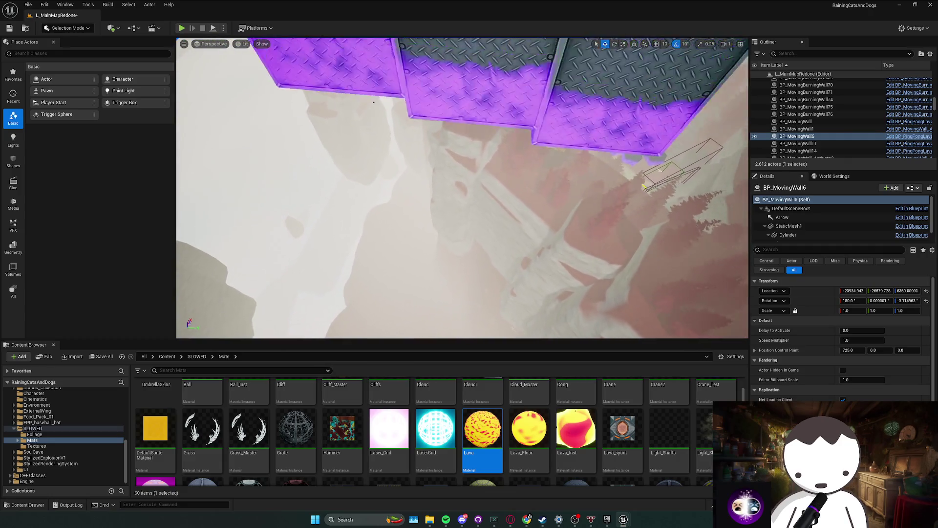
pyautogui.press('w')
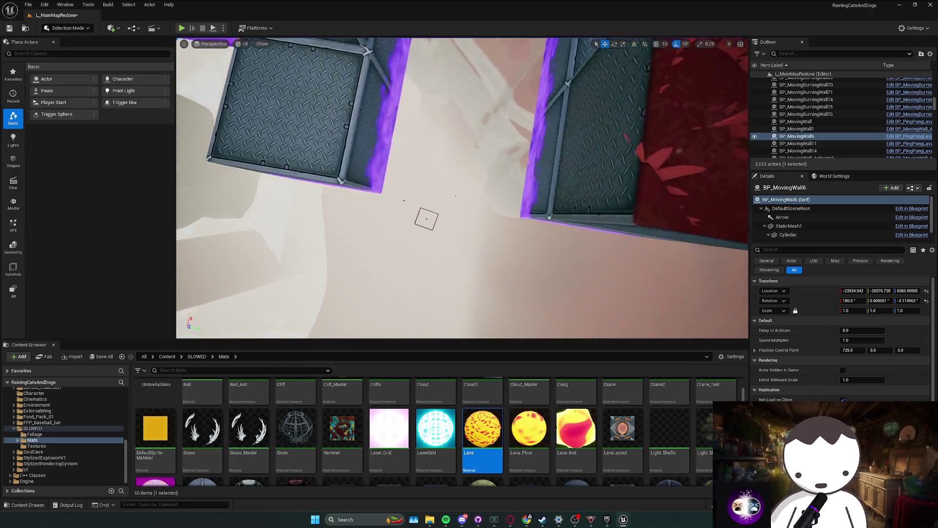
pyautogui.press('w')
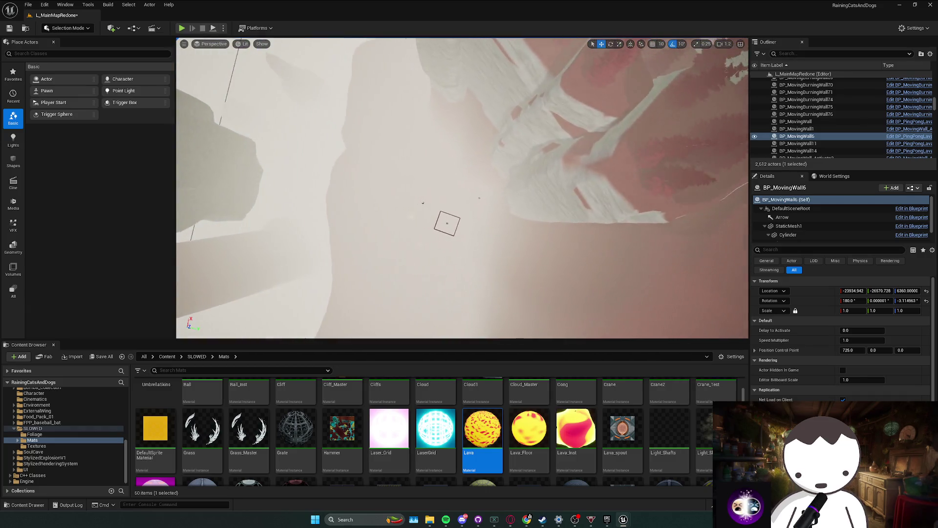
pyautogui.press('w')
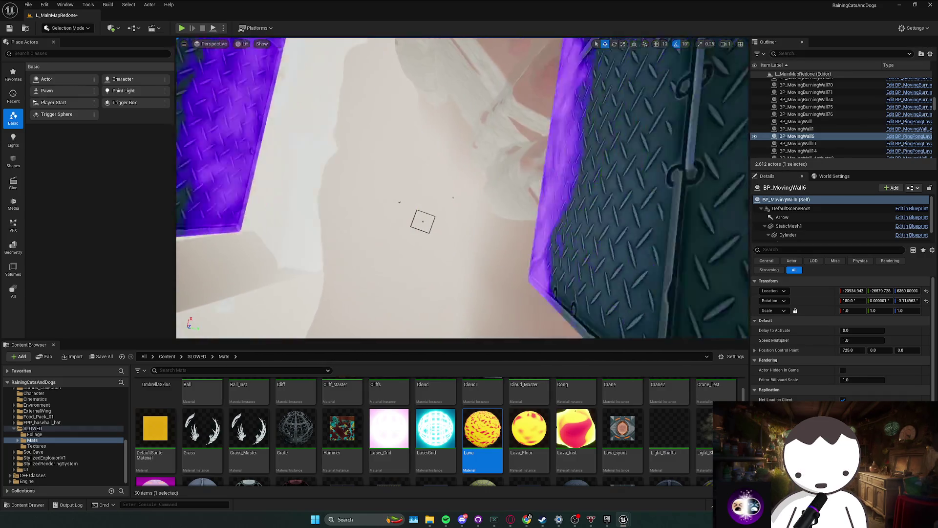
pyautogui.press('w')
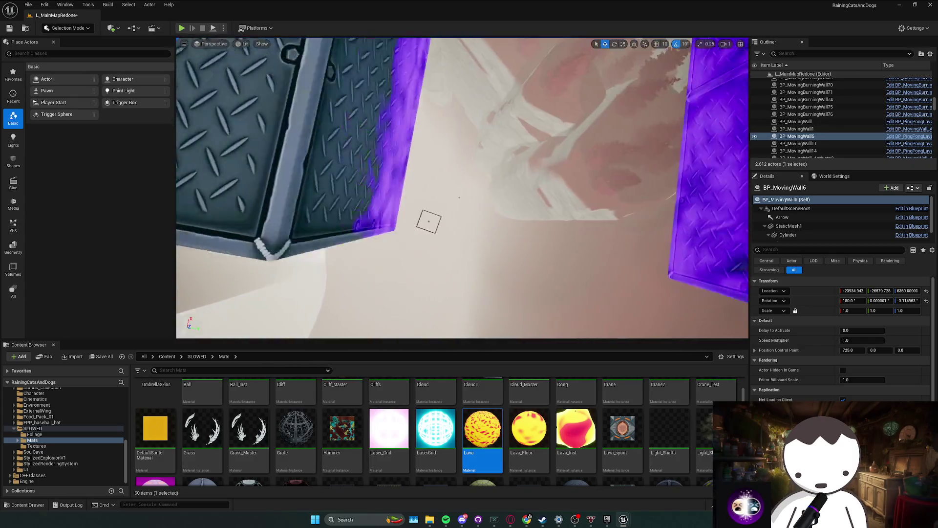
pyautogui.press('w')
pyautogui.scroll(1, 463, 188)
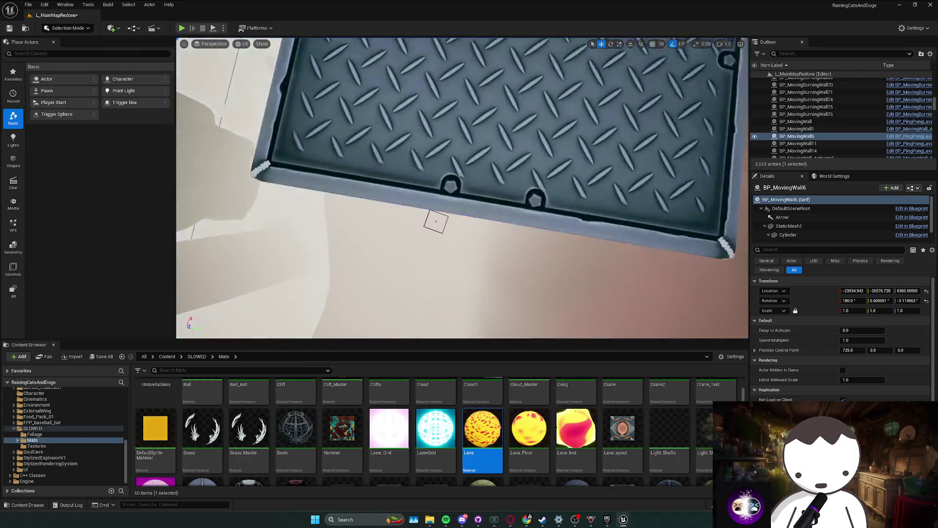
pyautogui.press('w')
pyautogui.scroll(-2, 462, 187)
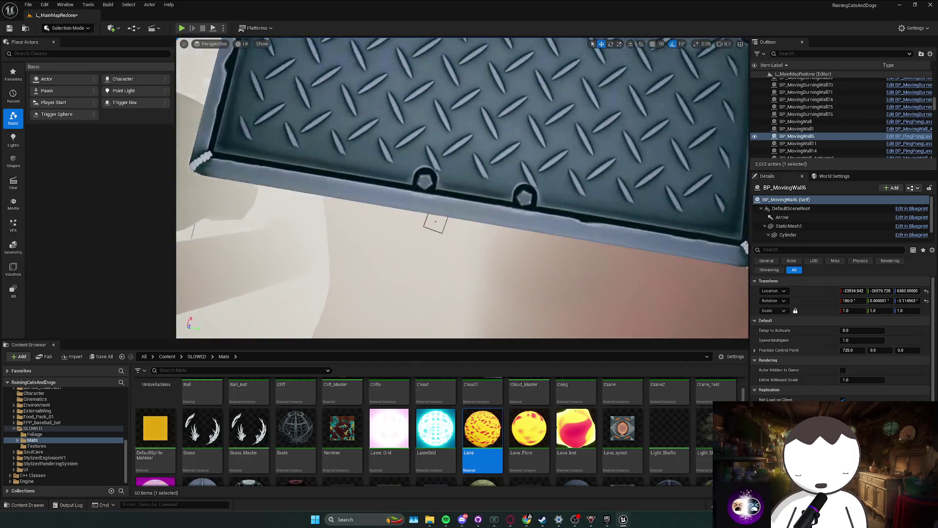
pyautogui.press('w')
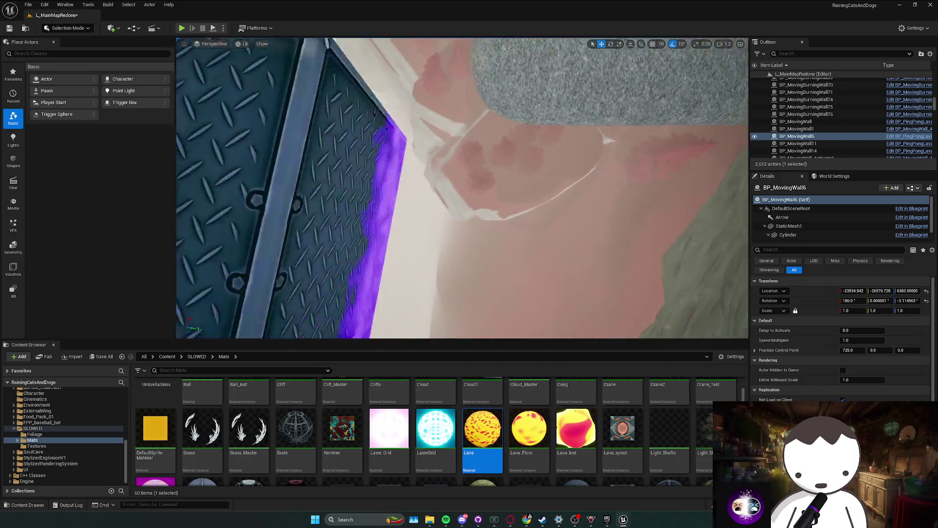
pyautogui.press('w')
pyautogui.scroll(3, 462, 188)
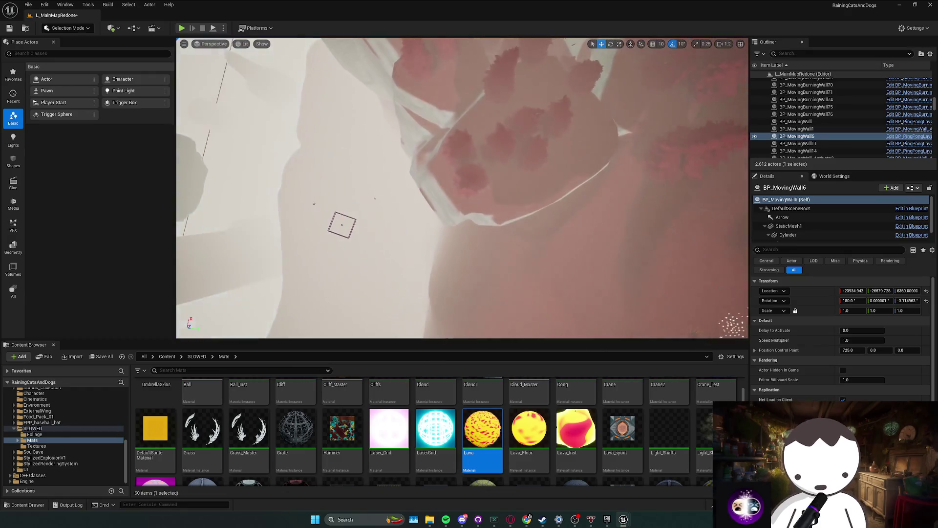
pyautogui.press('w')
pyautogui.scroll(-1, 462, 187)
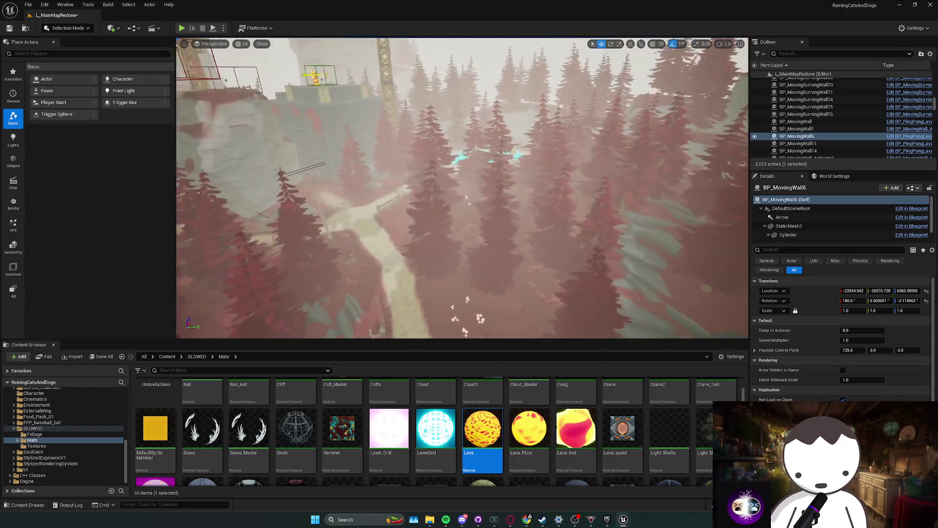
# - Continue past the turquoise lava pool and clearing to a close view of crane 67
pyautogui.press('w')
pyautogui.scroll(1, 463, 188)
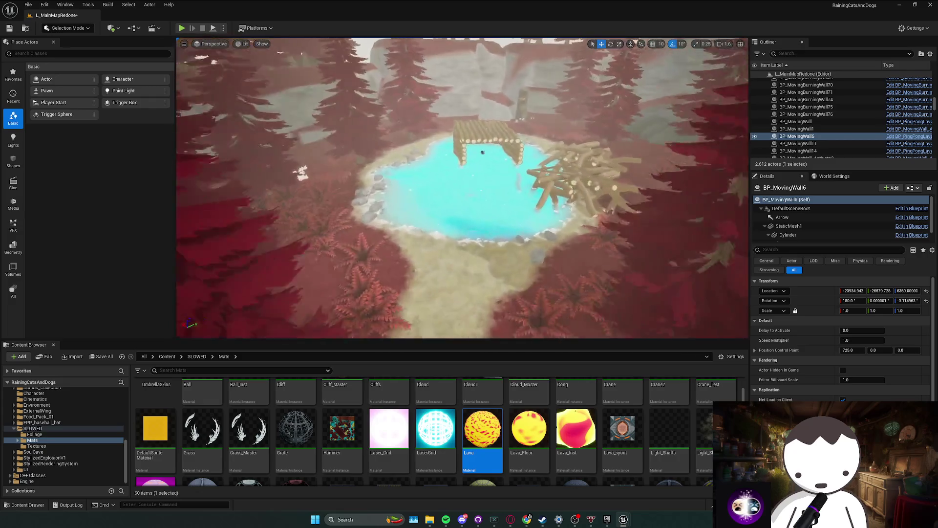
pyautogui.press('w')
pyautogui.scroll(-2, 462, 188)
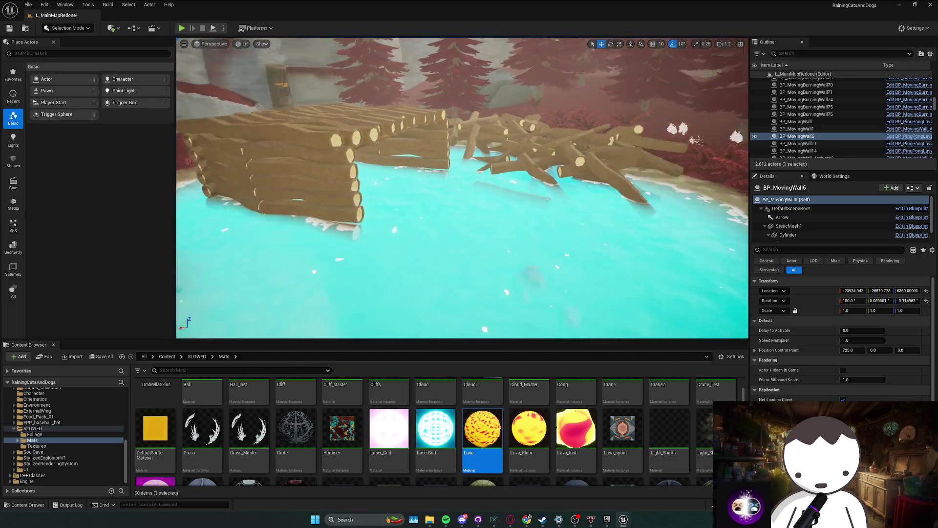
pyautogui.press('w')
pyautogui.scroll(1, 462, 188)
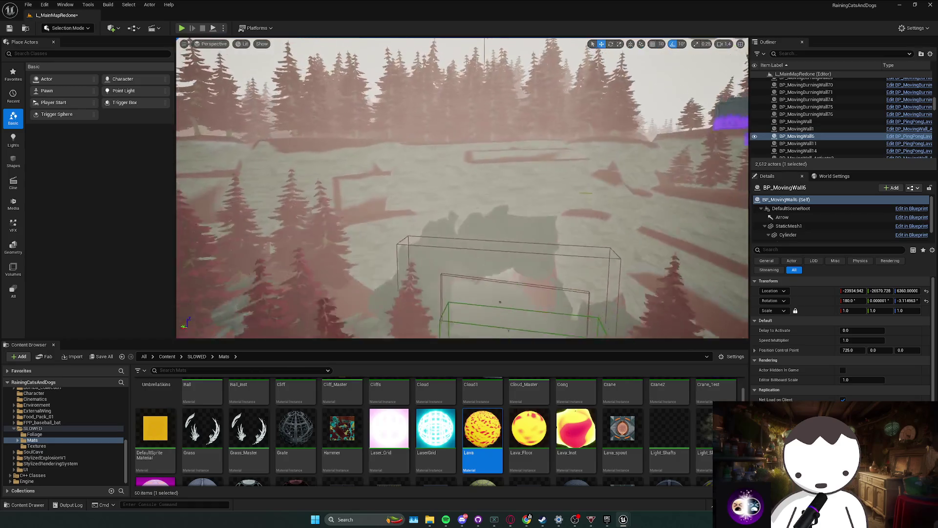
pyautogui.press('w')
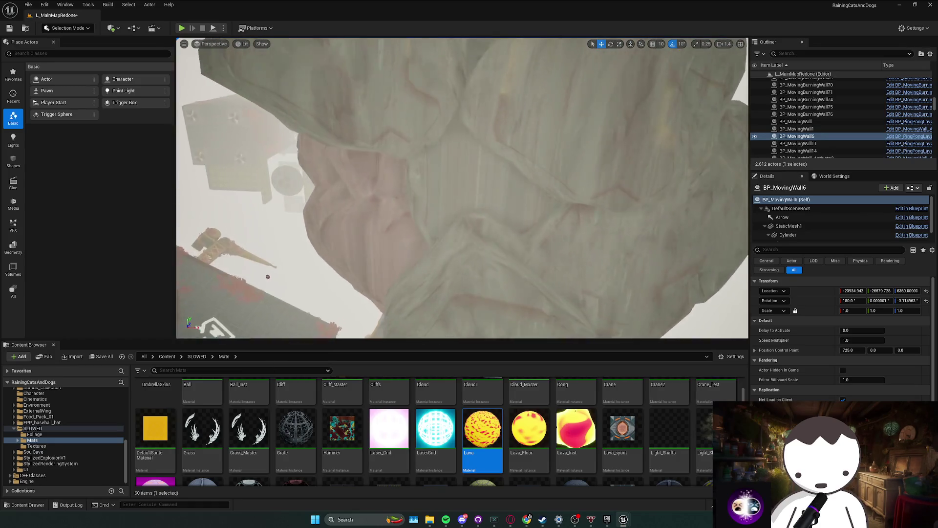
pyautogui.press('w')
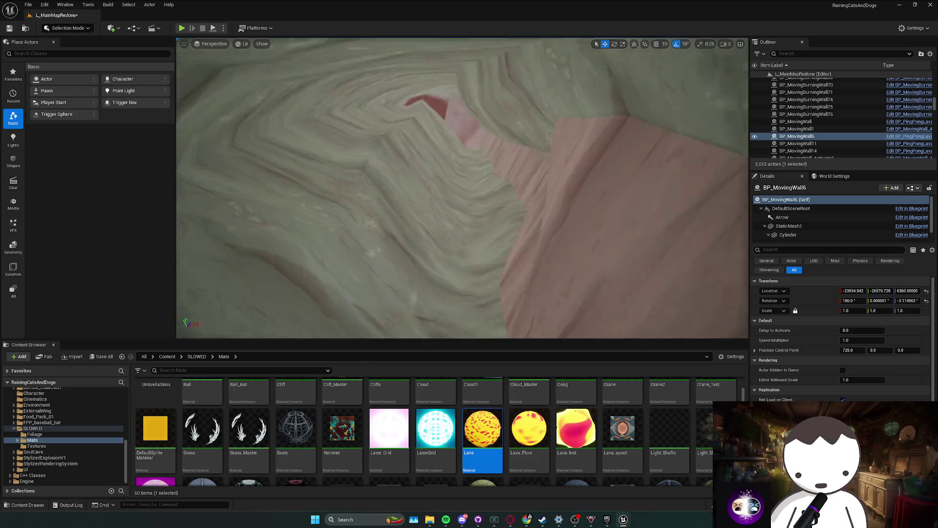
pyautogui.scroll(1, 463, 188)
pyautogui.press('s')
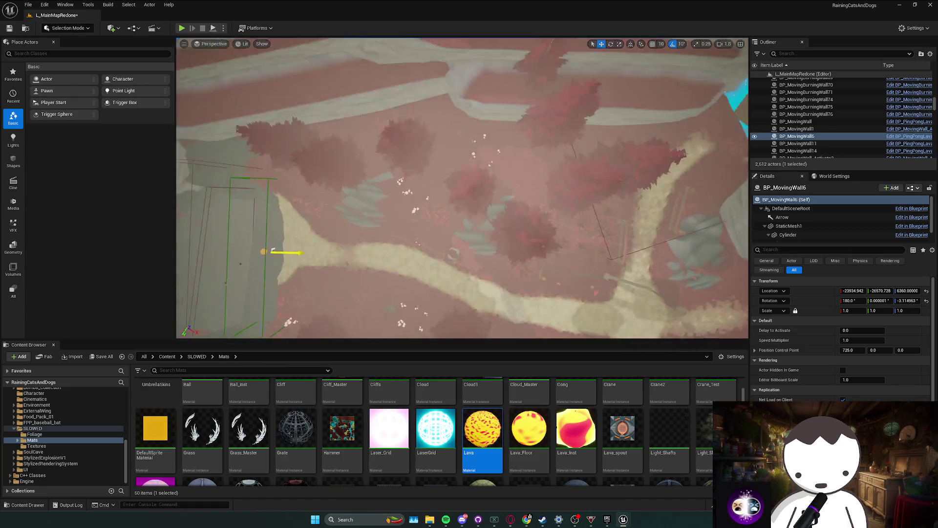
pyautogui.scroll(-2, 462, 187)
pyautogui.press('Escape')
pyautogui.press('w')
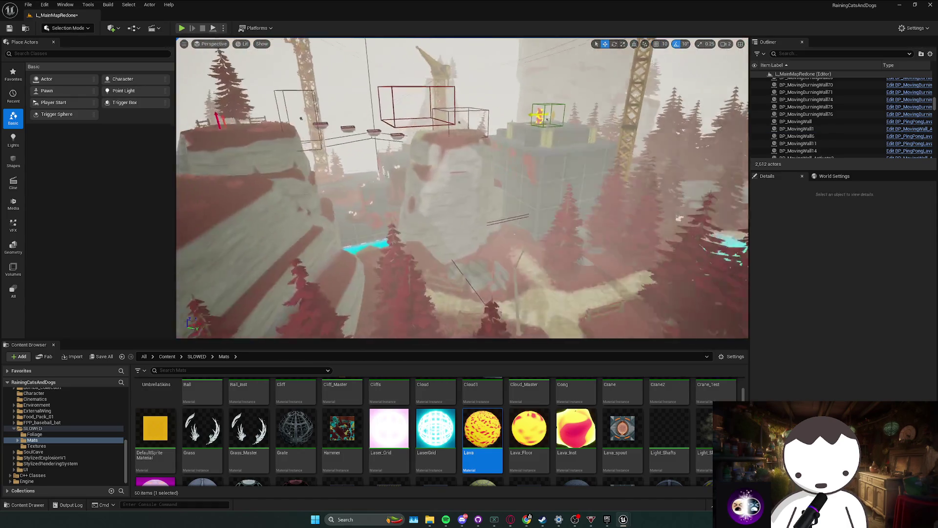
pyautogui.scroll(1, 462, 188)
pyautogui.scroll(-2, 462, 188)
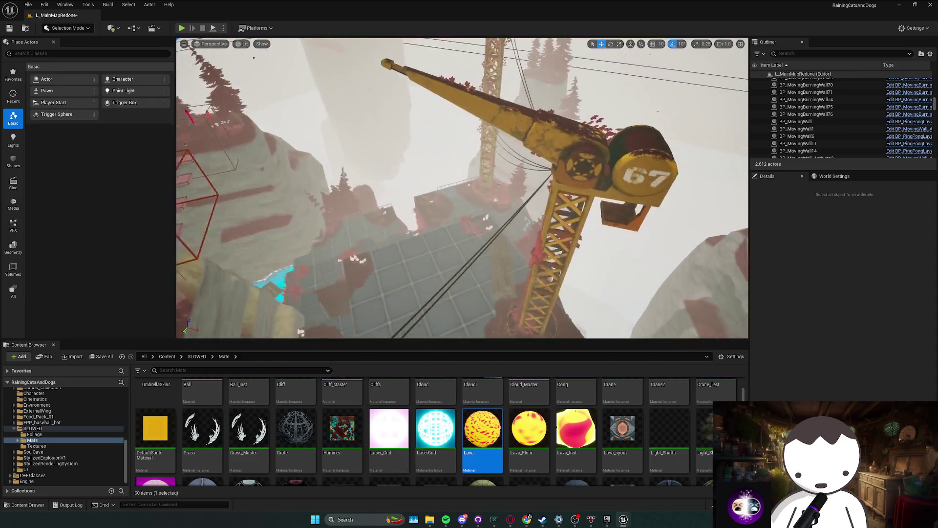
pyautogui.press('s')
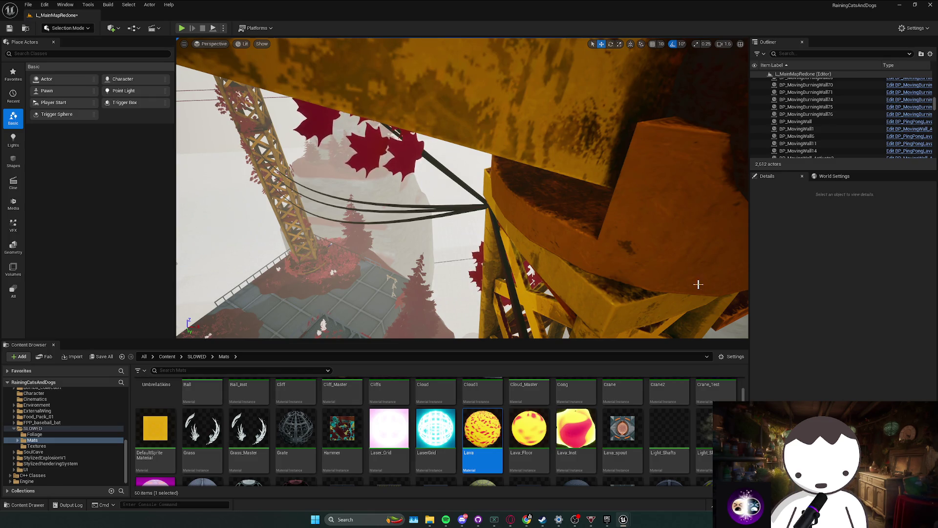
pyautogui.click(477, 520)
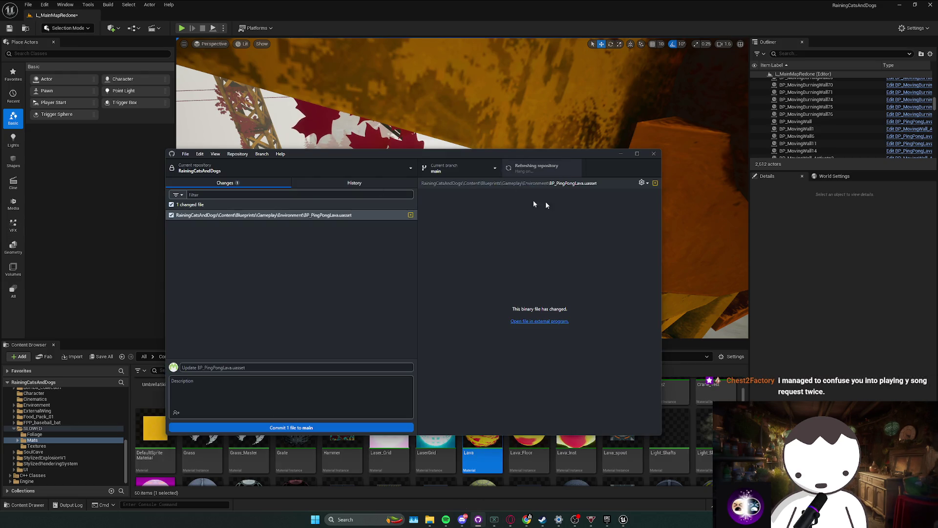
pyautogui.moveTo(545, 137)
pyautogui.mouseDown()
pyautogui.moveTo(464, 157)
pyautogui.moveTo(669, 224)
pyautogui.mouseUp()
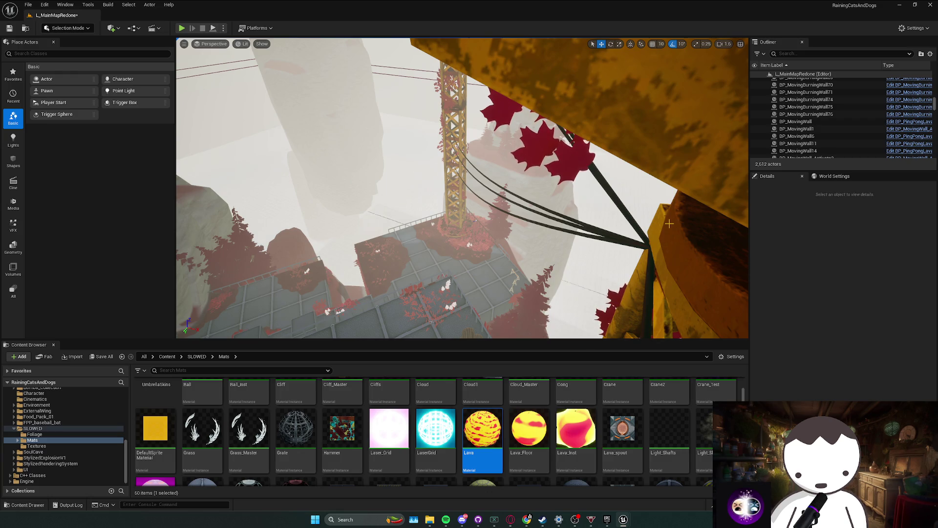
# - Fly the camera to the trader shop corridor with its $12 sign and start a playtest
pyautogui.moveTo(670, 223); pyautogui.dragTo(660, 224)
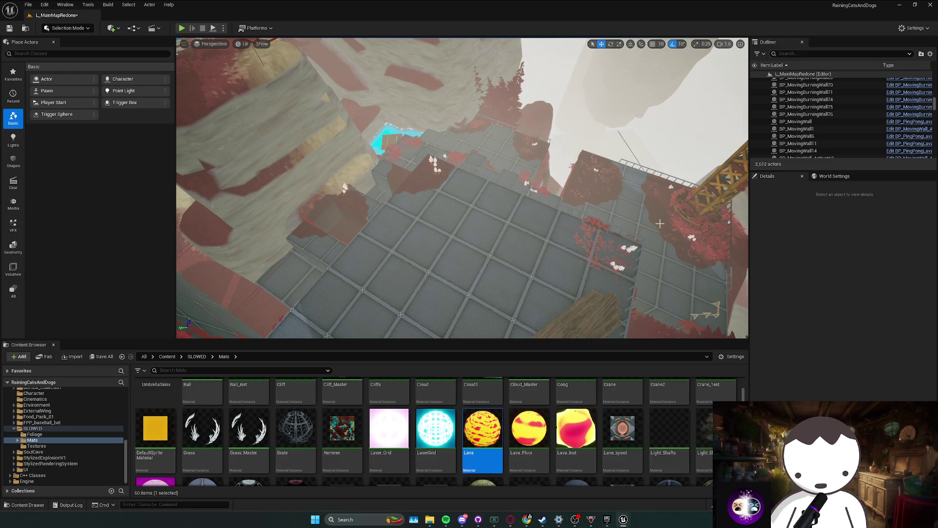
pyautogui.moveTo(660, 223); pyautogui.dragTo(630, 127)
pyautogui.scroll(-3, 638, 142)
pyautogui.moveTo(462, 188)
pyautogui.mouseDown()
pyautogui.moveTo(462, 210)
pyautogui.moveTo(462, 186)
pyautogui.mouseUp()
pyautogui.scroll(2, 198, 40)
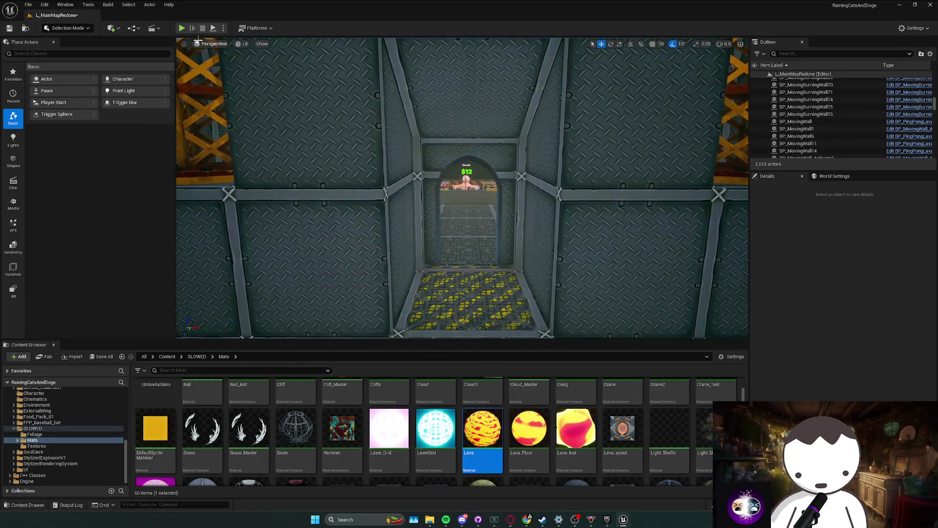
pyautogui.click(182, 28)
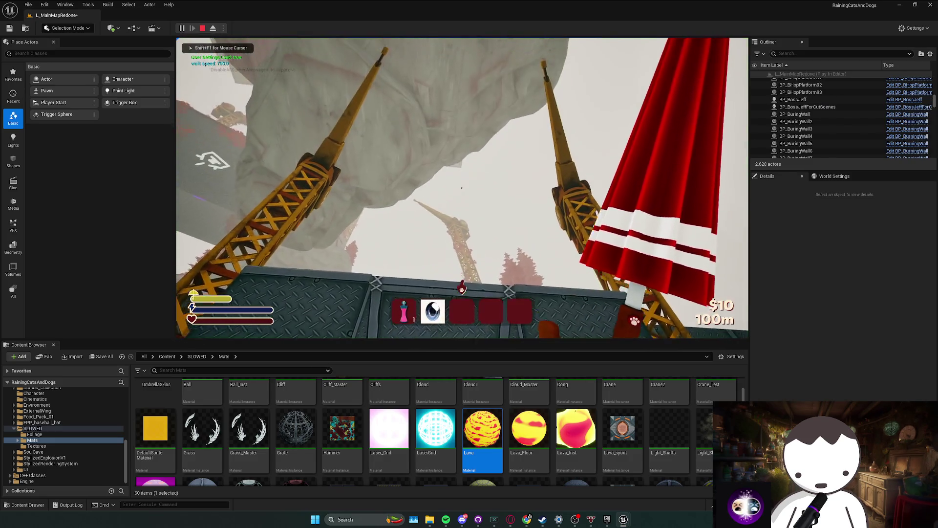
# - Walk through the GAMBLE! shop, out the doorway and archway, then stop playtesting
pyautogui.press('w')
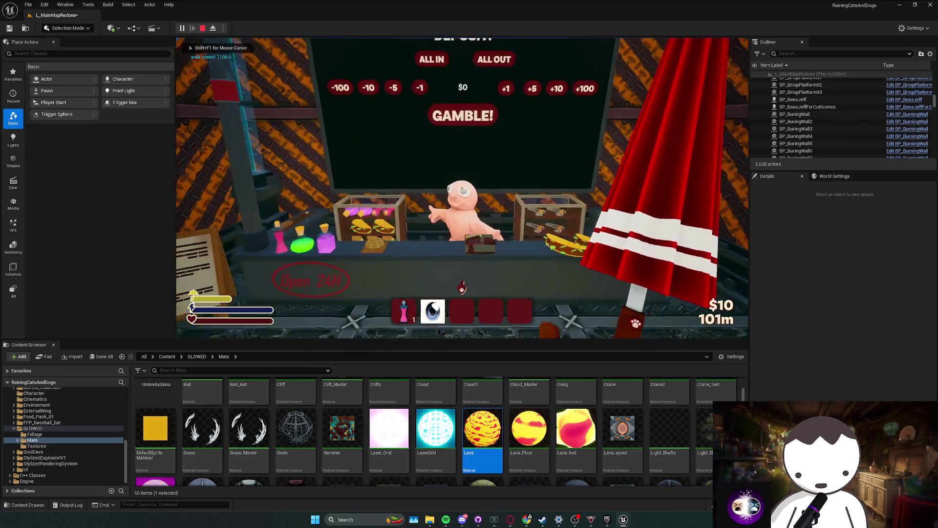
pyautogui.press('w')
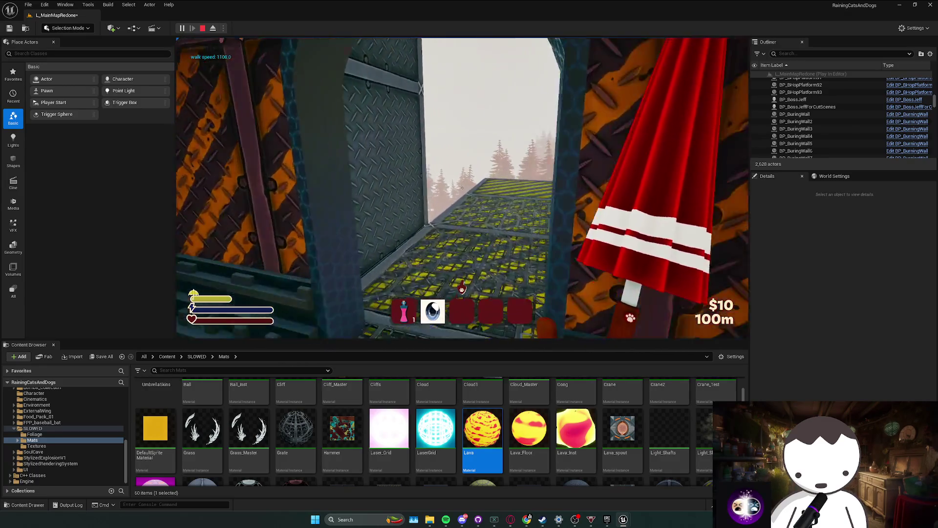
pyautogui.press('w')
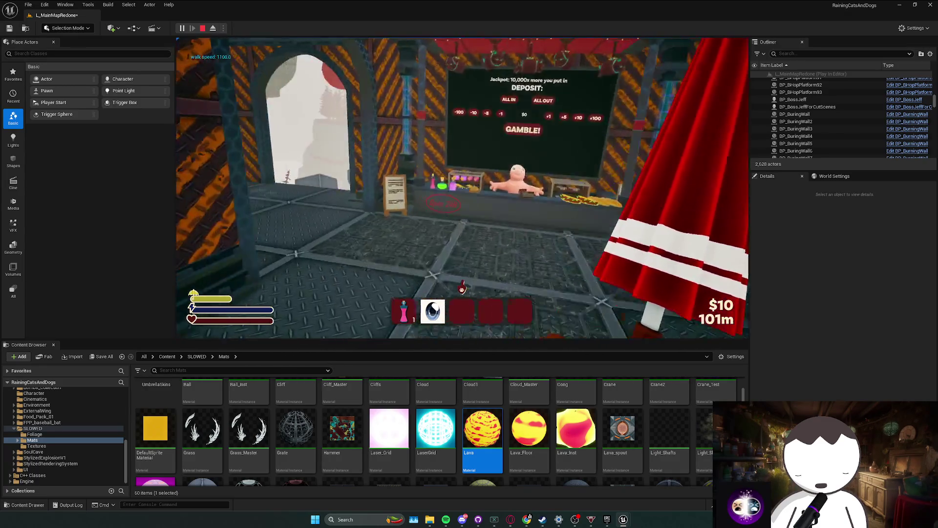
pyautogui.press('w')
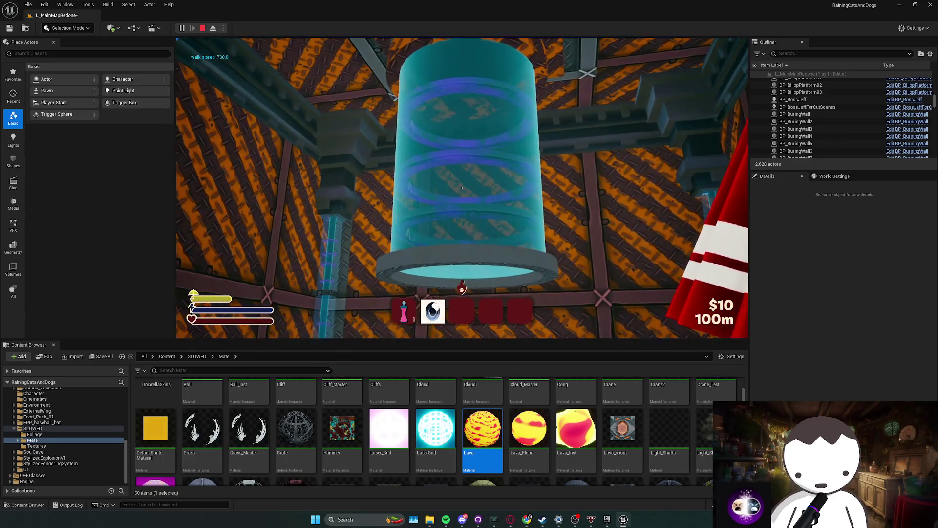
pyautogui.press('w')
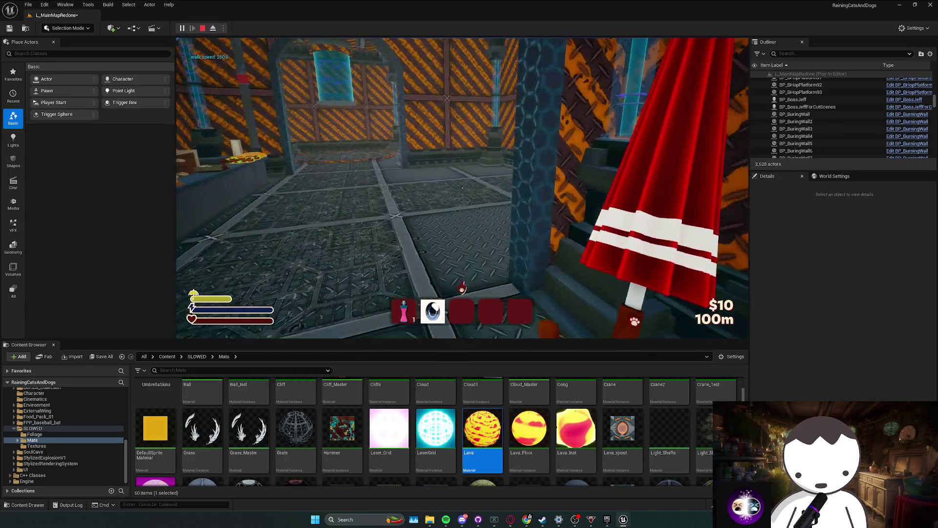
pyautogui.press('w')
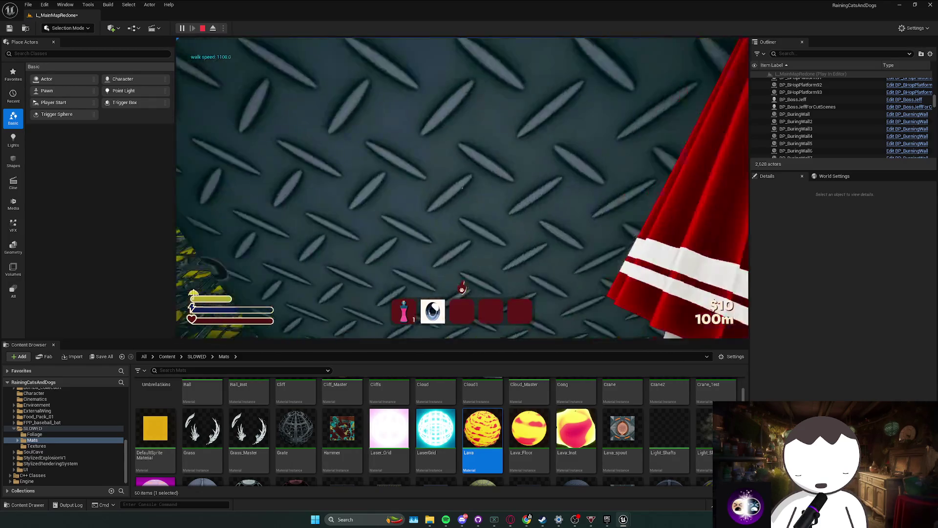
pyautogui.press('Escape')
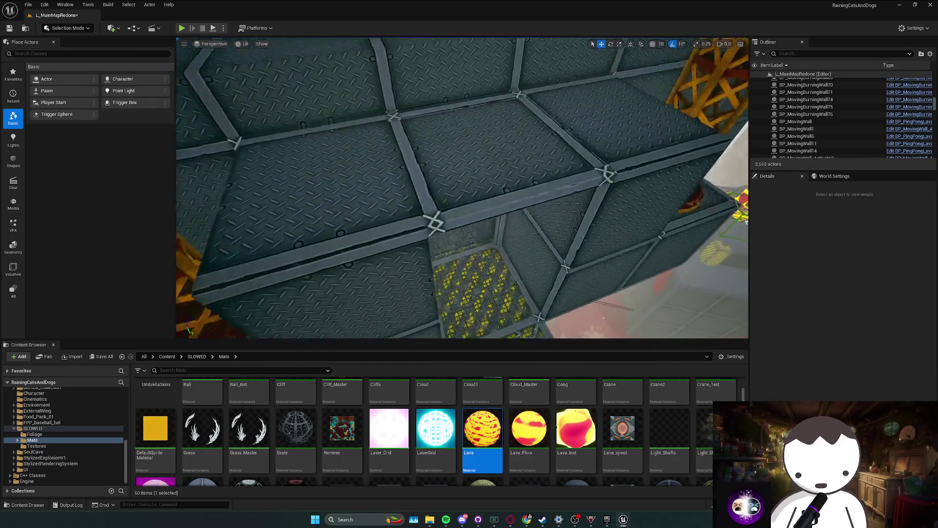
# - Fly toward the yellow grid floor and launch another playtest session
pyautogui.press('w')
pyautogui.scroll(-2, 463, 188)
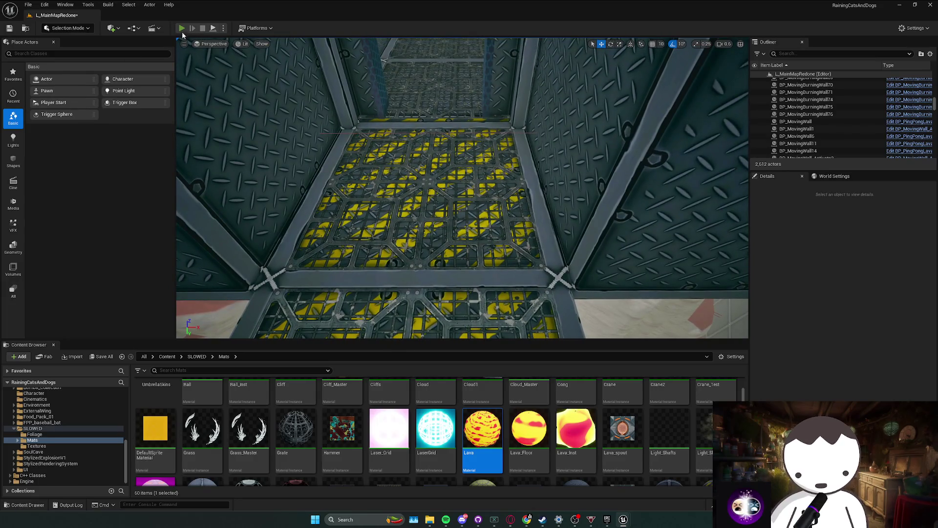
pyautogui.click(180, 28)
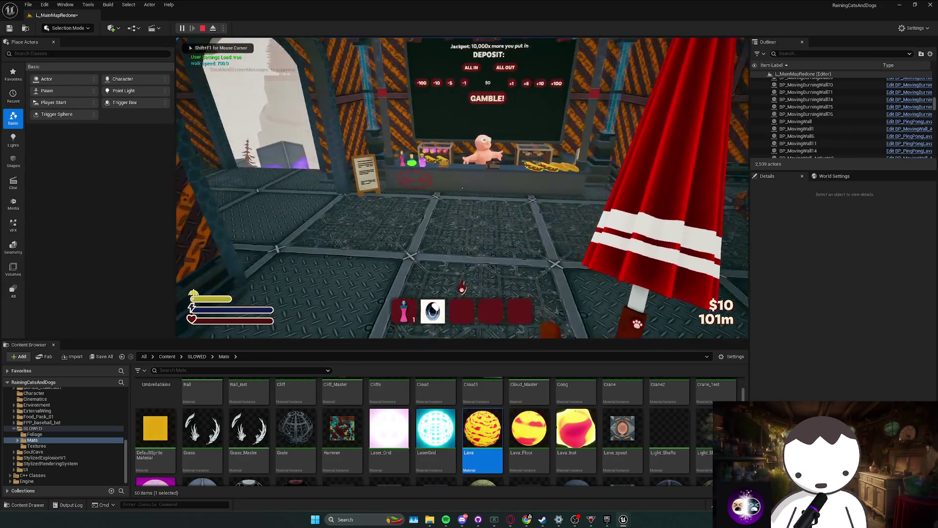
# - Leave the playtest and survey the trader building's shop window and lava room
pyautogui.press('F8')
pyautogui.scroll(3, 616, 274)
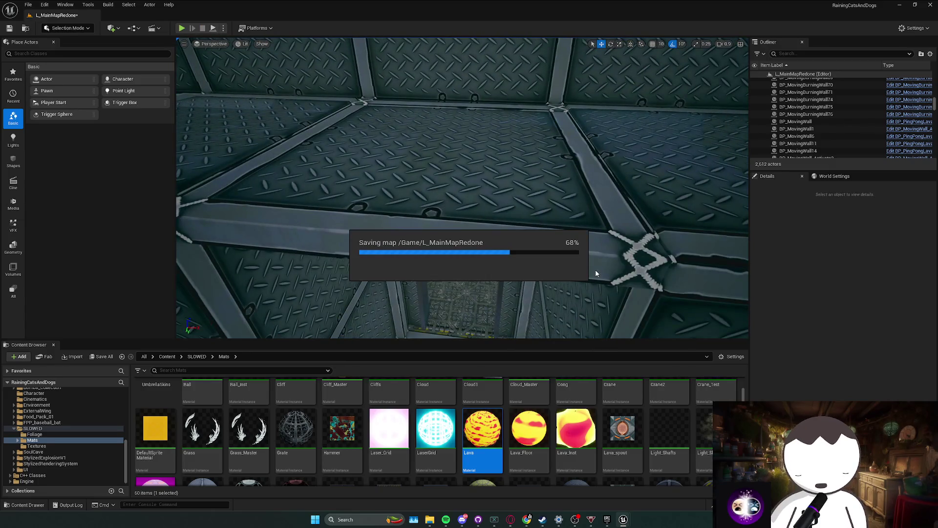
pyautogui.scroll(-2, 596, 271)
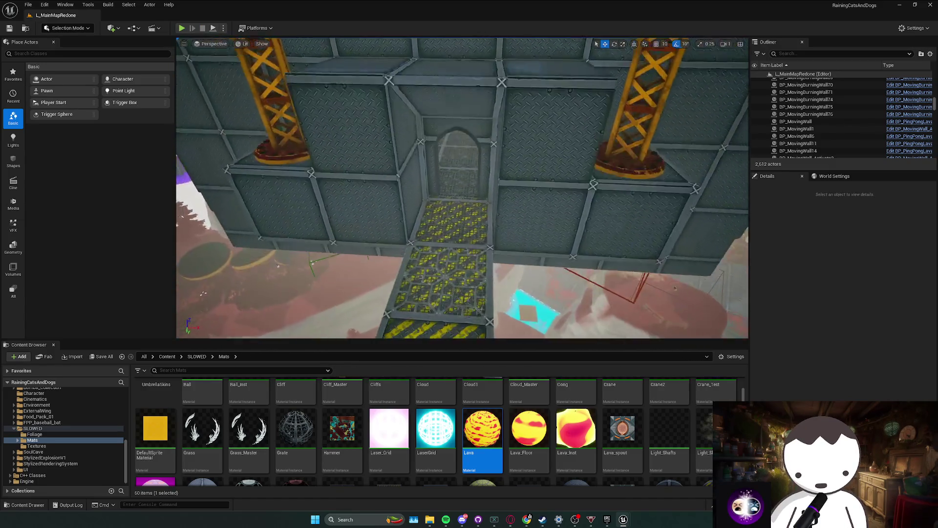
pyautogui.scroll(-3, 586, 269)
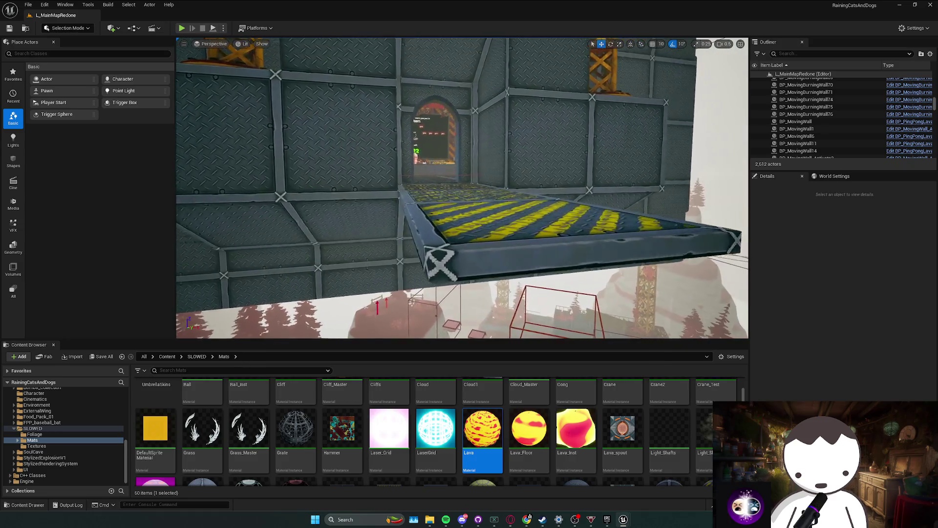
pyautogui.scroll(-1, 586, 269)
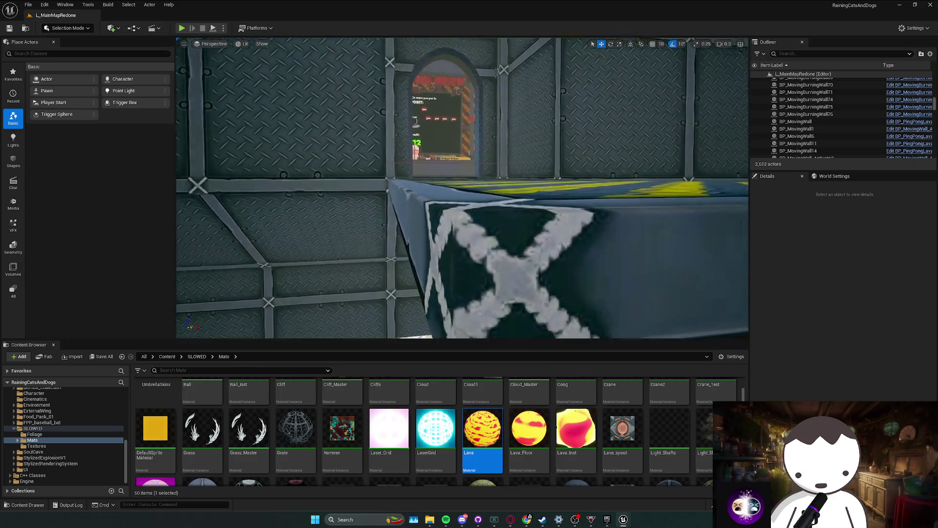
pyautogui.scroll(-2, 586, 269)
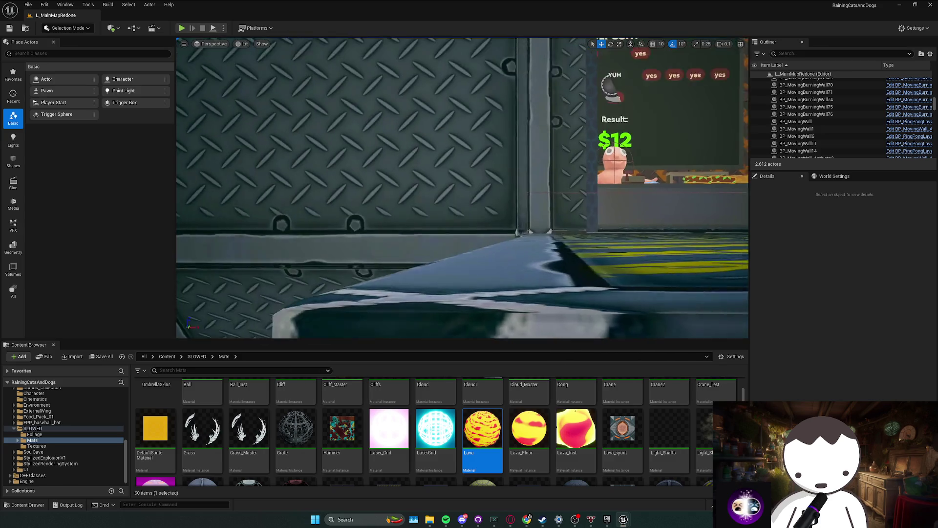
pyautogui.scroll(1, 587, 269)
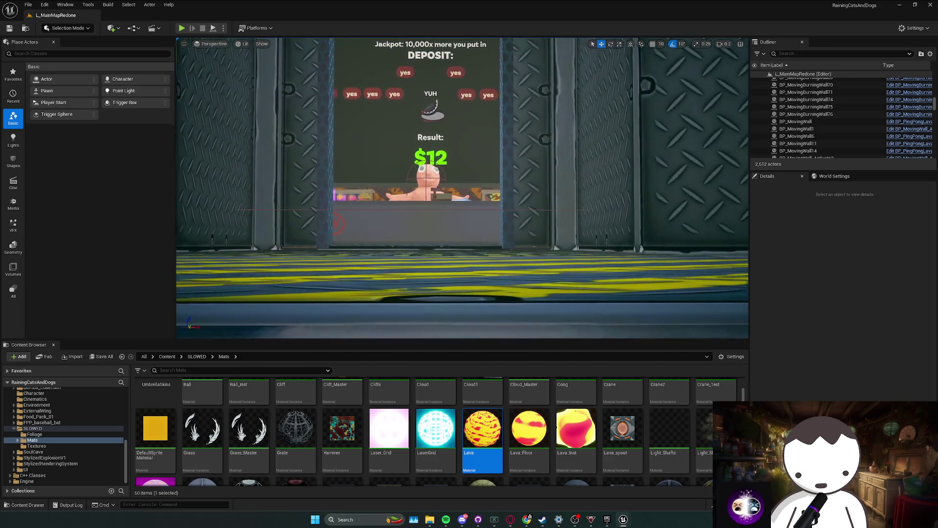
pyautogui.scroll(6, 587, 269)
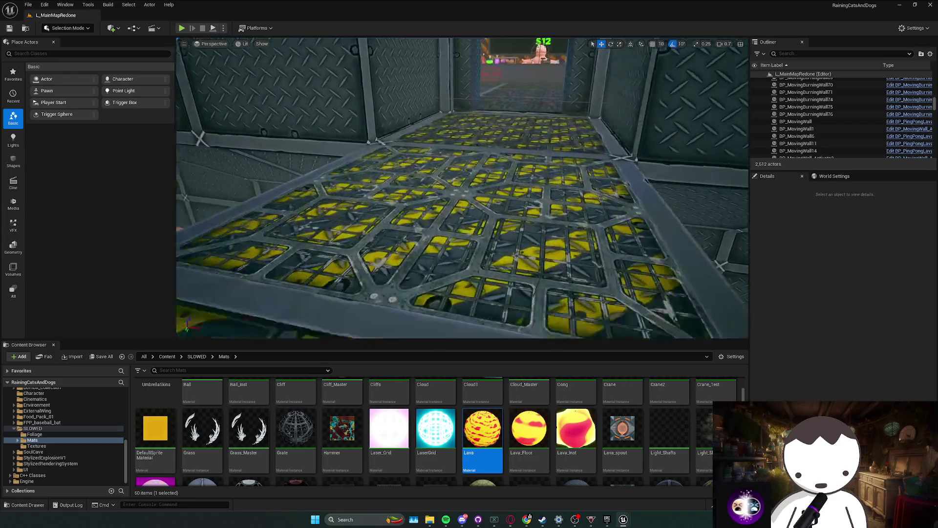
pyautogui.scroll(-1, 587, 269)
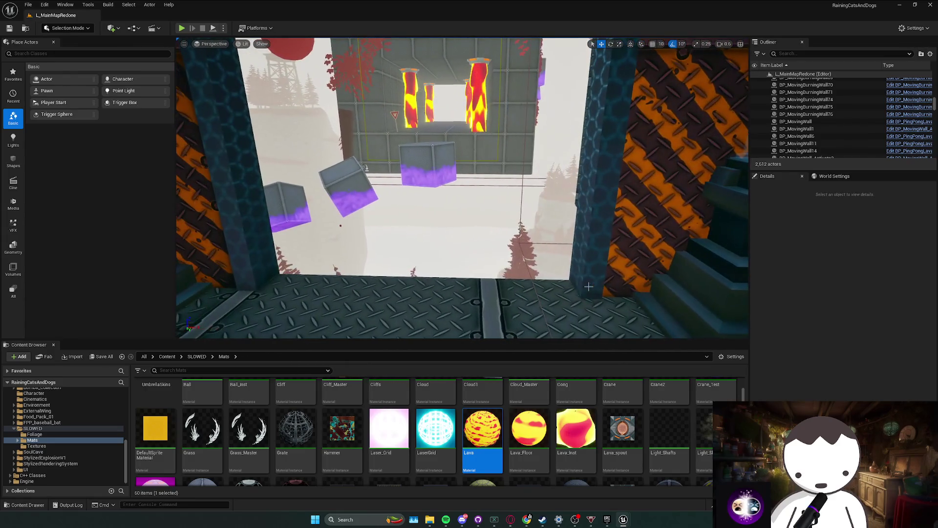
# - Save L_MainMapRedone and go back to the root Content folder
pyautogui.hotkey('ctrl', 's')
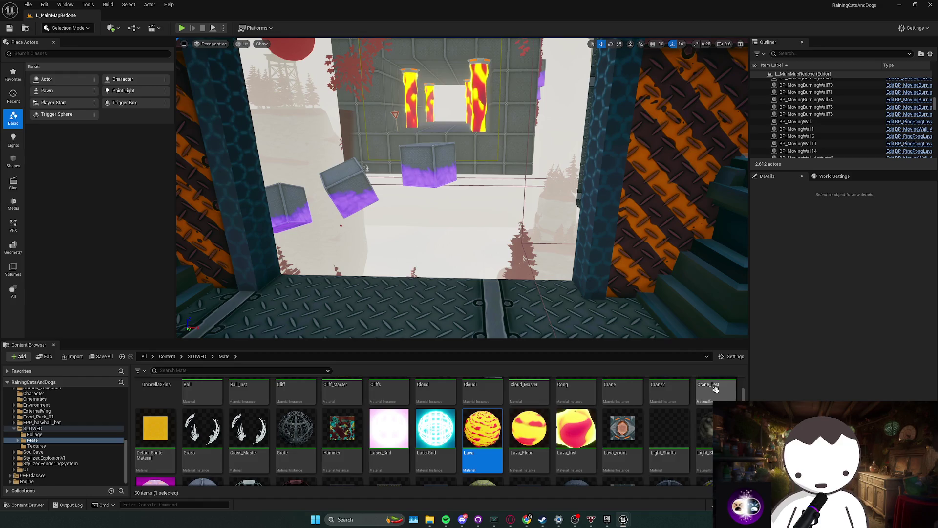
pyautogui.scroll(-3, 463, 188)
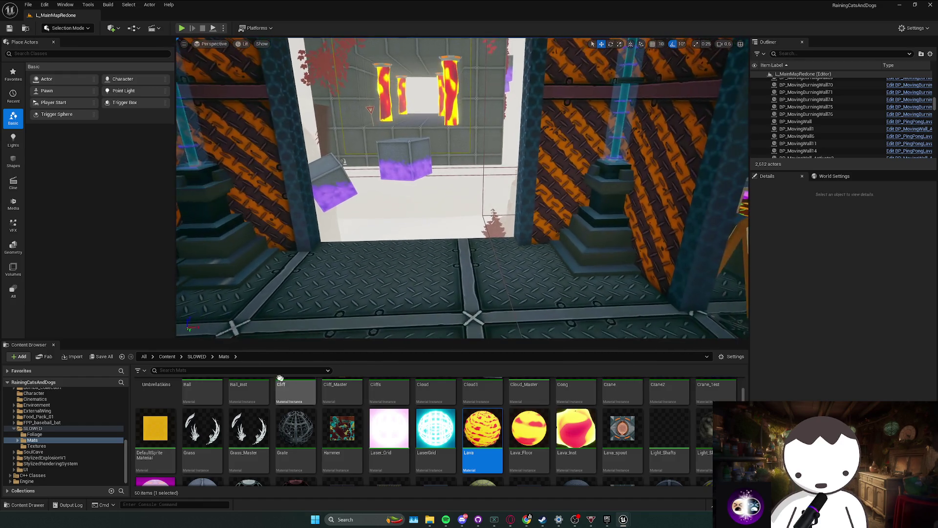
pyautogui.click(167, 356)
# - Open the L_Anims level, saving BP_PingPongLava when prompted
pyautogui.scroll(-2, 486, 411)
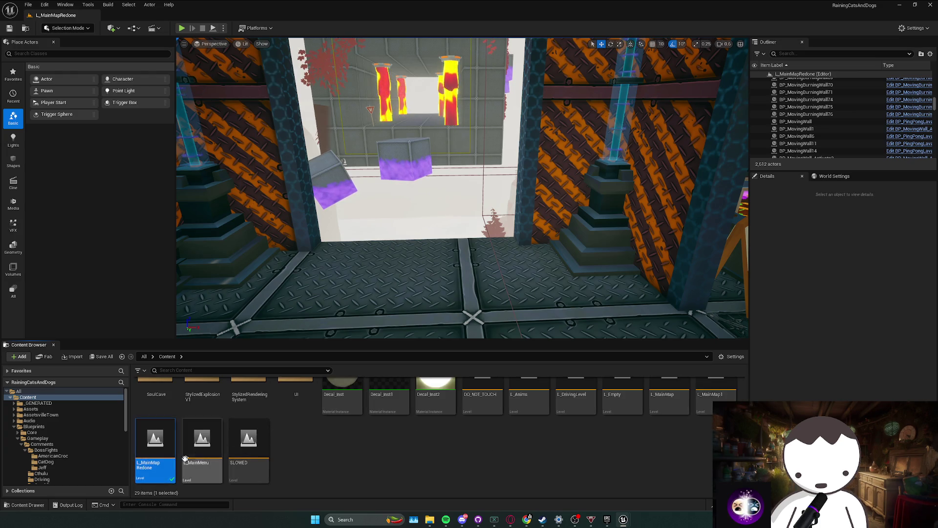
pyautogui.scroll(2, 490, 416)
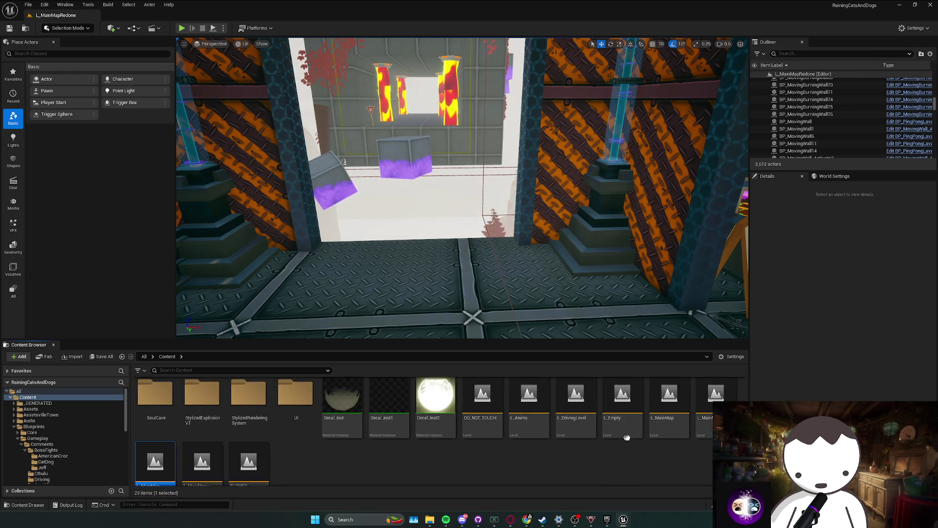
pyautogui.doubleClick(537, 438)
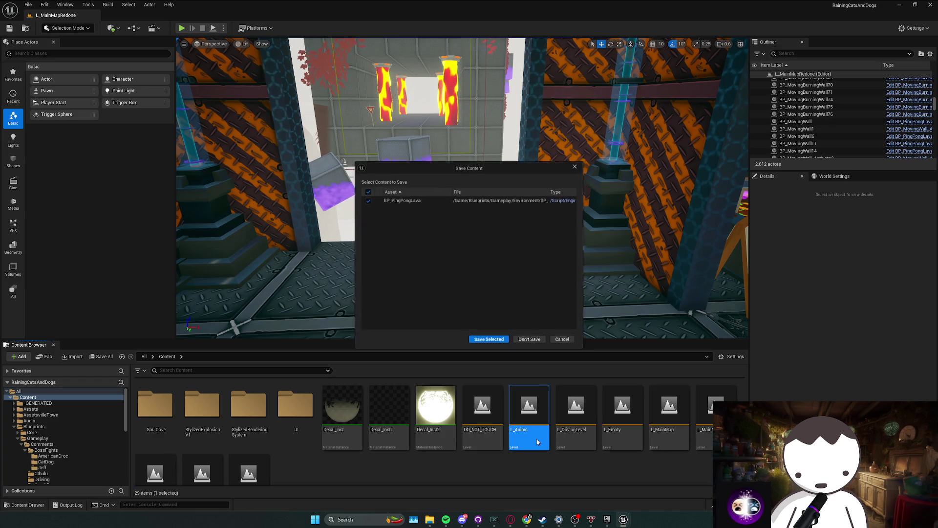
pyautogui.click(488, 342)
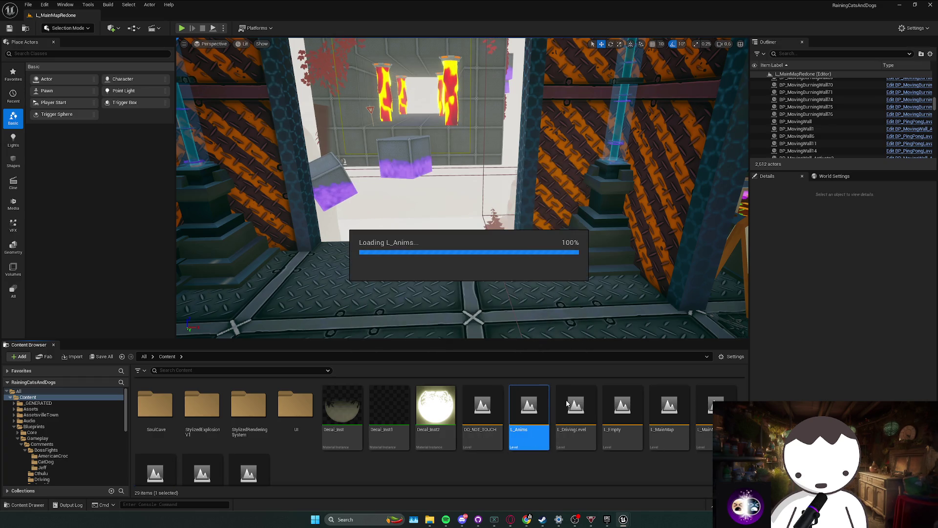
# - Fly to the winged cat boss and choose Edit BP_CatDogBoss from its context menu
pyautogui.scroll(3, 463, 187)
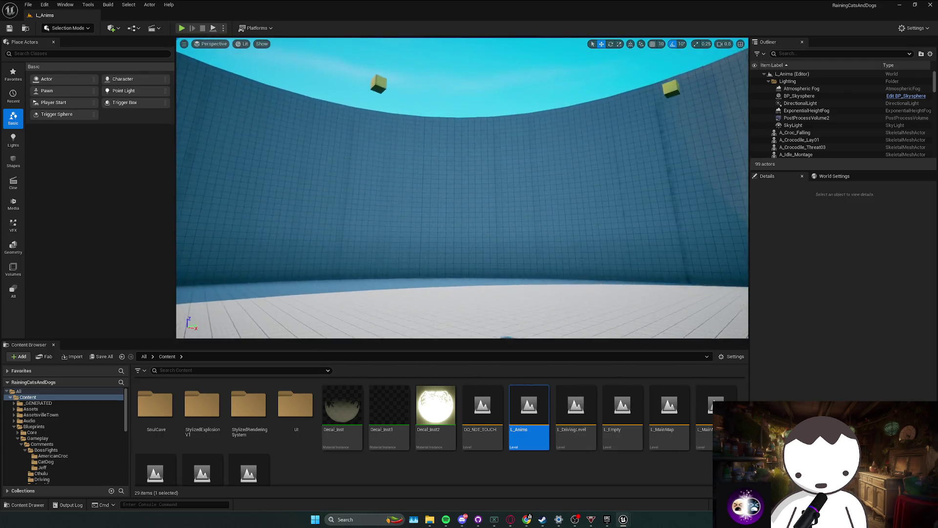
pyautogui.scroll(2, 462, 187)
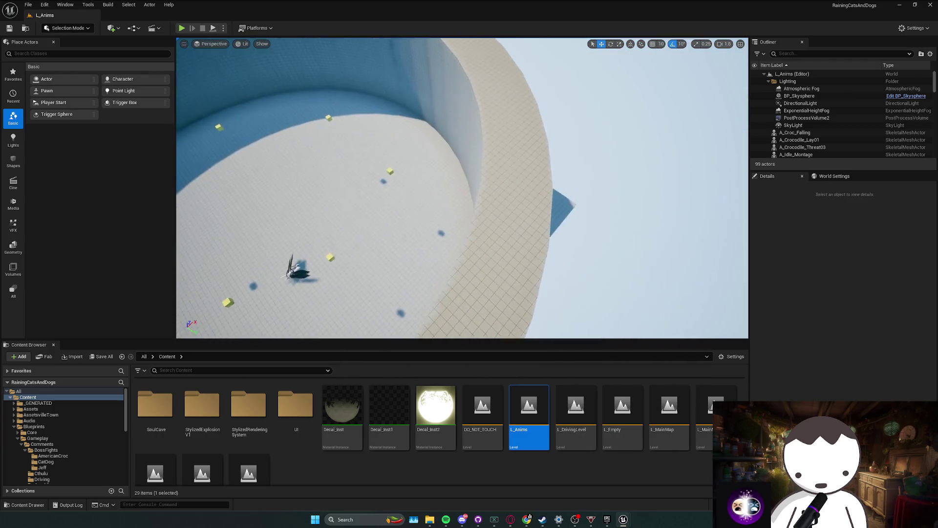
pyautogui.scroll(-2, 463, 188)
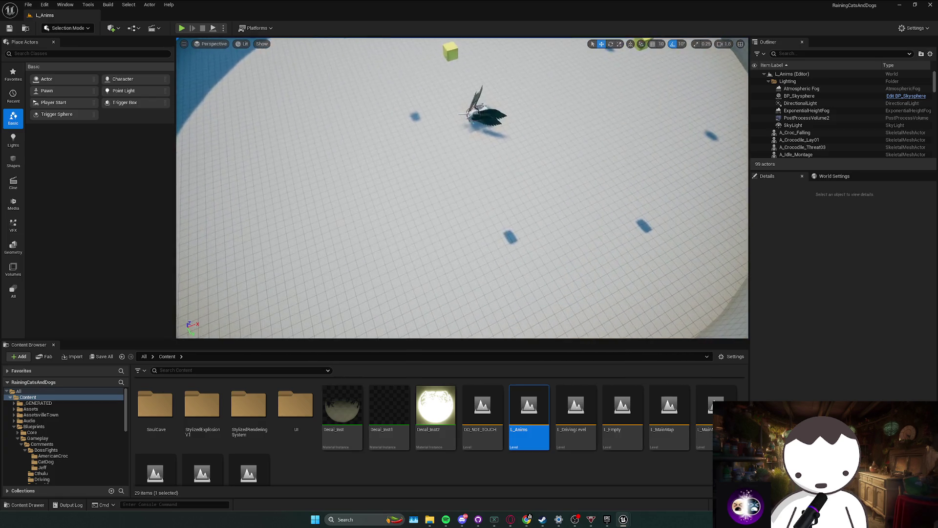
pyautogui.scroll(-1, 415, 211)
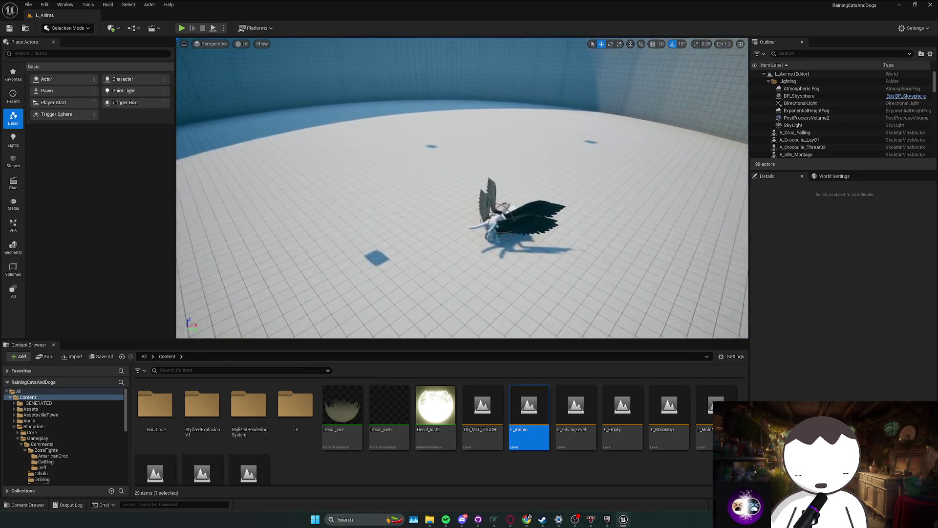
pyautogui.moveTo(415, 211); pyautogui.dragTo(470, 211)
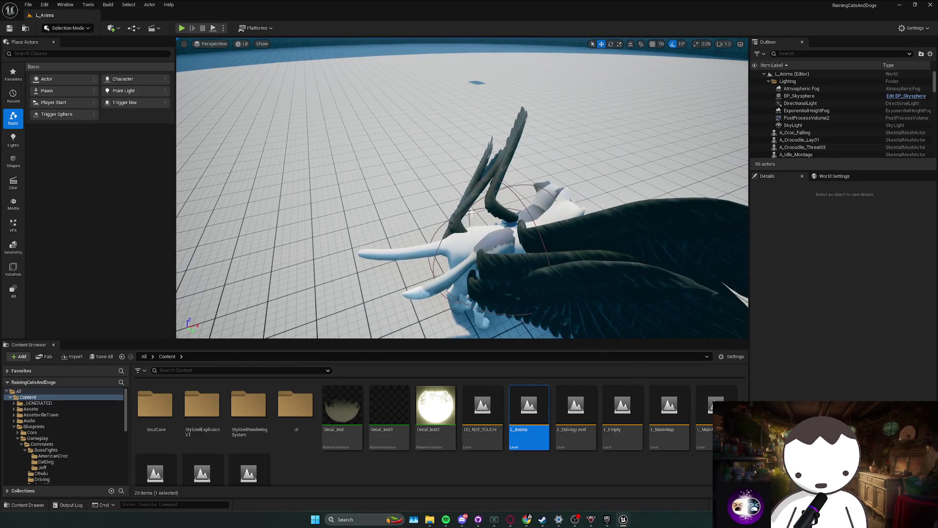
pyautogui.rightClick(479, 240)
pyautogui.click(513, 269)
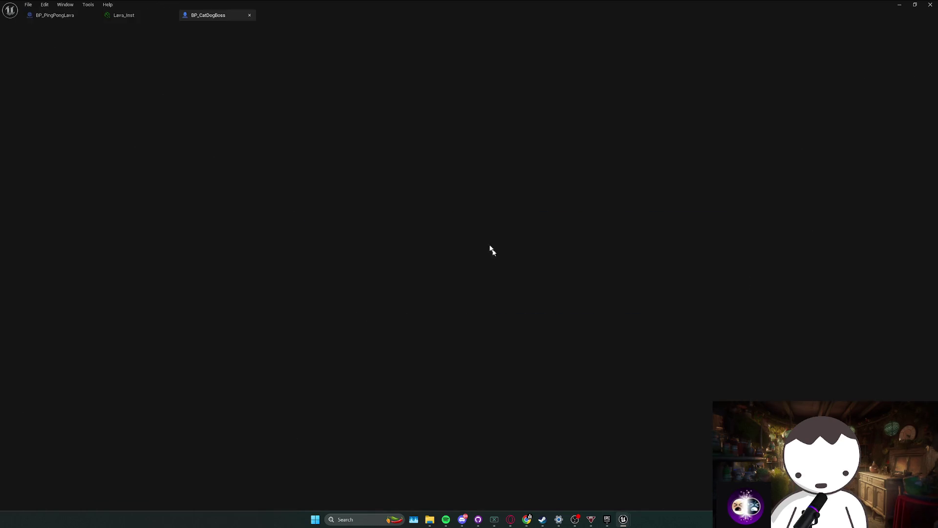
# - Move BP_CatDogBoss's wing Mesh forward to Location X about -10.9 and compile
pyautogui.scroll(6, 424, 254)
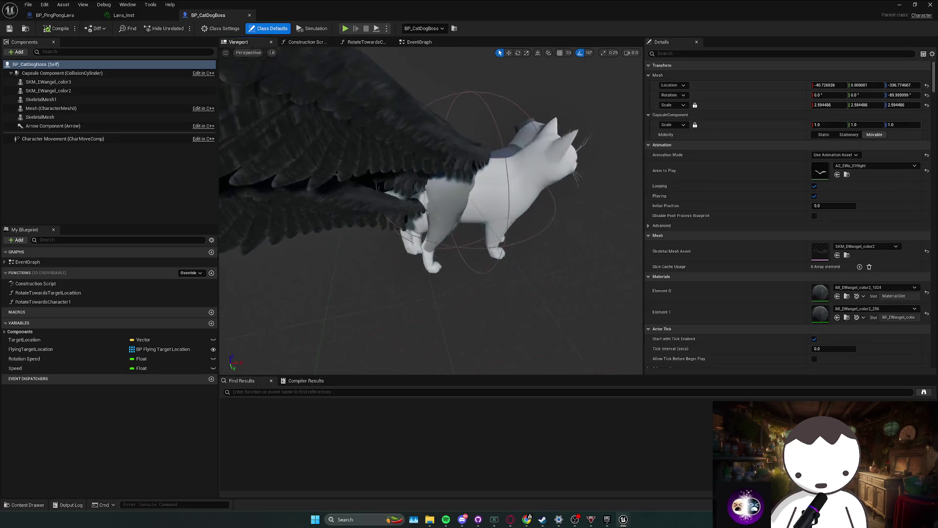
pyautogui.click(423, 254)
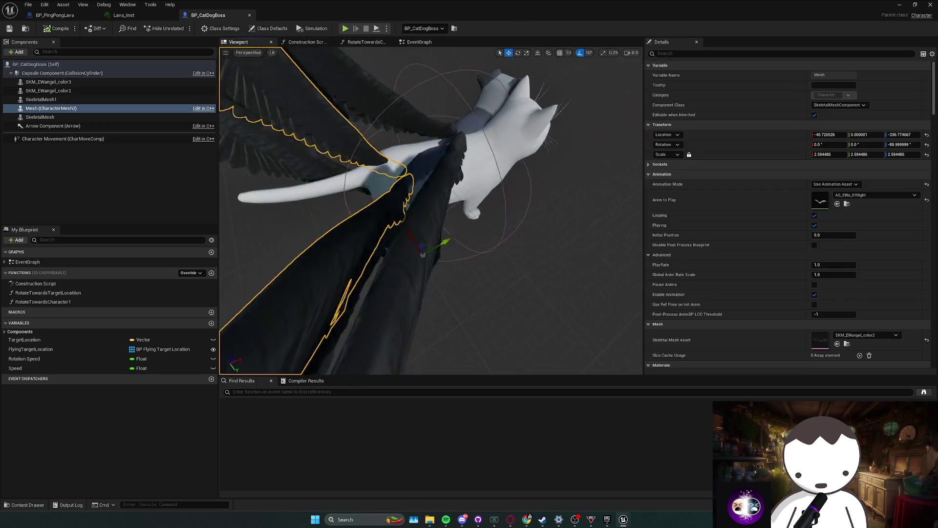
pyautogui.moveTo(423, 254); pyautogui.dragTo(446, 243)
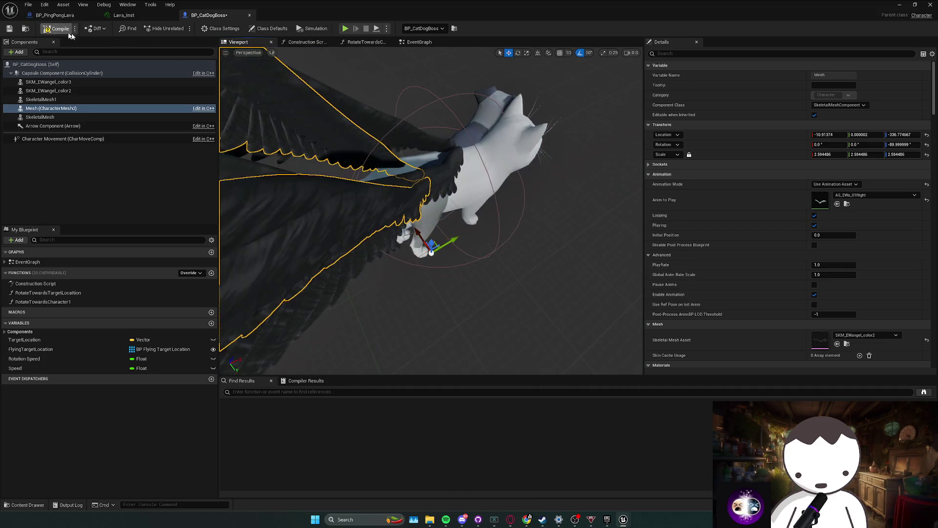
pyautogui.click(900, 5)
pyautogui.moveTo(328, 214); pyautogui.dragTo(347, 215)
# - Maximize the blueprint editor on BP_CatDogBoss's EventGraph, then move it aside to reveal the level
pyautogui.moveTo(472, 3); pyautogui.dragTo(472, 5)
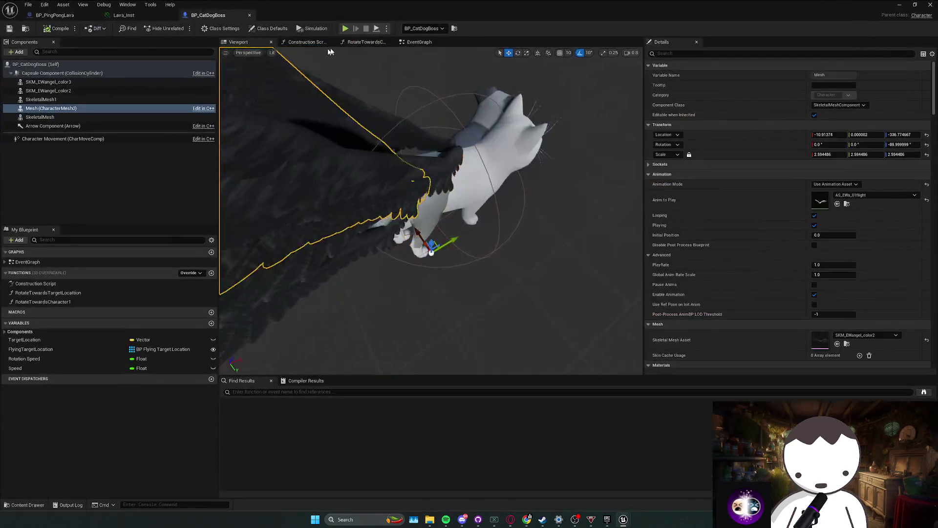
pyautogui.click(419, 42)
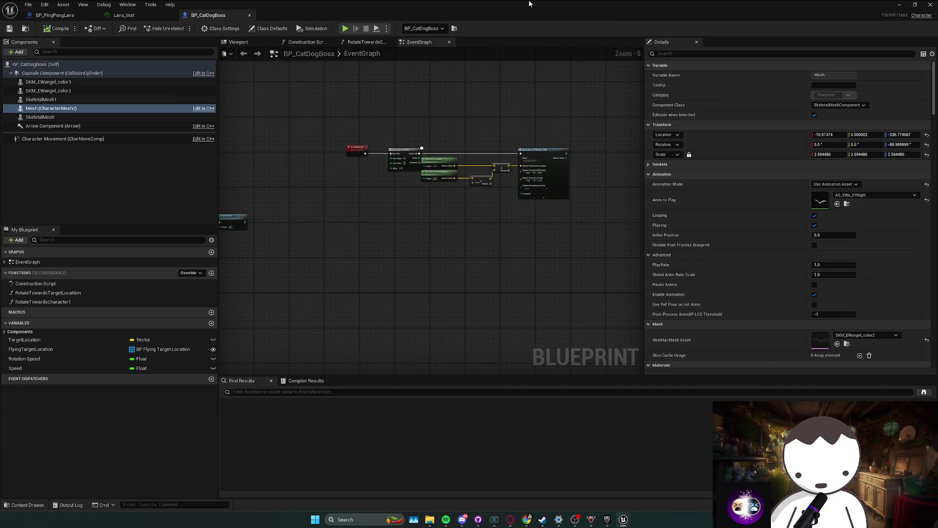
pyautogui.moveTo(529, 4)
pyautogui.mouseDown()
pyautogui.moveTo(538, 5)
pyautogui.moveTo(342, 5)
pyautogui.moveTo(193, 19)
pyautogui.mouseUp()
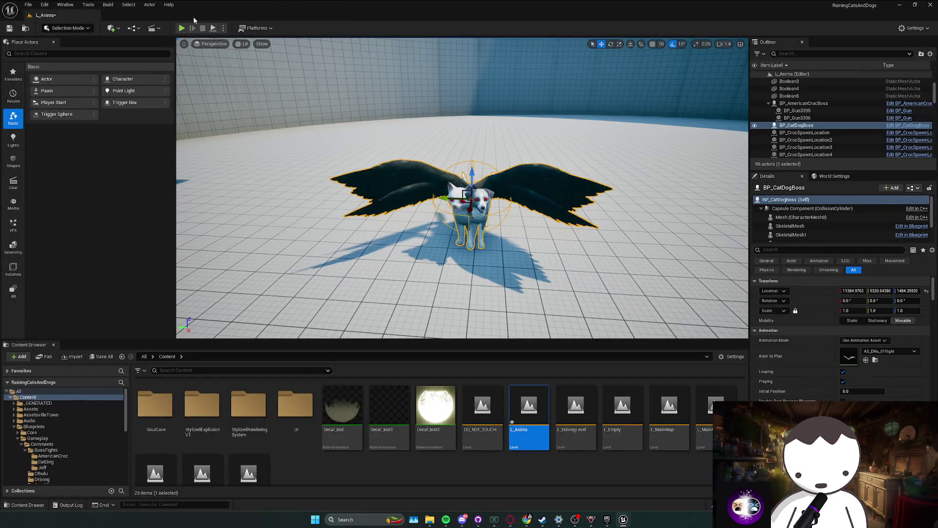
# - Run two L_Anims playtests to watch the winged boss fly, then bring BP_CatDogBoss back up
pyautogui.click(181, 28)
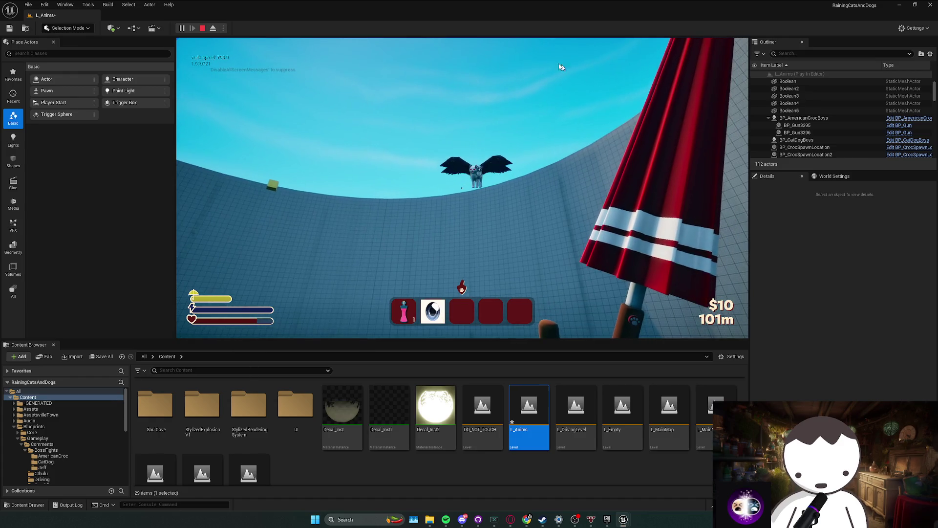
pyautogui.press('Escape')
pyautogui.click(183, 30)
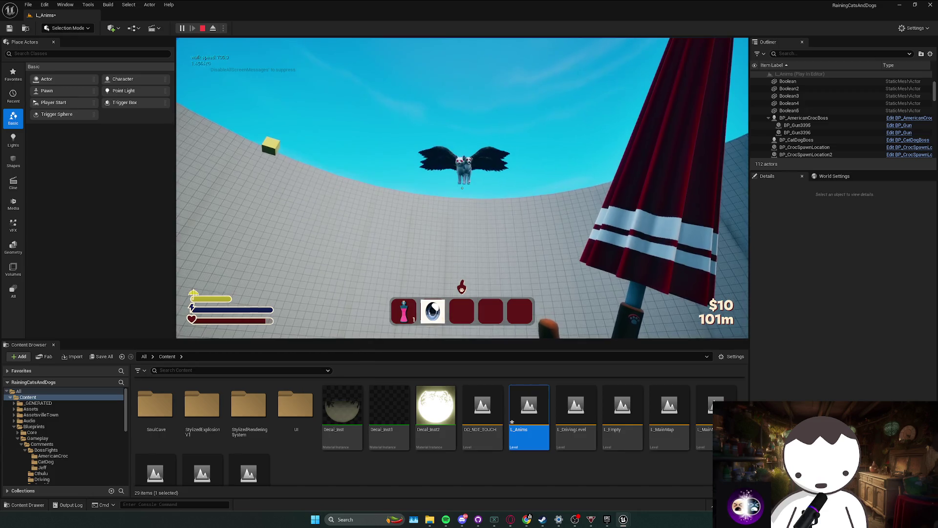
pyautogui.press('Escape')
pyautogui.hotkey('ctrl', 'e')
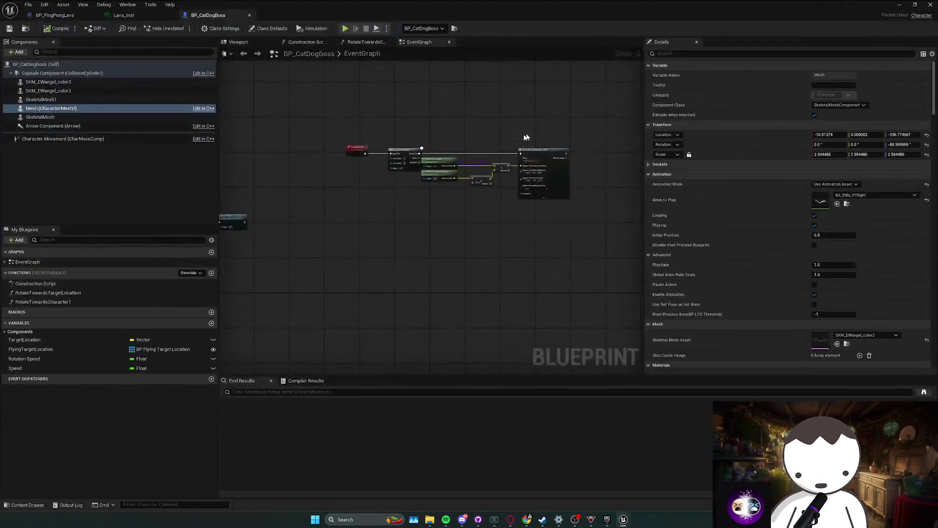
# - Shift the selected nodes right and pan BP_CatDogBoss's event graph to make room
pyautogui.moveTo(542, 146); pyautogui.dragTo(562, 146)
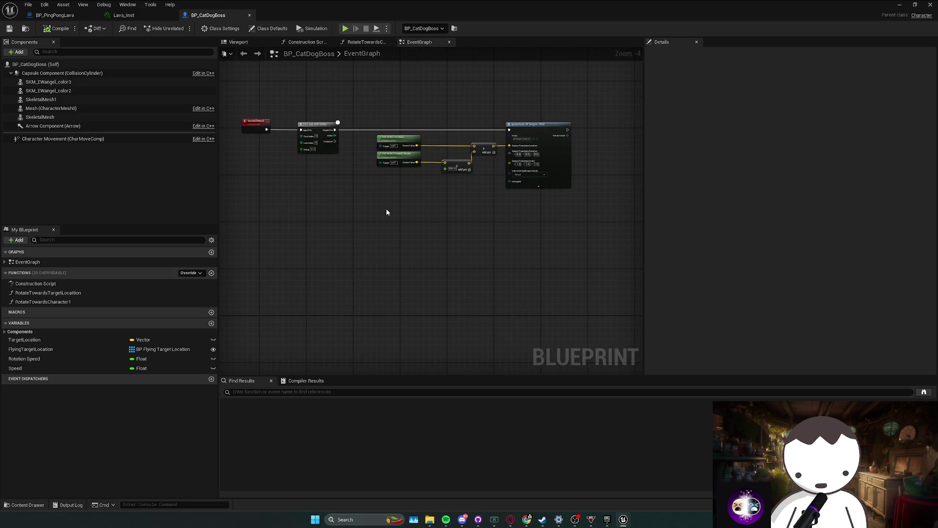
pyautogui.moveTo(386, 212)
pyautogui.mouseDown()
pyautogui.moveTo(409, 202)
pyautogui.moveTo(464, 224)
pyautogui.moveTo(435, 230)
pyautogui.moveTo(467, 160)
pyautogui.mouseUp()
pyautogui.rightClick(427, 207)
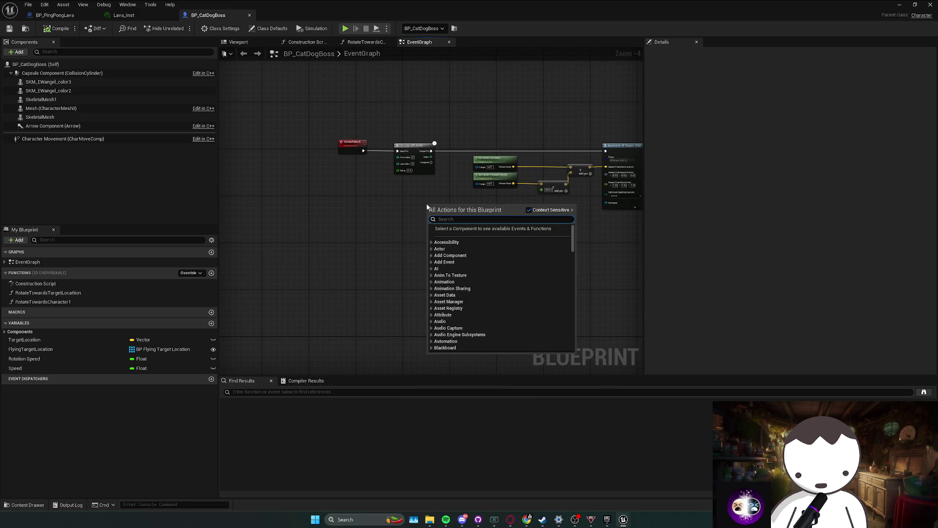
pyautogui.click(354, 218)
pyautogui.scroll(-1, 348, 185)
pyautogui.moveTo(348, 184); pyautogui.dragTo(447, 209)
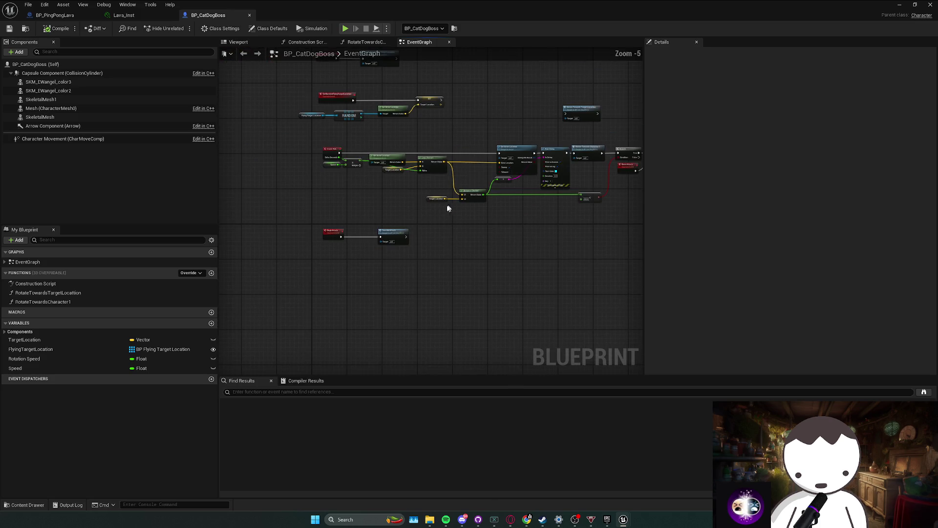
# - Add a trial Custom Event named EndAttack to the event graph
pyautogui.rightClick(309, 266)
pyautogui.write('custom')
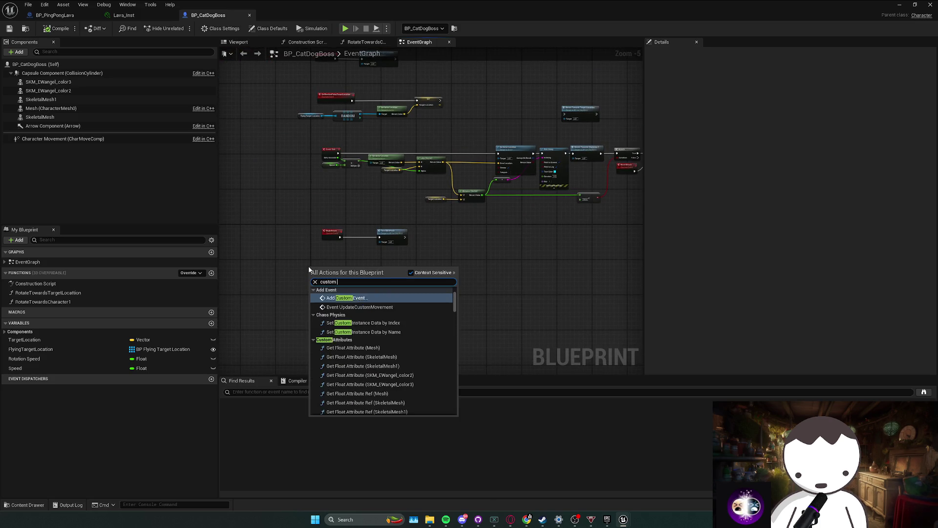
pyautogui.press('Return')
pyautogui.write('EndAttack')
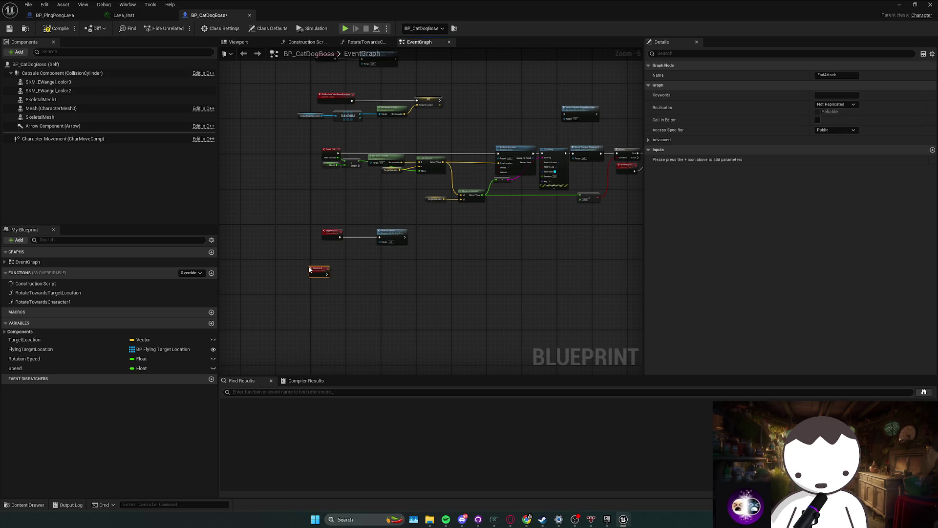
pyautogui.press('Return')
pyautogui.scroll(2, 331, 284)
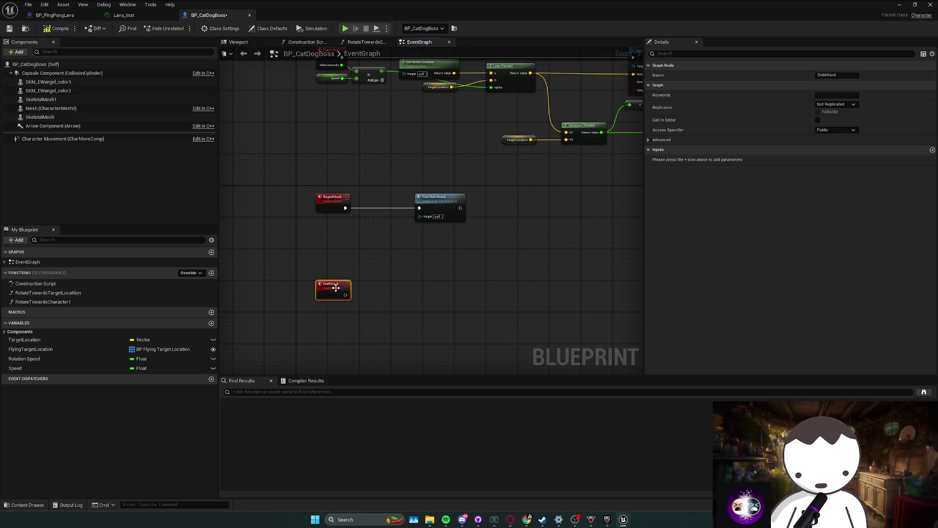
pyautogui.moveTo(379, 278); pyautogui.dragTo(302, 283)
pyautogui.click(349, 274)
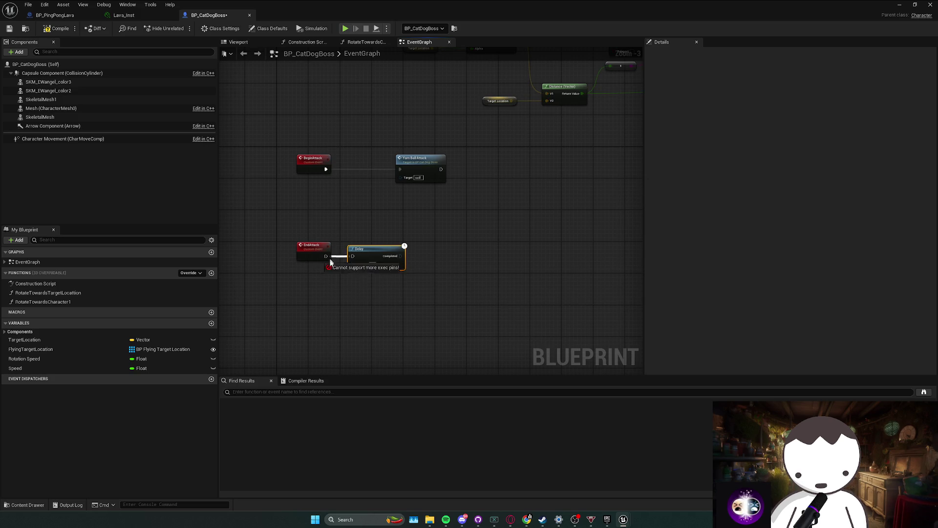
# - Glance at BP_PingPongLava, return to BP_CatDogBoss, restore the editor window and show the level editor
pyautogui.scroll(-5, 417, 243)
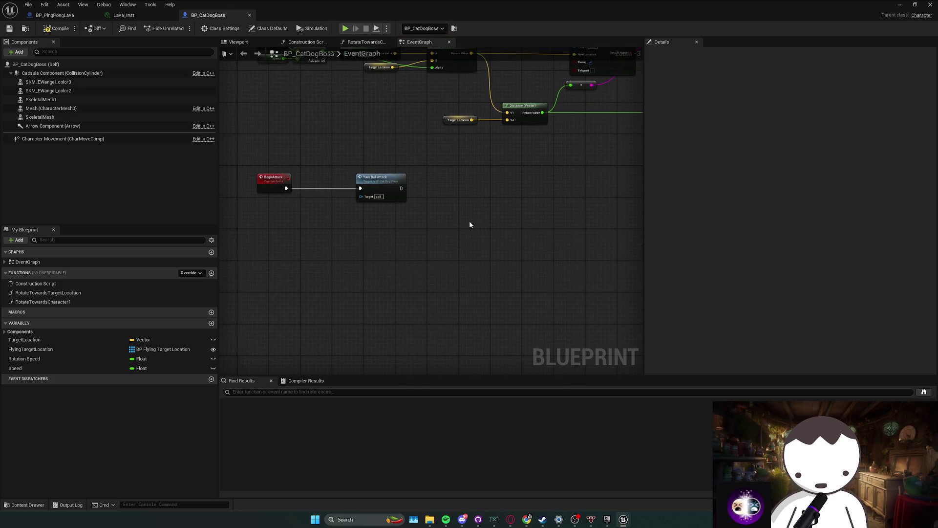
pyautogui.click(45, 19)
pyautogui.hotkey('ctrl', 'Tab')
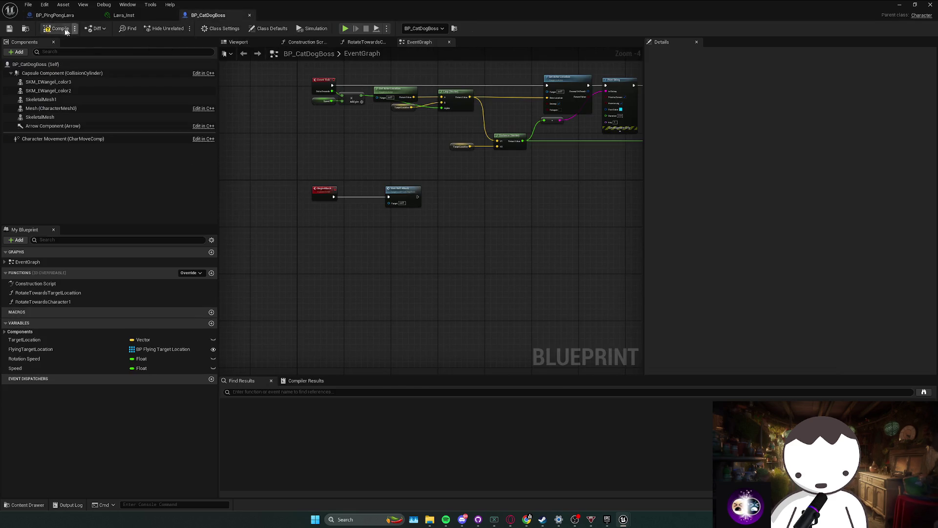
pyautogui.doubleClick(412, 19)
pyautogui.click(334, 301)
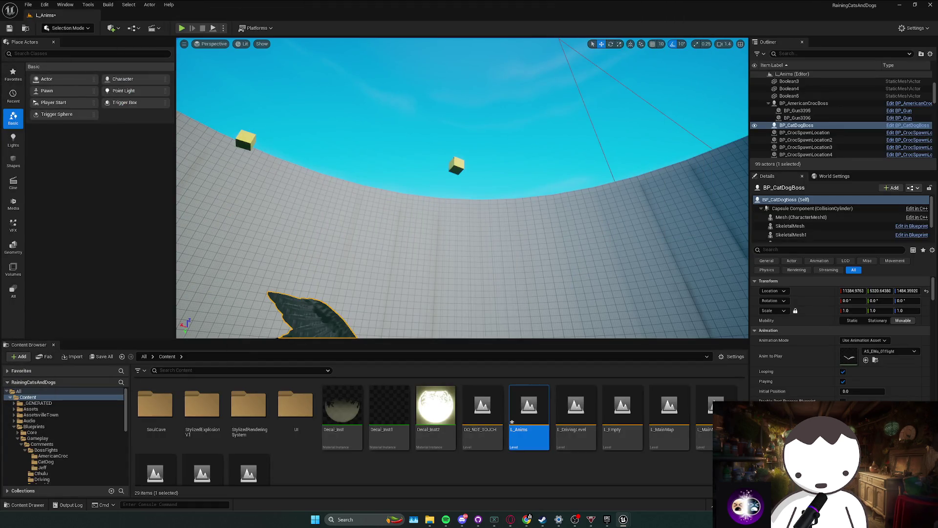
# - Open BP_AmericanCrocBoss from BossFights/AmericanCroc and examine its Mesh and Get Socket Location nodes
pyautogui.hotkey('ctrl', 'b')
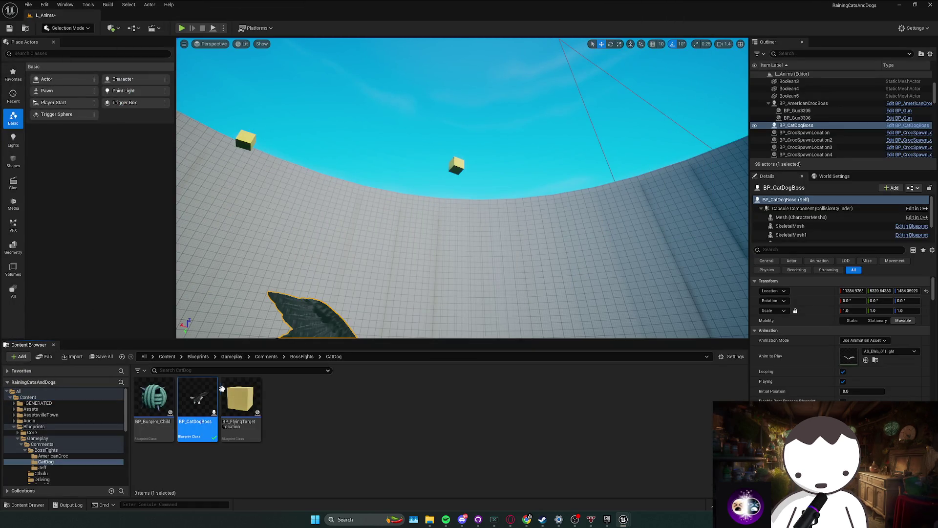
pyautogui.click(302, 356)
pyautogui.doubleClick(154, 399)
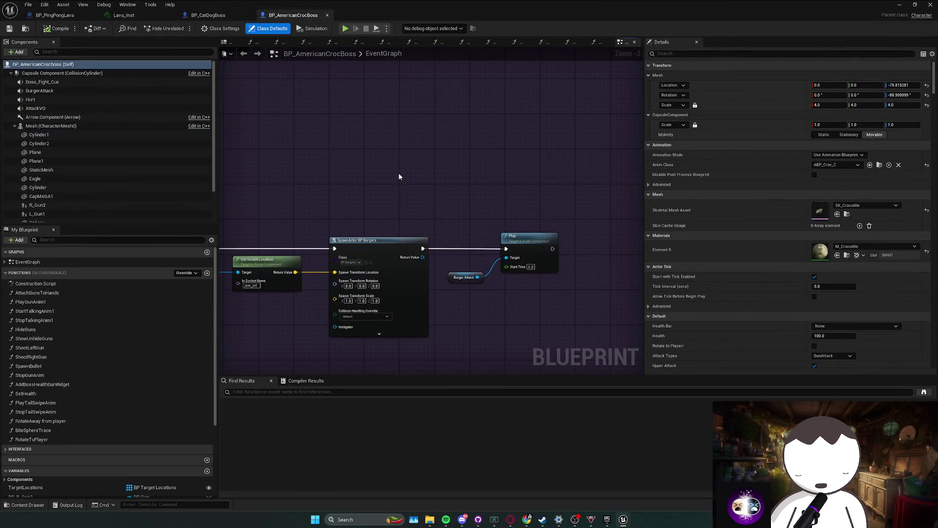
pyautogui.scroll(-1, 398, 172)
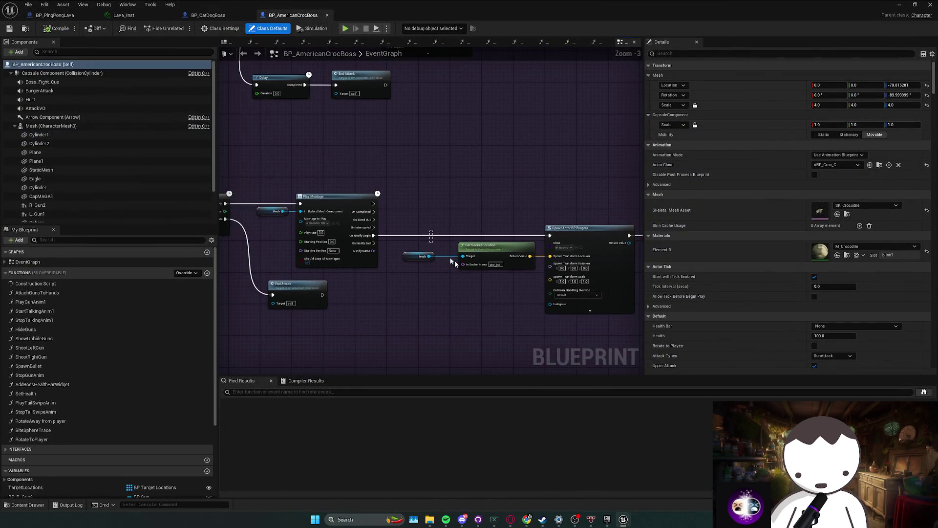
pyautogui.moveTo(391, 247)
pyautogui.mouseDown()
pyautogui.moveTo(470, 266)
pyautogui.moveTo(482, 247)
pyautogui.mouseUp()
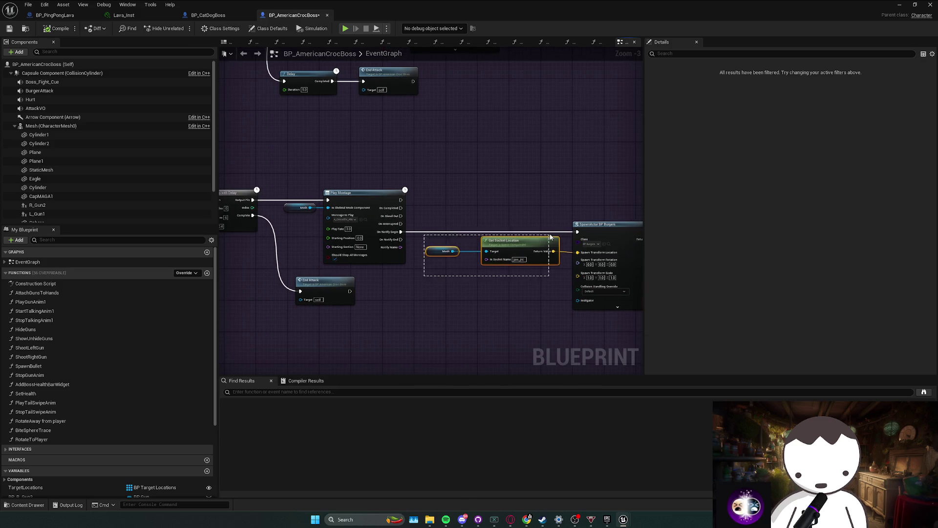
pyautogui.click(526, 221)
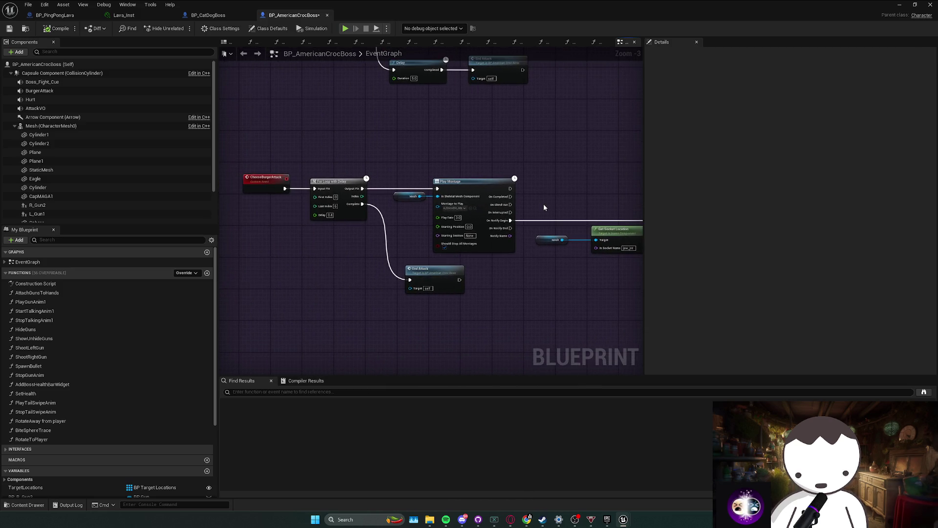
pyautogui.moveTo(501, 214); pyautogui.dragTo(546, 262)
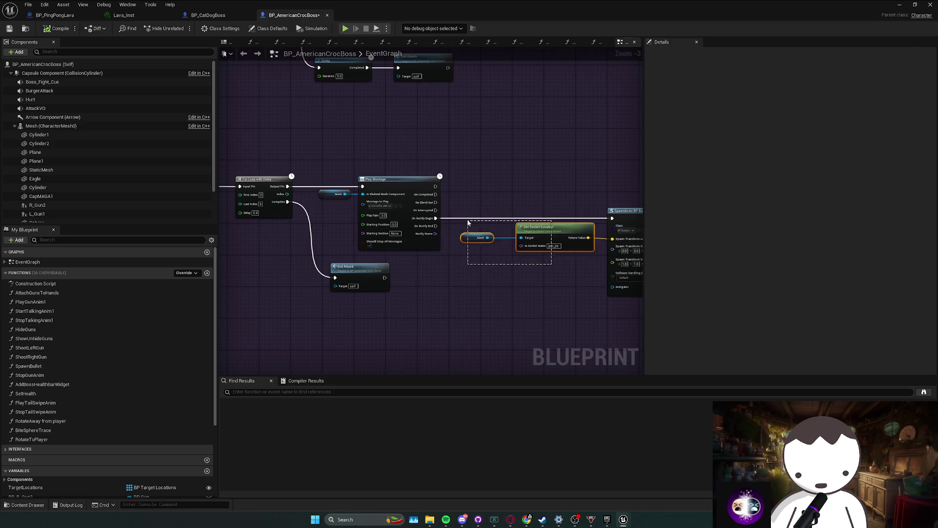
pyautogui.moveTo(469, 223); pyautogui.dragTo(468, 222)
# - Inspect the croc's CheeseBurgerAttack Play Montage chain and its End Attack call
pyautogui.click(208, 15)
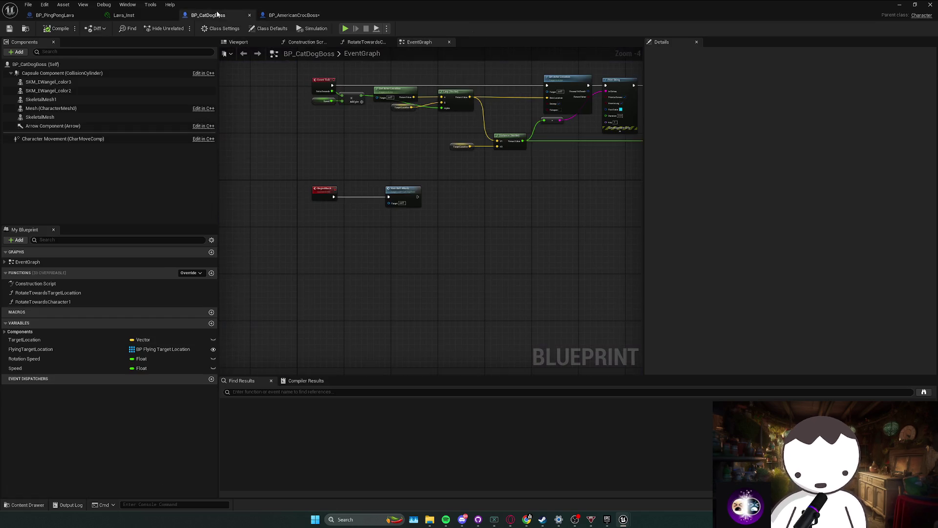
pyautogui.click(293, 15)
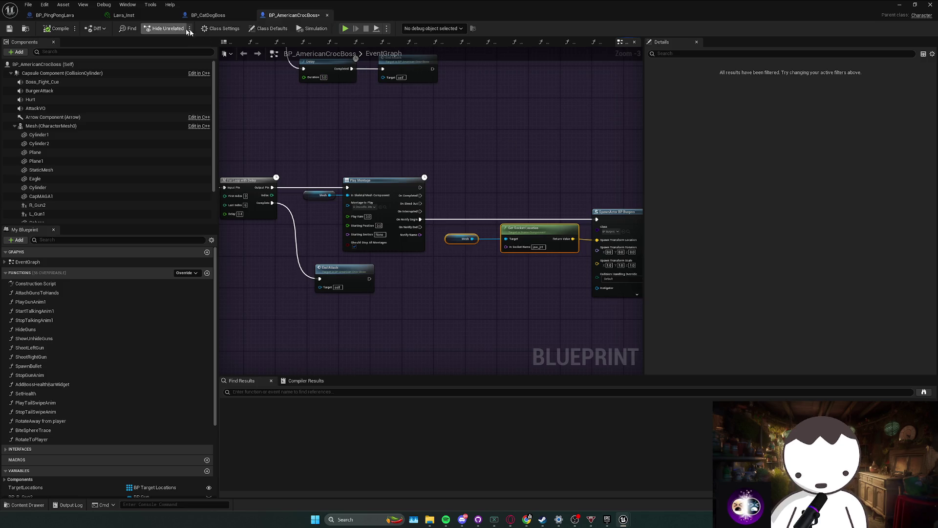
pyautogui.moveTo(442, 145); pyautogui.dragTo(451, 176)
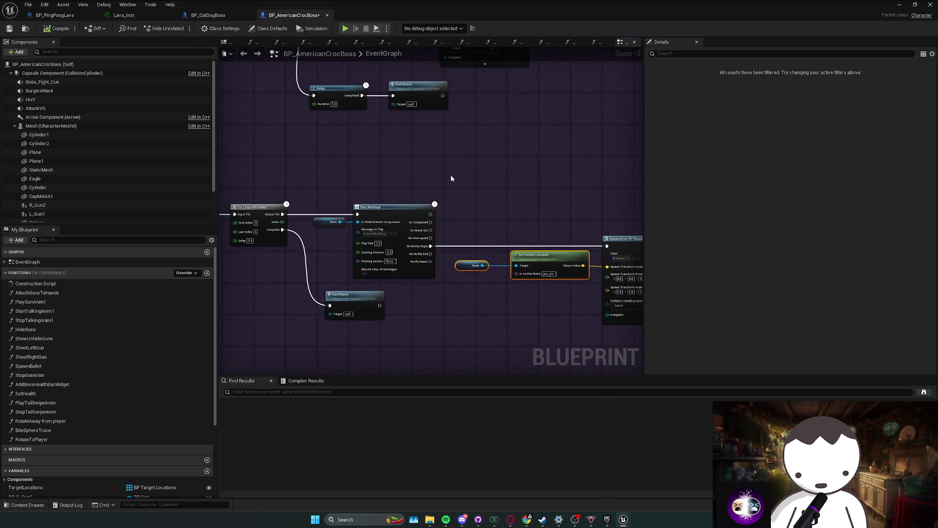
pyautogui.moveTo(451, 179); pyautogui.dragTo(462, 137)
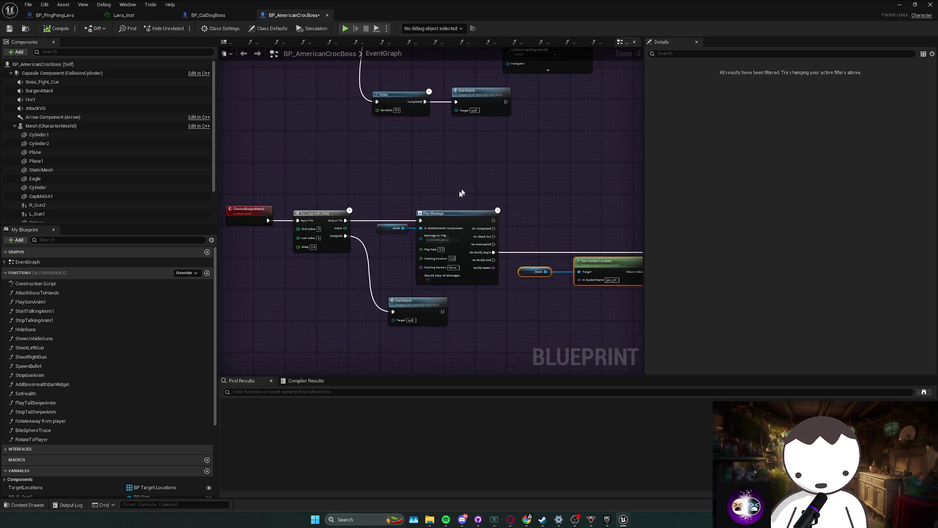
pyautogui.moveTo(398, 216); pyautogui.dragTo(519, 224)
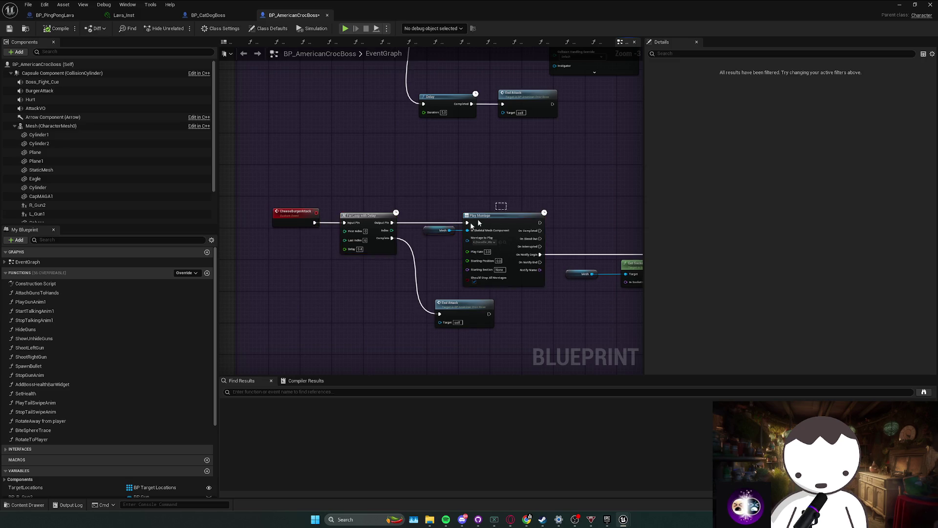
pyautogui.moveTo(499, 204); pyautogui.dragTo(282, 263)
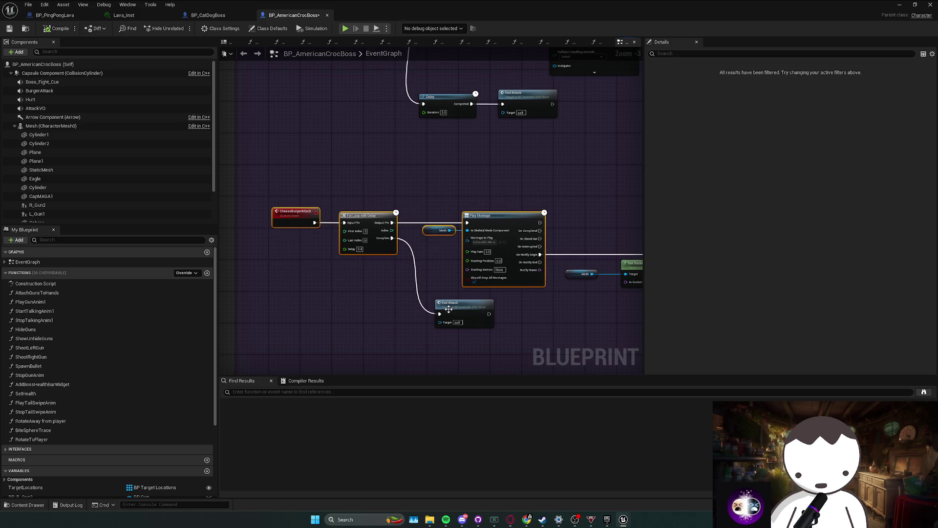
pyautogui.moveTo(449, 308)
pyautogui.mouseDown()
pyautogui.moveTo(478, 301)
pyautogui.moveTo(480, 267)
pyautogui.mouseUp()
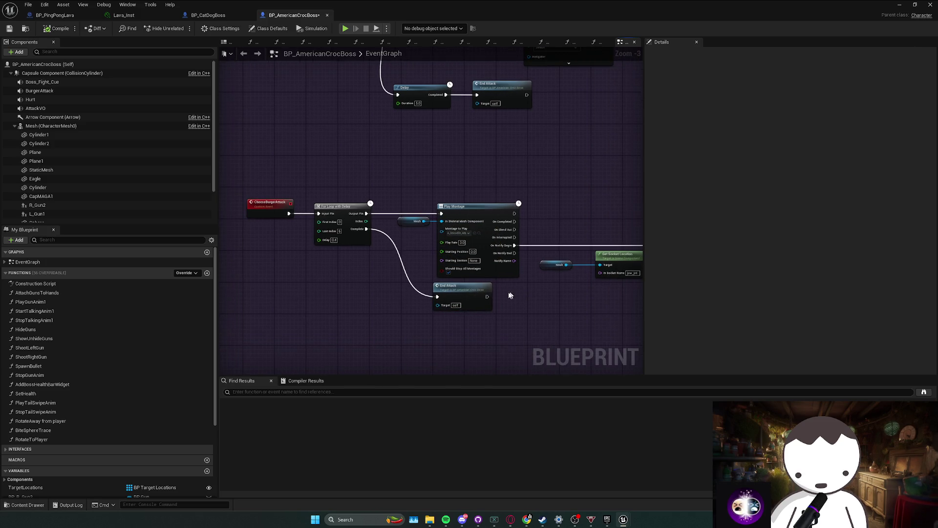
# - Jump to the croc's EndAttack event definition, then go back to the BP_CatDogBoss blueprint
pyautogui.doubleClick(456, 297)
pyautogui.moveTo(456, 297); pyautogui.dragTo(396, 307)
pyautogui.moveTo(545, 221); pyautogui.dragTo(556, 207)
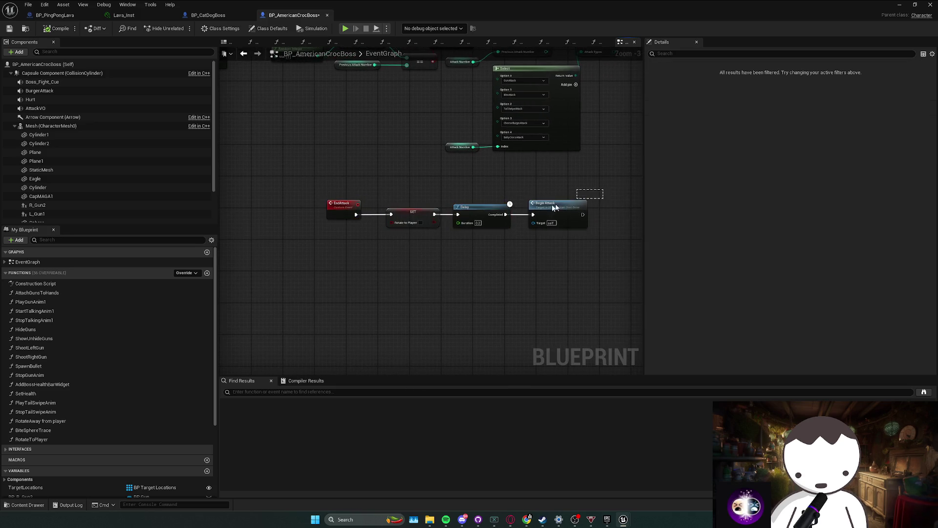
pyautogui.click(568, 183)
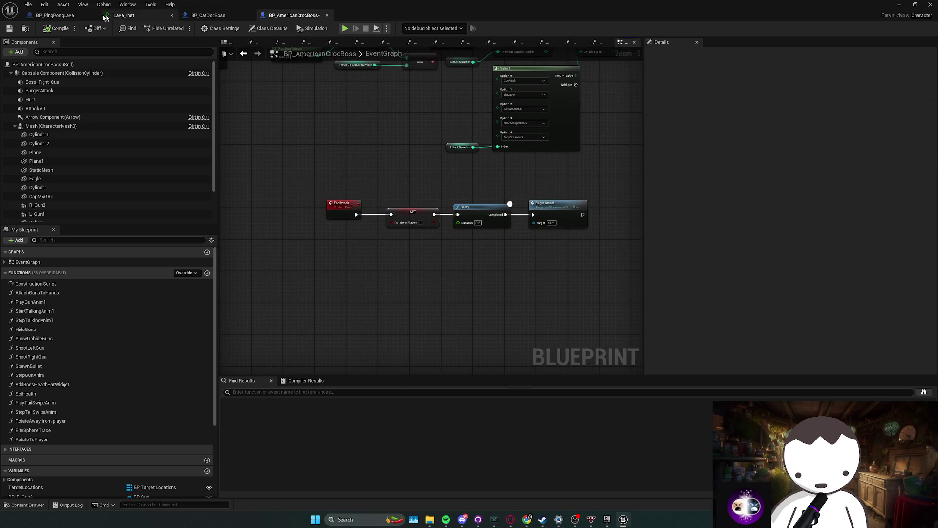
pyautogui.click(120, 15)
pyautogui.click(208, 15)
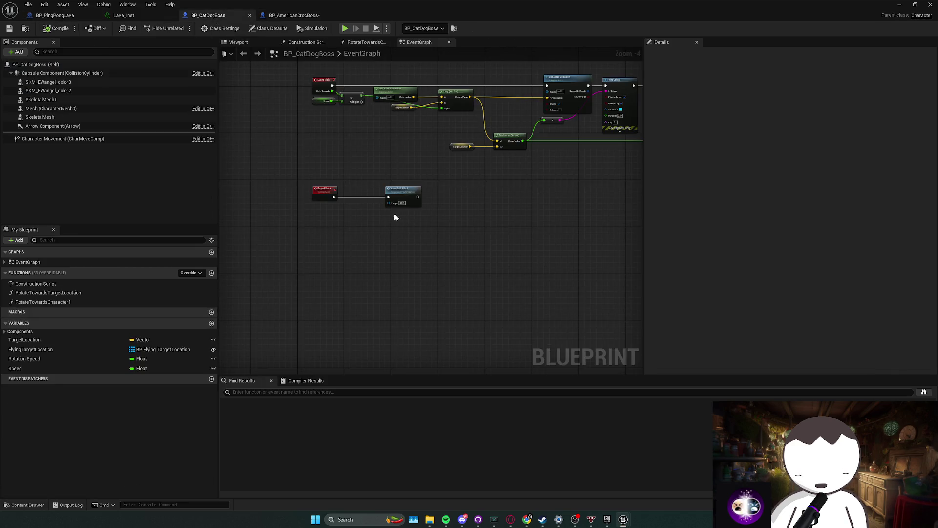
# - Add a Custom Event named EndAttack to BP_CatDogBoss's event graph
pyautogui.moveTo(407, 195); pyautogui.dragTo(424, 195)
pyautogui.rightClick(337, 252)
pyautogui.write('custom')
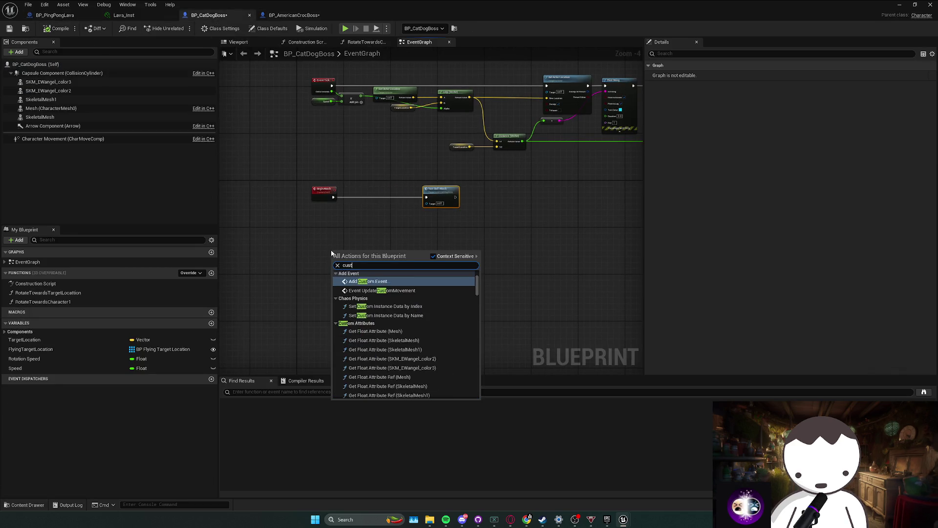
pyautogui.press('Return')
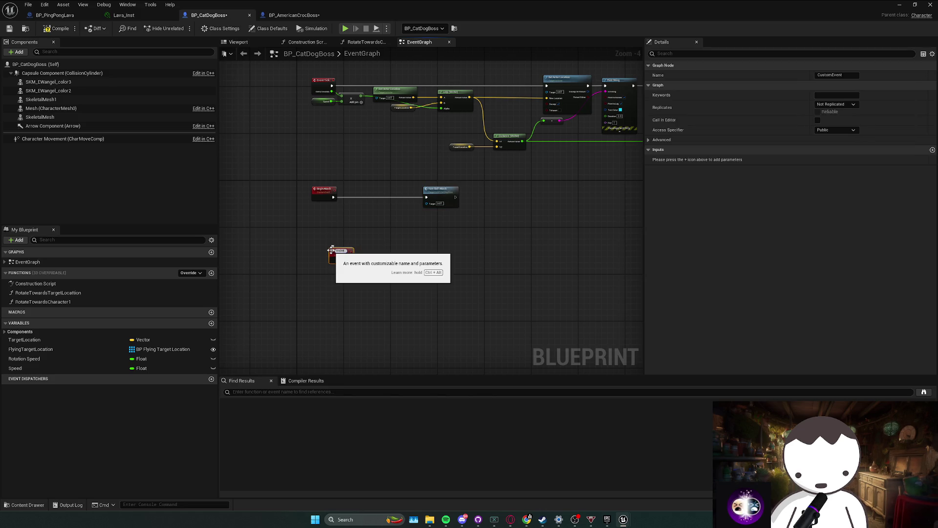
pyautogui.write('EndAttack')
pyautogui.press('Return')
pyautogui.scroll(2, 324, 257)
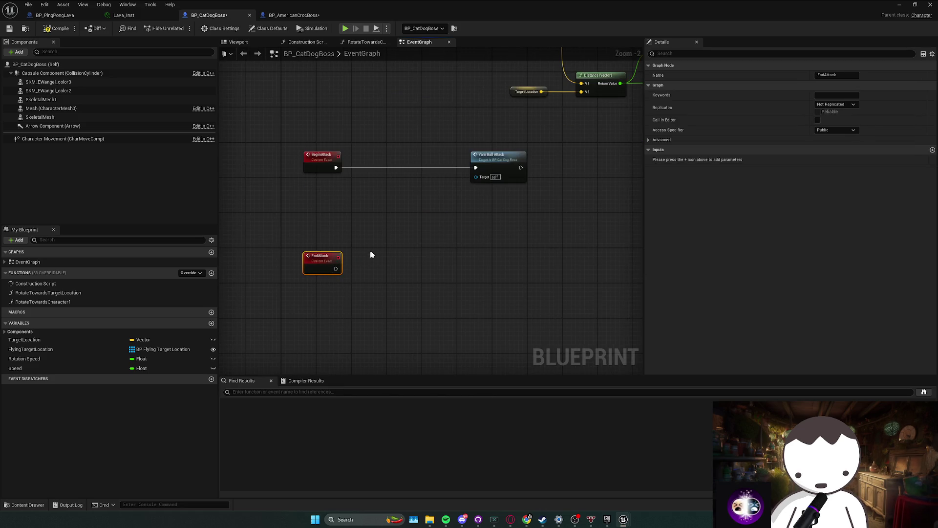
pyautogui.moveTo(354, 246); pyautogui.dragTo(281, 294)
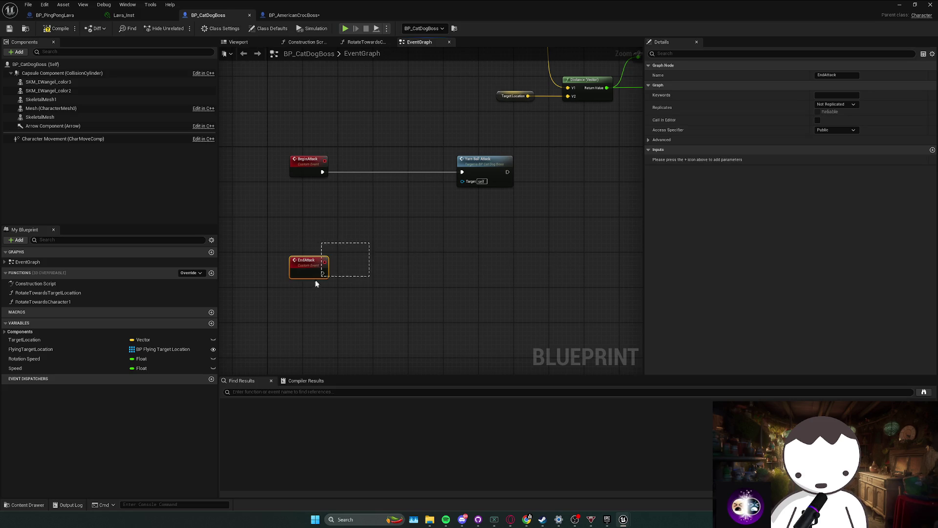
pyautogui.click(335, 283)
pyautogui.scroll(-1, 386, 278)
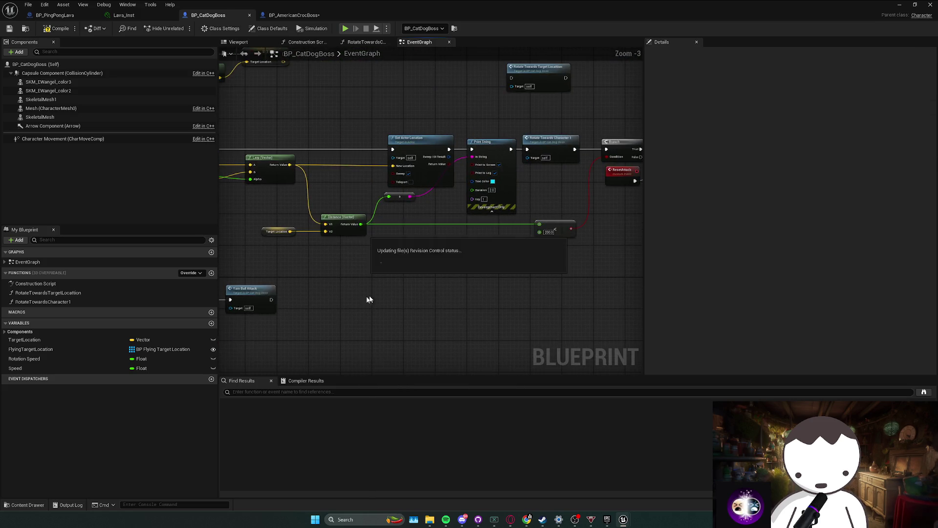
pyautogui.moveTo(457, 283)
pyautogui.mouseDown()
pyautogui.moveTo(232, 302)
pyautogui.moveTo(530, 212)
pyautogui.moveTo(309, 289)
pyautogui.moveTo(332, 288)
pyautogui.mouseUp()
# - Have EndAttack run a Delay node and then call Reset Attack
pyautogui.write('reset att')
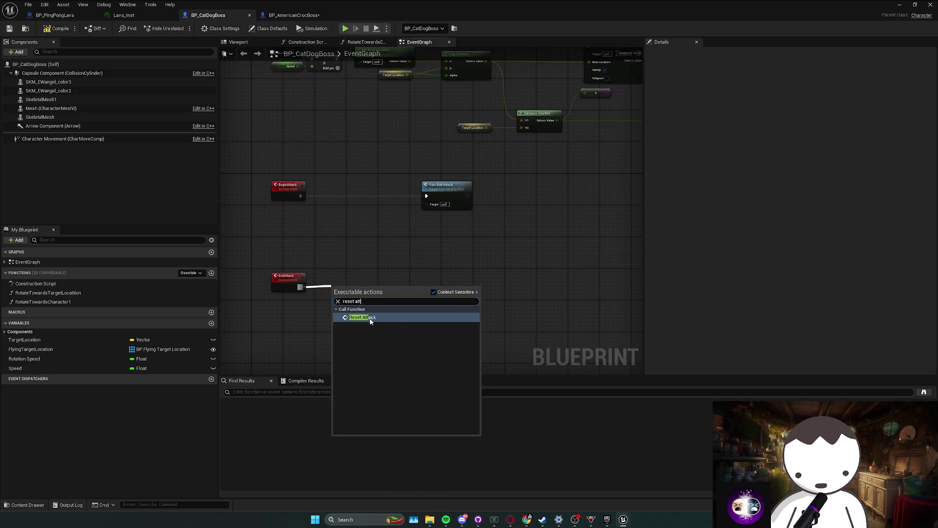
pyautogui.press('Return')
pyautogui.scroll(-1, 356, 278)
pyautogui.moveTo(348, 274)
pyautogui.mouseDown()
pyautogui.moveTo(503, 266)
pyautogui.moveTo(480, 260)
pyautogui.moveTo(556, 246)
pyautogui.mouseUp()
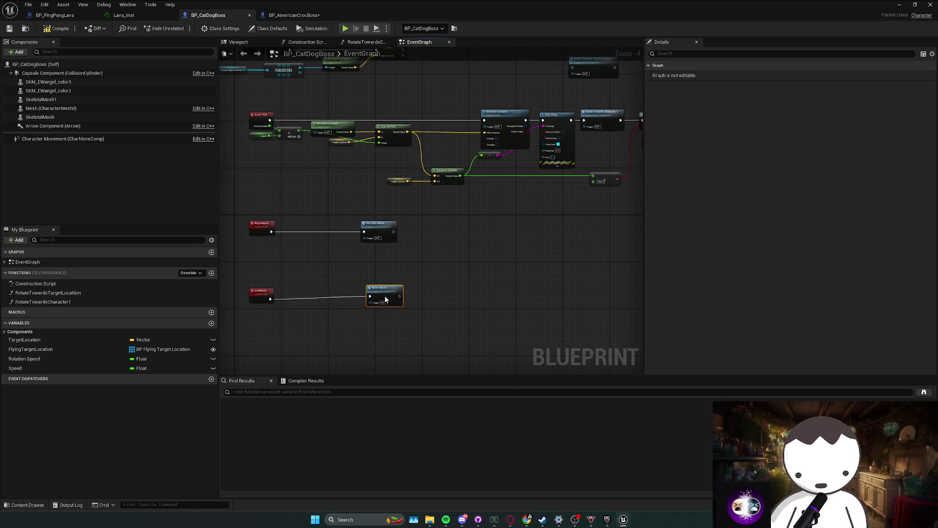
pyautogui.scroll(1, 385, 299)
pyautogui.click(352, 288)
pyautogui.moveTo(353, 286)
pyautogui.mouseDown()
pyautogui.moveTo(310, 291)
pyautogui.moveTo(362, 287)
pyautogui.mouseUp()
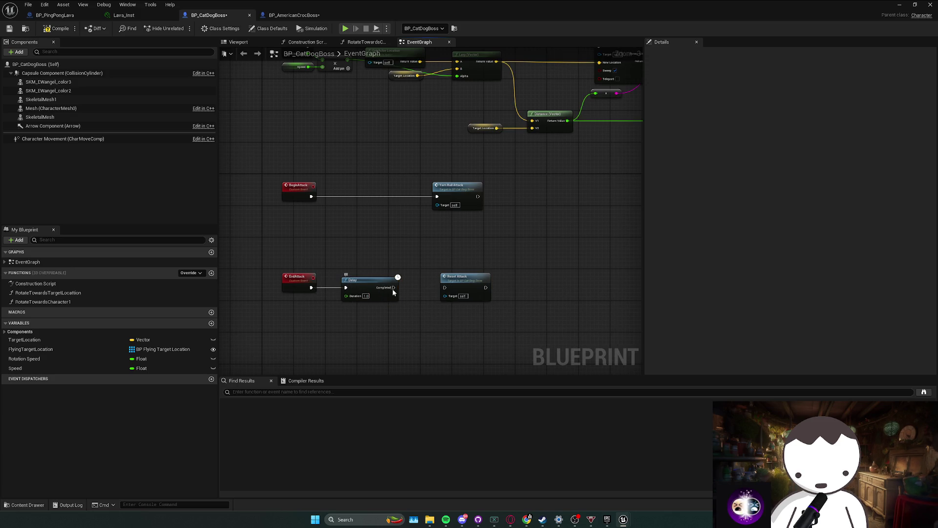
pyautogui.scroll(-1, 510, 268)
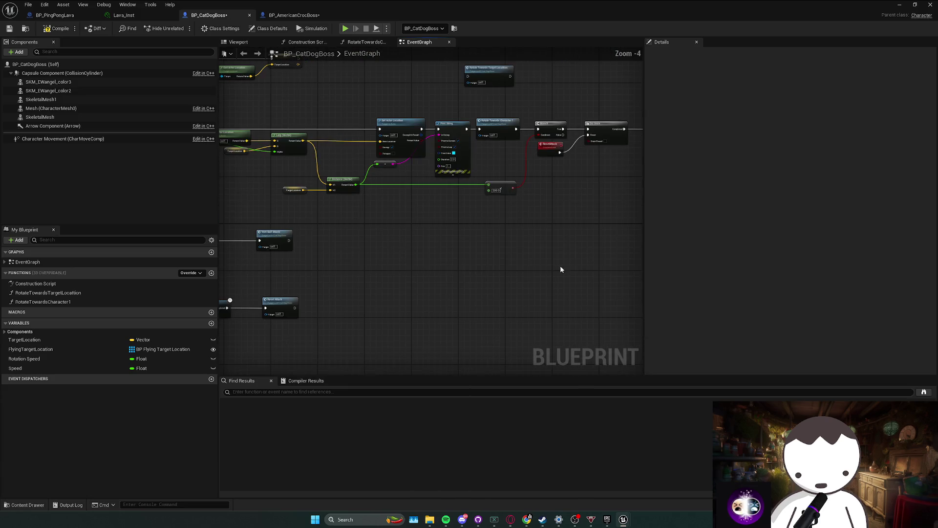
# - Call End Attack from YarnBallAttack's loop Completed pin, compile, and start an L_Anims playtest
pyautogui.doubleClick(273, 243)
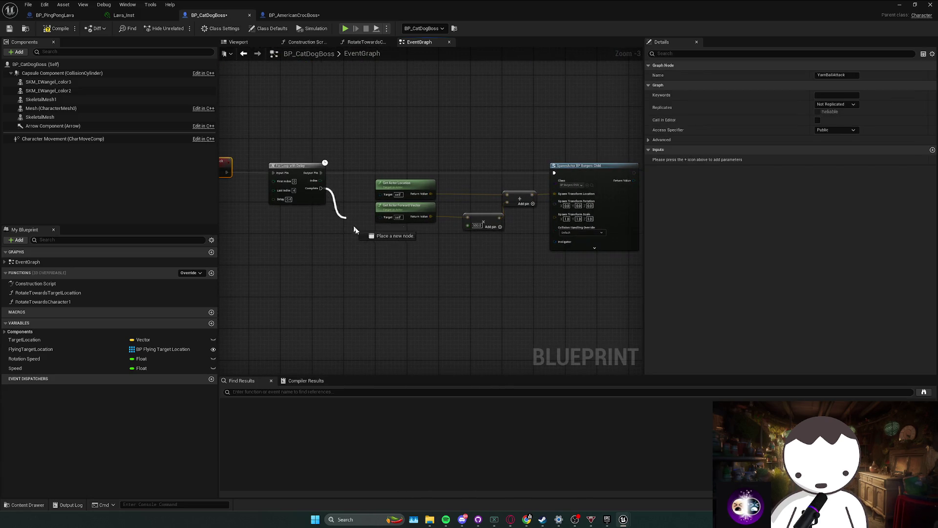
pyautogui.moveTo(355, 230); pyautogui.dragTo(360, 232)
pyautogui.write('end attack')
pyautogui.click(396, 261)
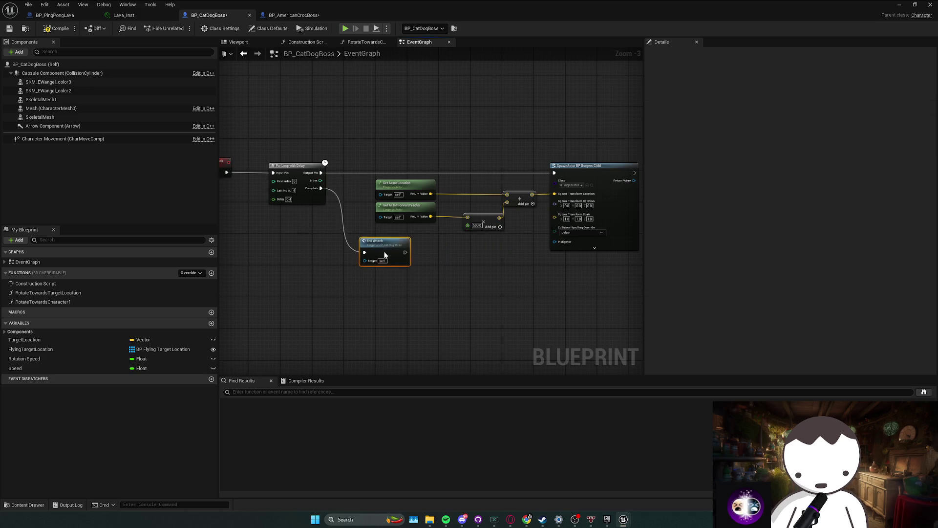
pyautogui.click(57, 28)
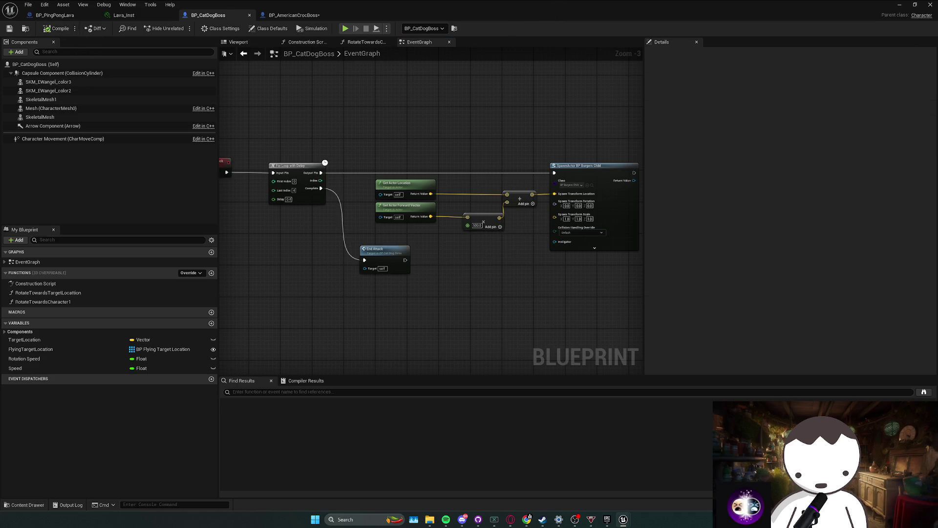
pyautogui.hotkey('alt', 'Tab')
pyautogui.click(183, 30)
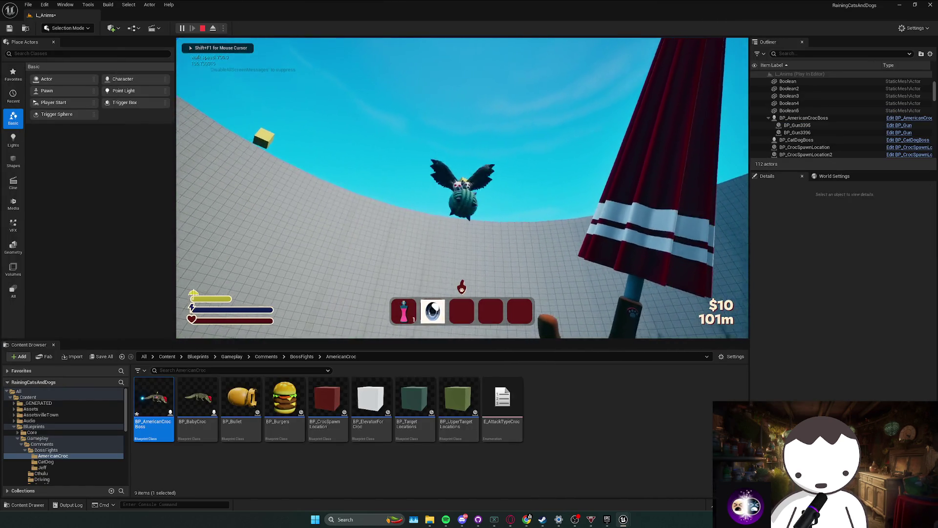
# - Swing the umbrella at the boss and sprint around the arena while it fires yarn balls
pyautogui.click(462, 189)
pyautogui.press('shift')
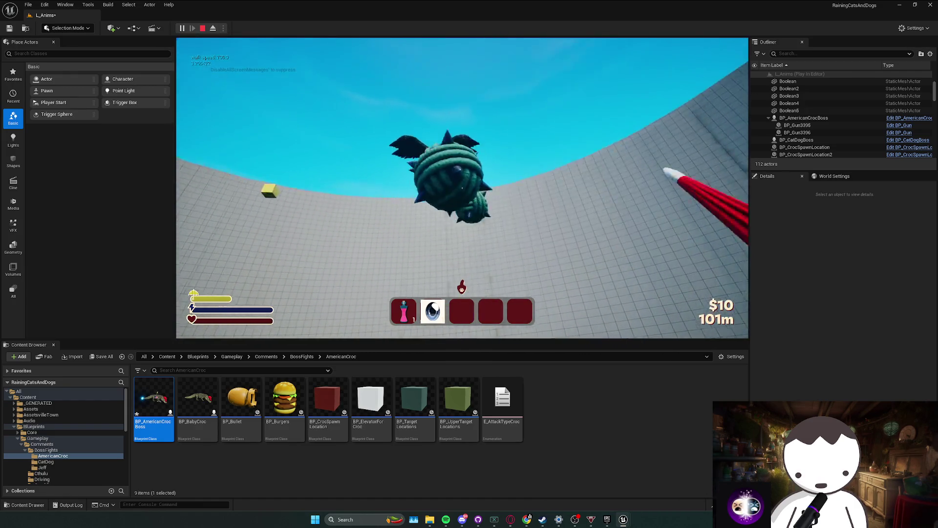
pyautogui.press('shift')
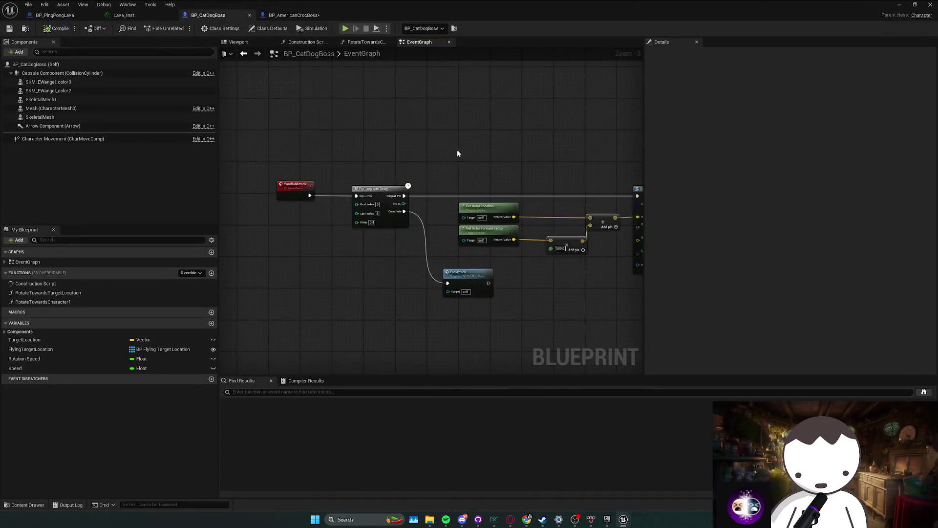
# - Insert Set Random Flying Target Location into the EndAttack chain ahead of the Delay, and save
pyautogui.scroll(-3, 460, 201)
pyautogui.scroll(2, 461, 207)
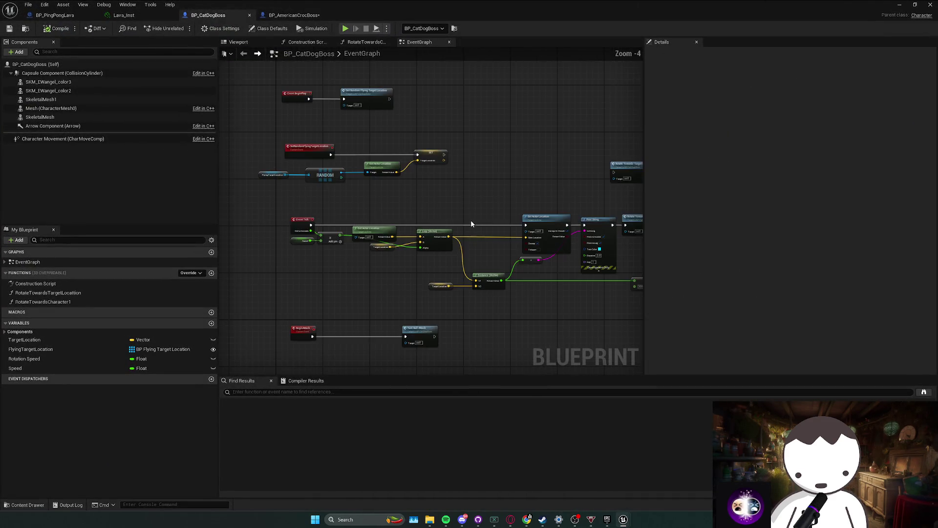
pyautogui.moveTo(435, 210)
pyautogui.mouseDown()
pyautogui.moveTo(395, 180)
pyautogui.moveTo(384, 101)
pyautogui.mouseUp()
pyautogui.moveTo(384, 303); pyautogui.dragTo(409, 302)
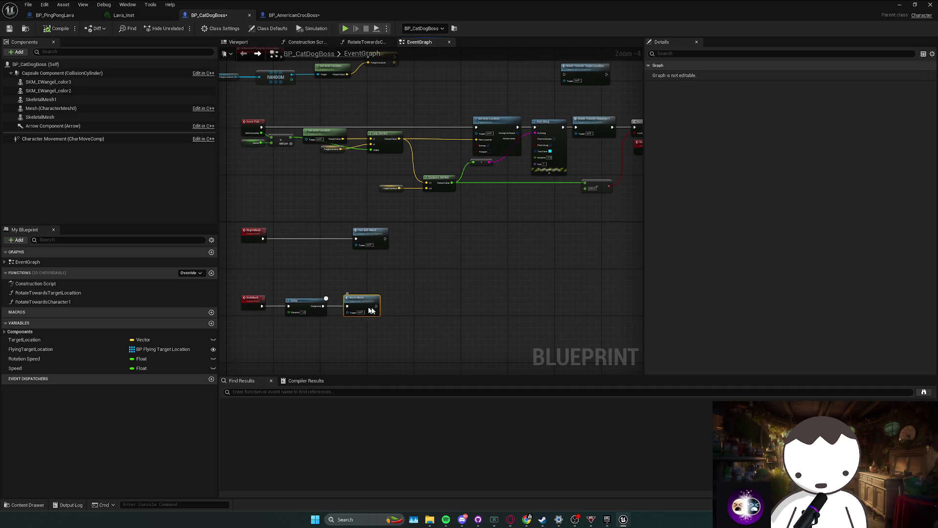
pyautogui.moveTo(420, 306); pyautogui.dragTo(350, 310)
pyautogui.write('set')
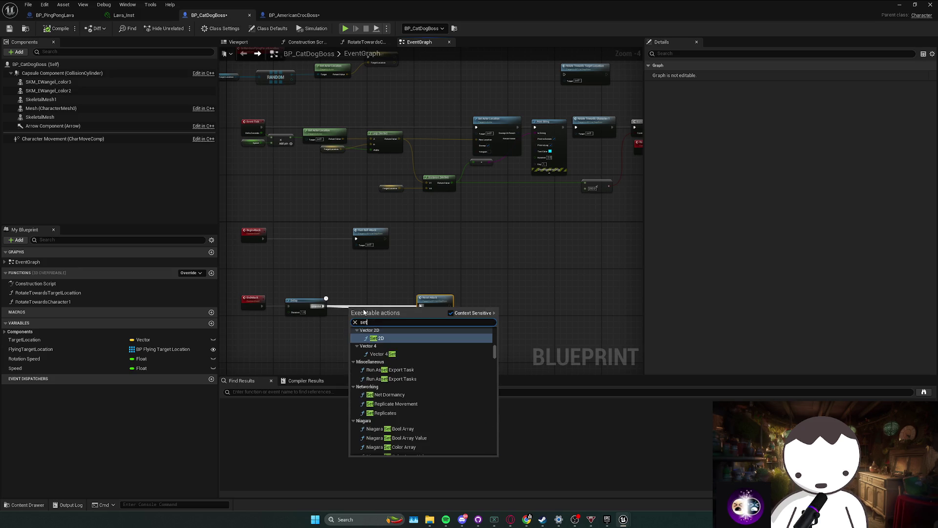
pyautogui.write(' random f')
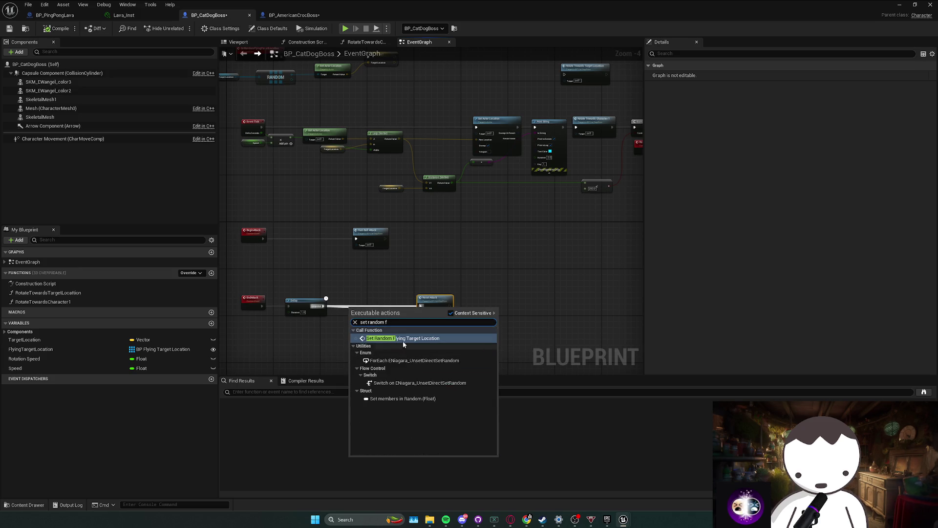
pyautogui.click(402, 341)
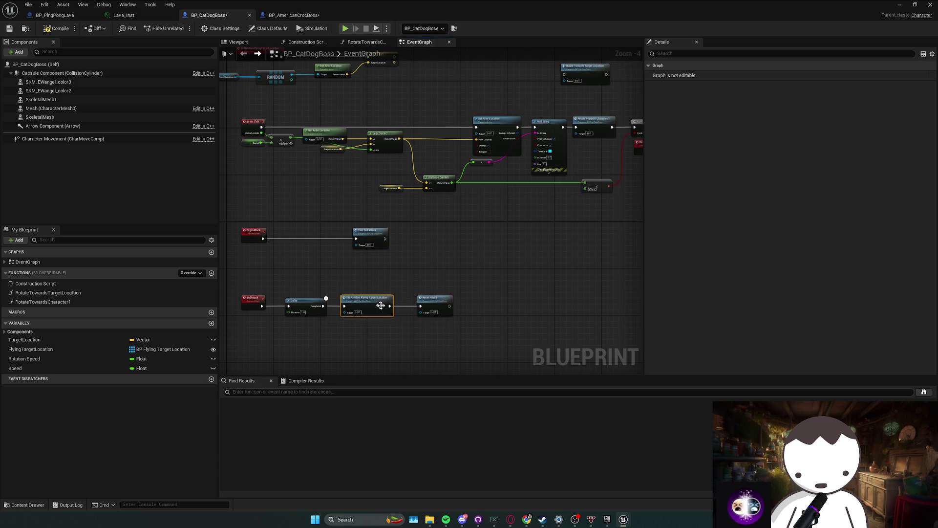
pyautogui.hotkey('ctrl', 's')
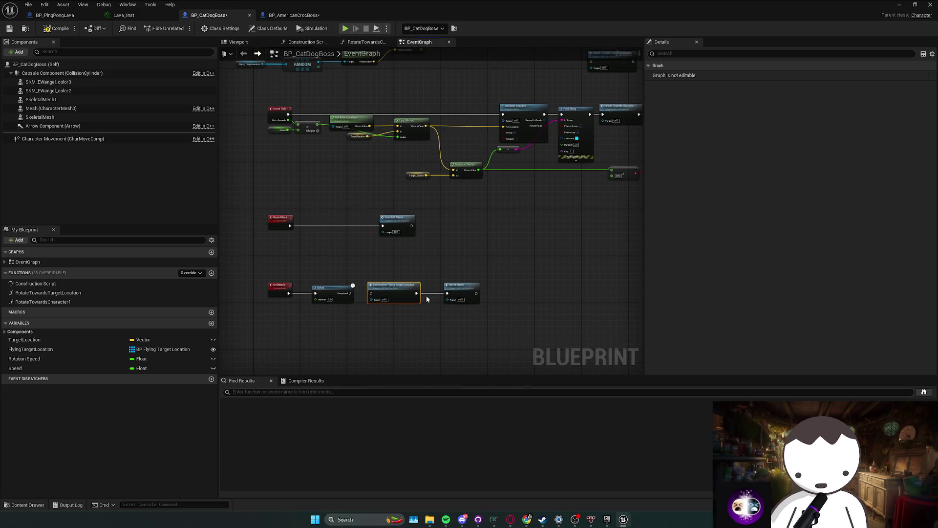
pyautogui.moveTo(391, 287); pyautogui.dragTo(362, 319)
pyautogui.moveTo(328, 288)
pyautogui.mouseDown()
pyautogui.moveTo(375, 289)
pyautogui.moveTo(317, 292)
pyautogui.moveTo(446, 295)
pyautogui.mouseUp()
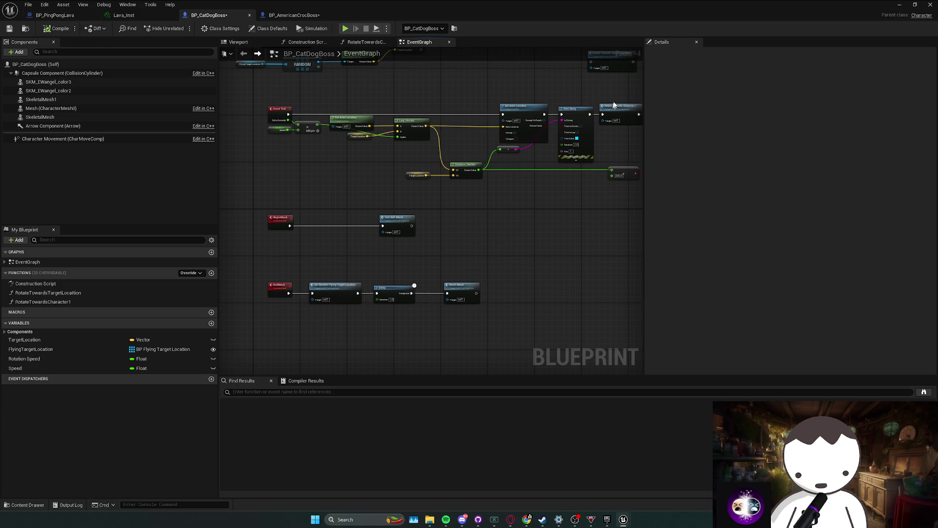
pyautogui.hotkey('alt', 'Tab')
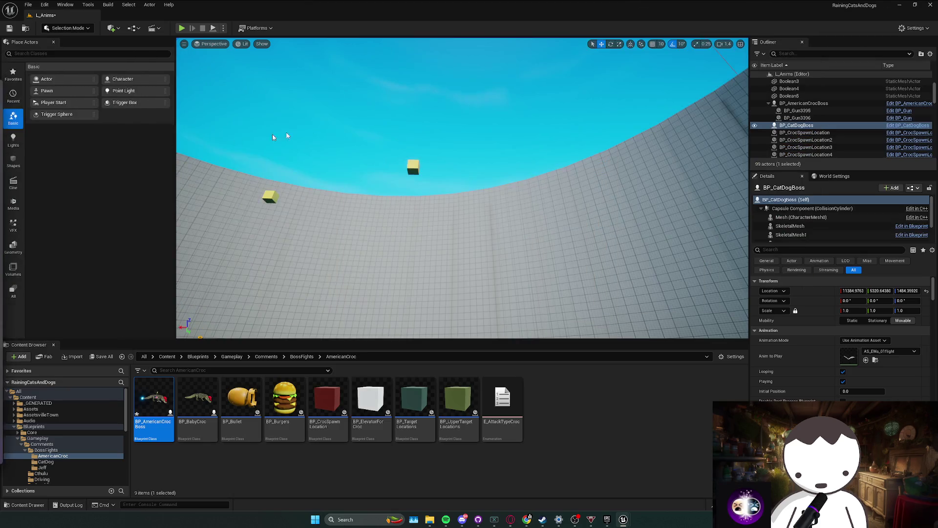
# - Playtest L_Anims, hitting the boss three times with the umbrella, then return to BP_CatDogBoss
pyautogui.click(181, 28)
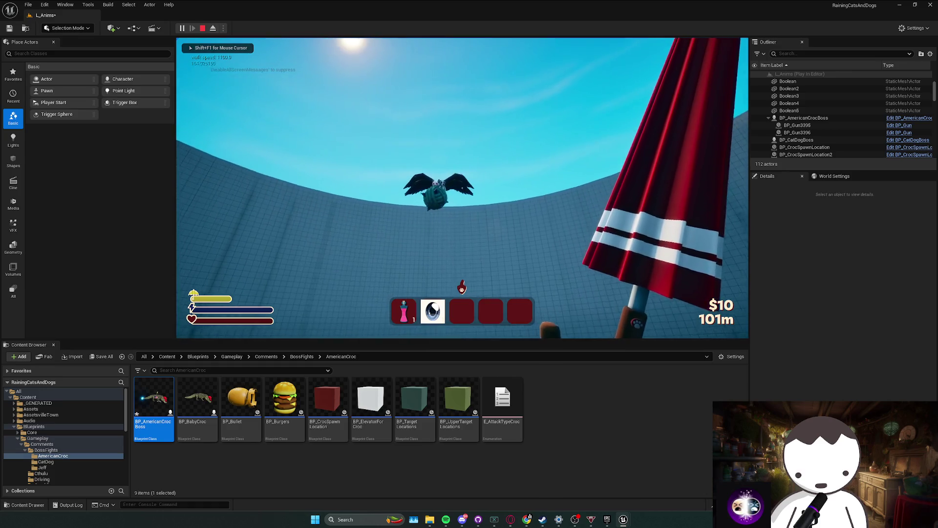
pyautogui.click(462, 288)
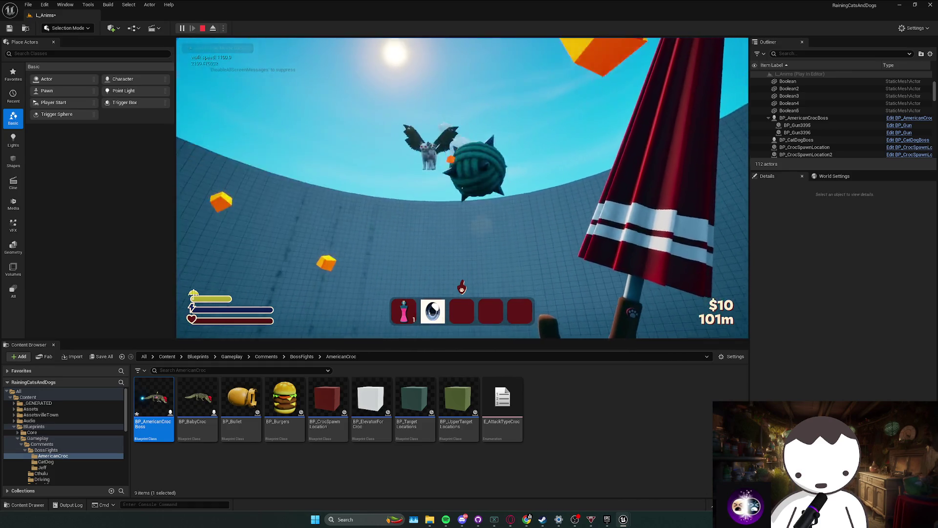
pyautogui.click(462, 288)
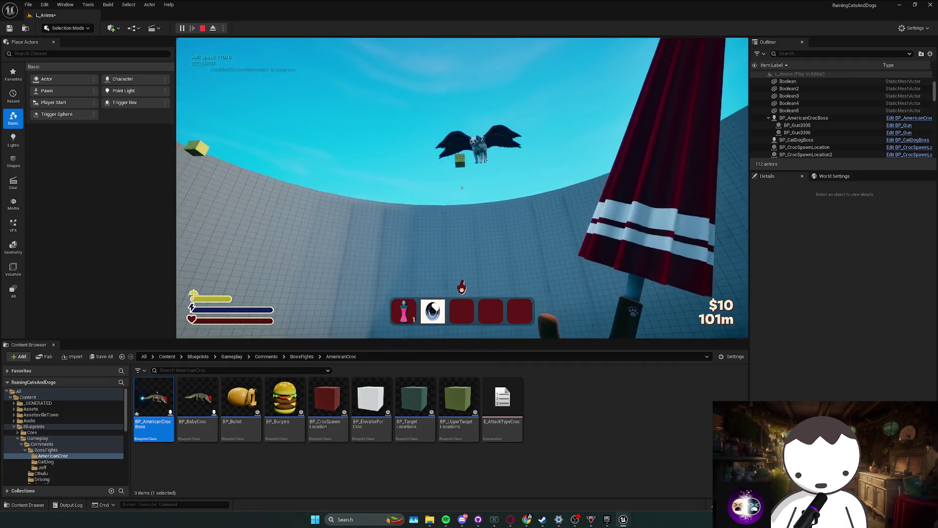
pyautogui.click(462, 288)
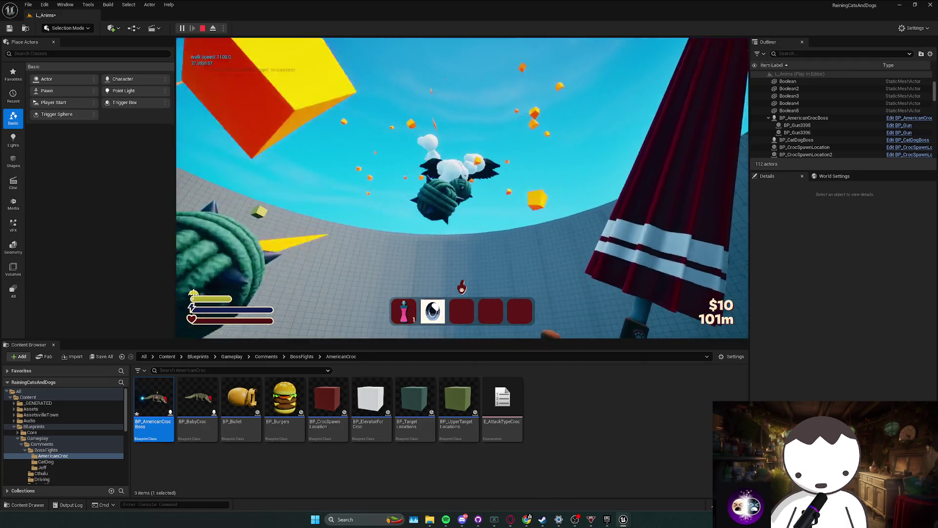
pyautogui.hotkey('shift', 'F1')
pyautogui.click(908, 140)
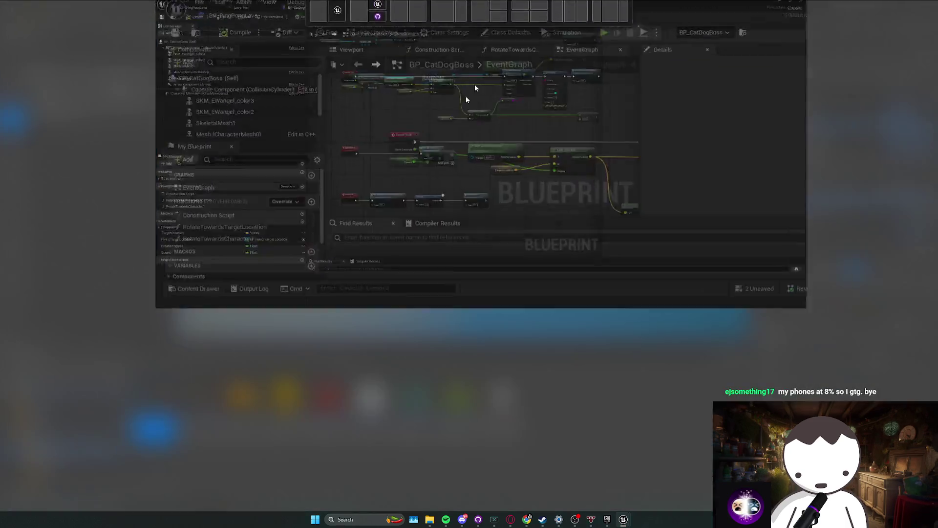
# - Duplicate the Delay node and wire the copy between EndAttack and Set Random Flying Target Location
pyautogui.click(438, 272)
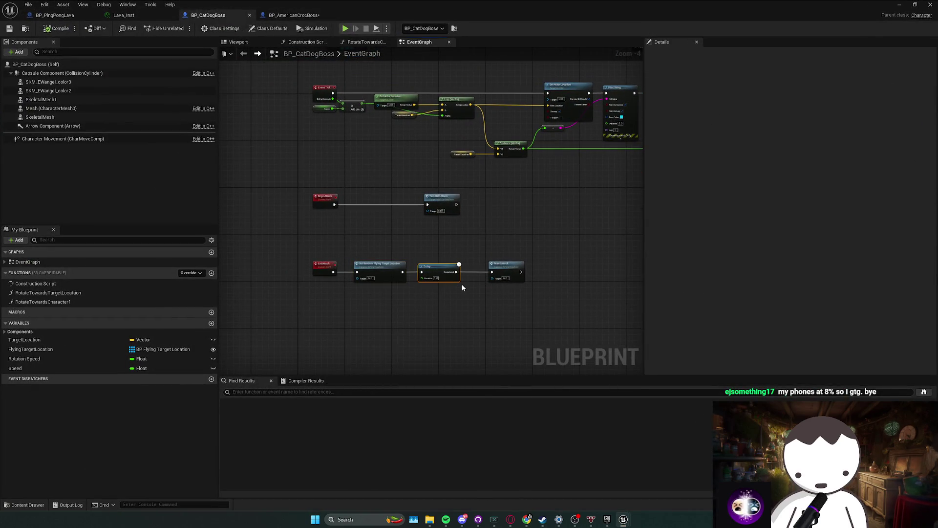
pyautogui.hotkey('ctrl', 'd')
pyautogui.moveTo(381, 268); pyautogui.dragTo(442, 268)
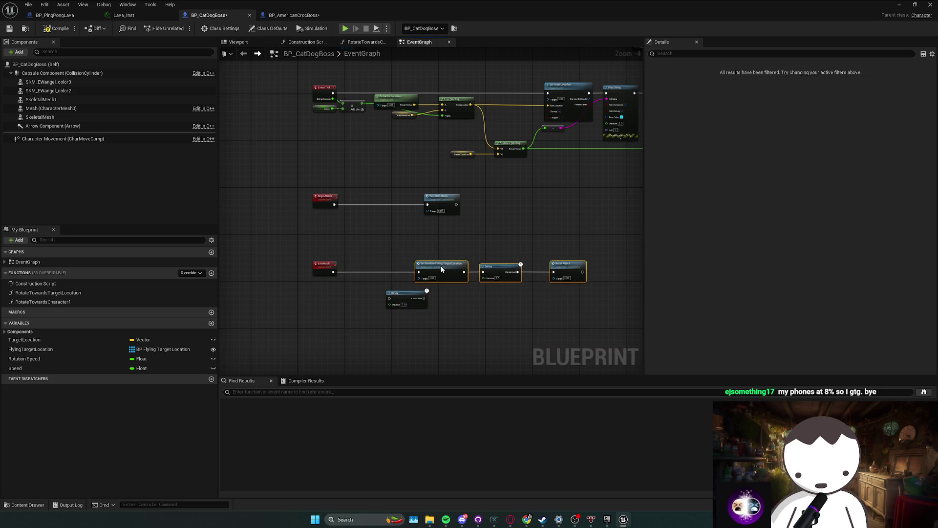
pyautogui.moveTo(405, 294); pyautogui.dragTo(375, 267)
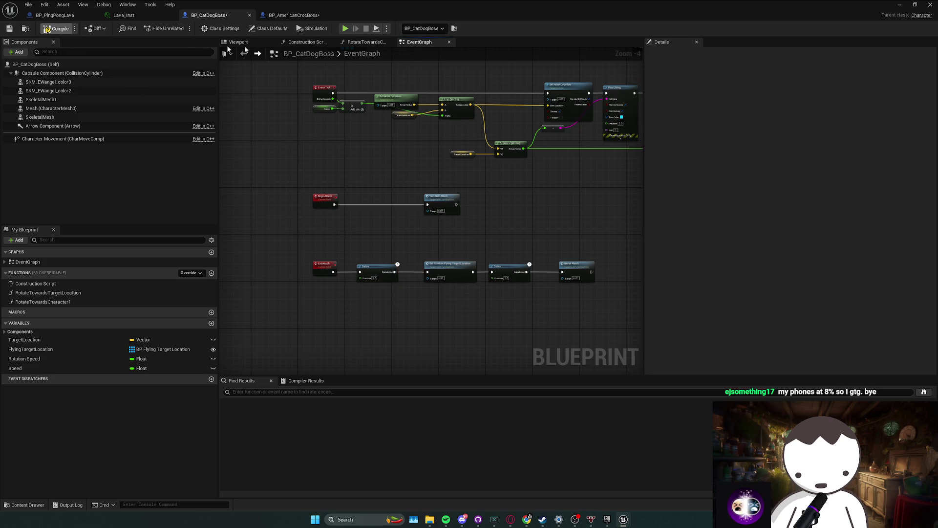
pyautogui.hotkey('alt', 'Tab')
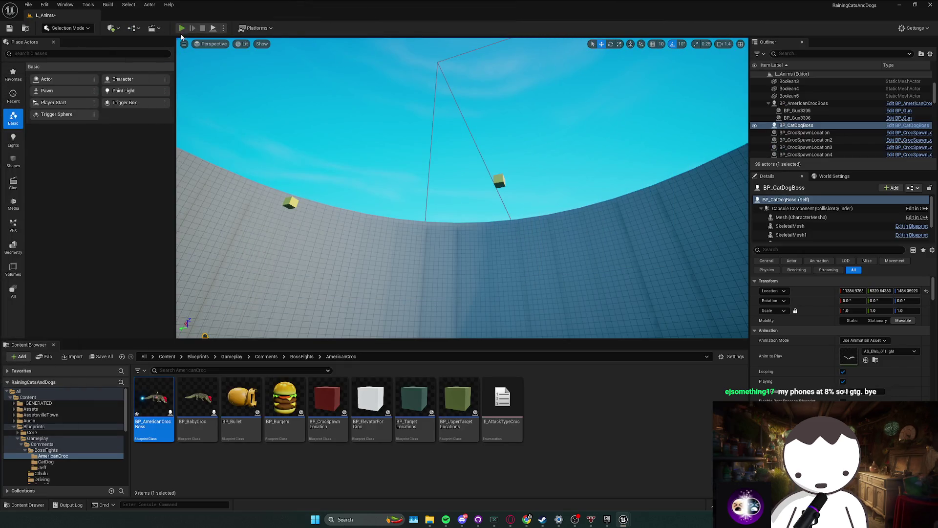
# - Playtest L_Anims, sprinting and striking the flying boss and its spiky balls with the umbrella
pyautogui.click(181, 29)
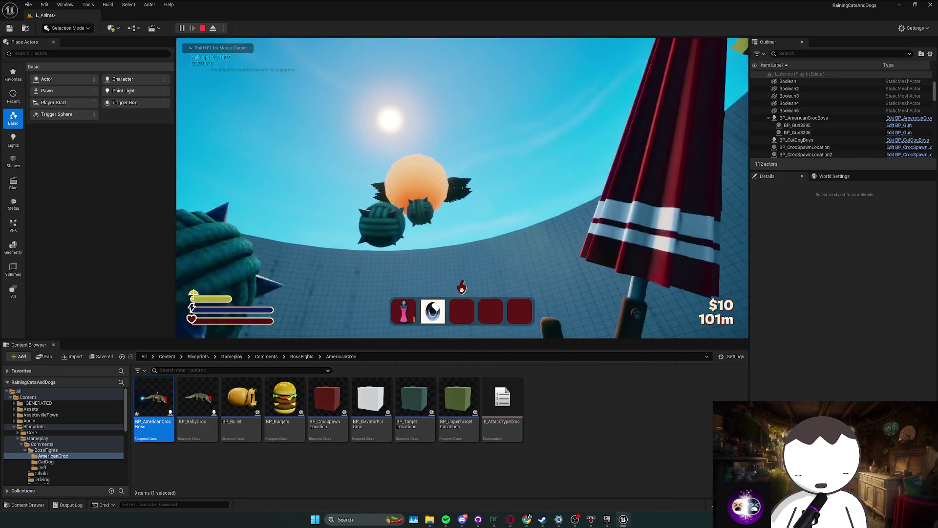
pyautogui.press('shift')
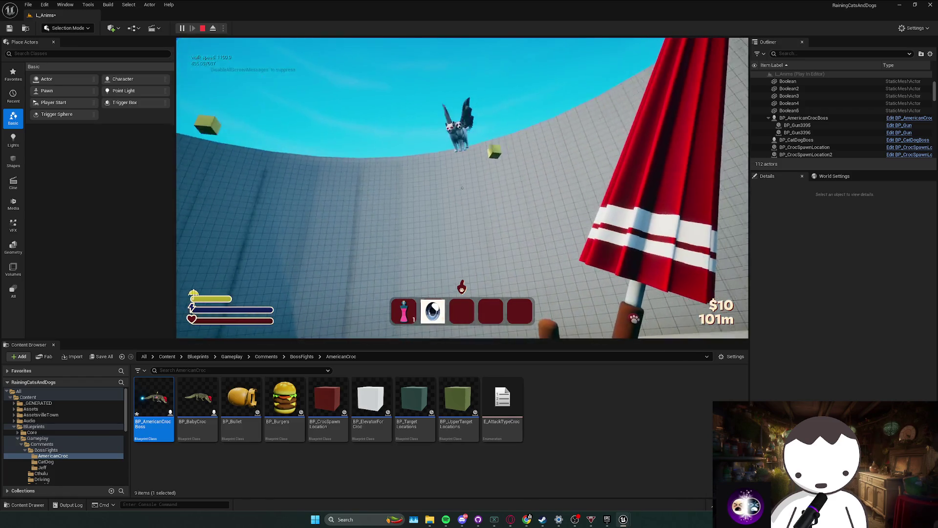
pyautogui.click(462, 187)
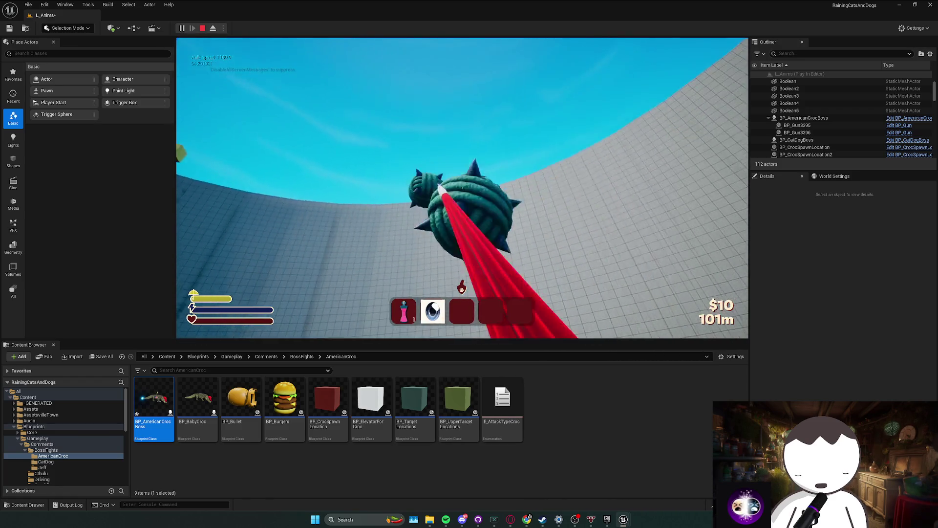
pyautogui.click(463, 188)
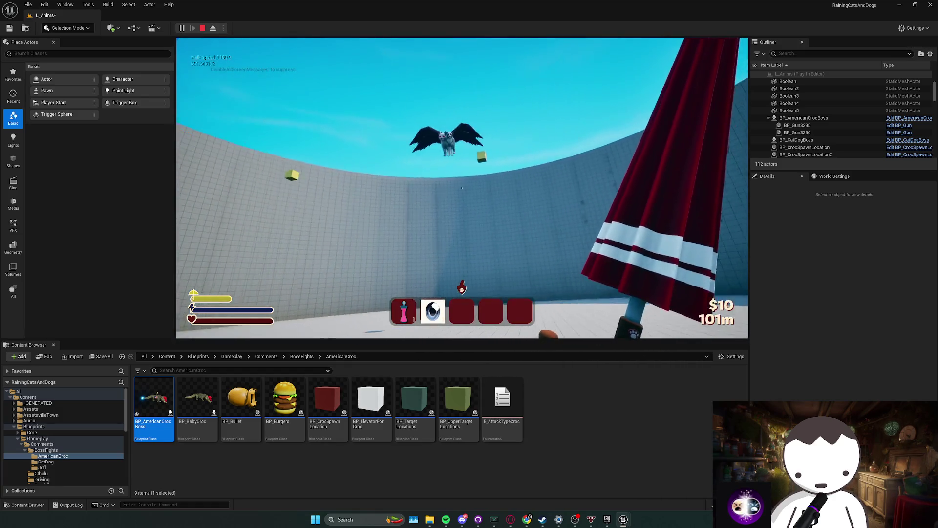
pyautogui.click(462, 188)
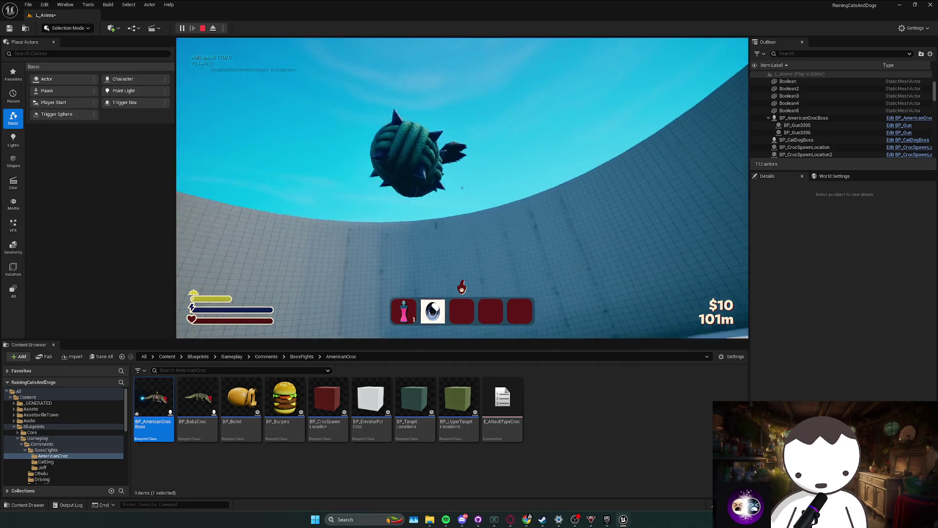
pyautogui.click(462, 188)
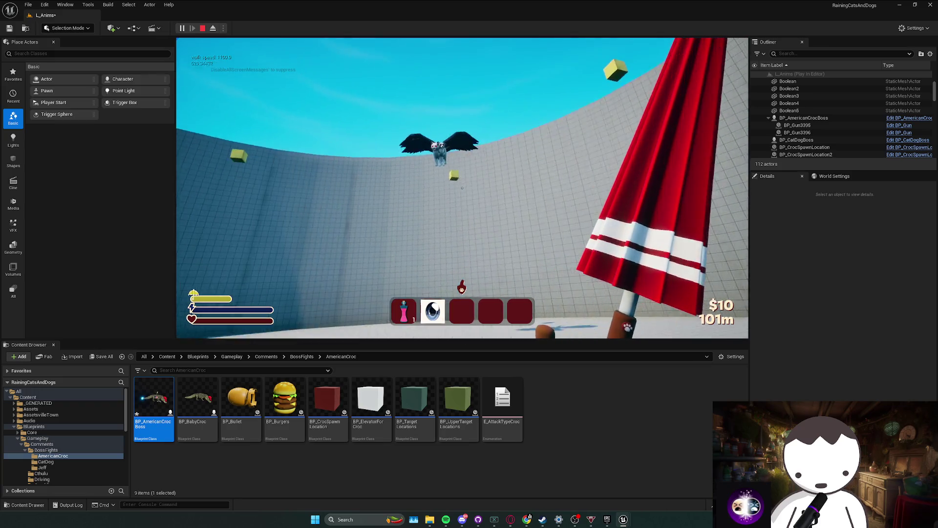
pyautogui.click(463, 188)
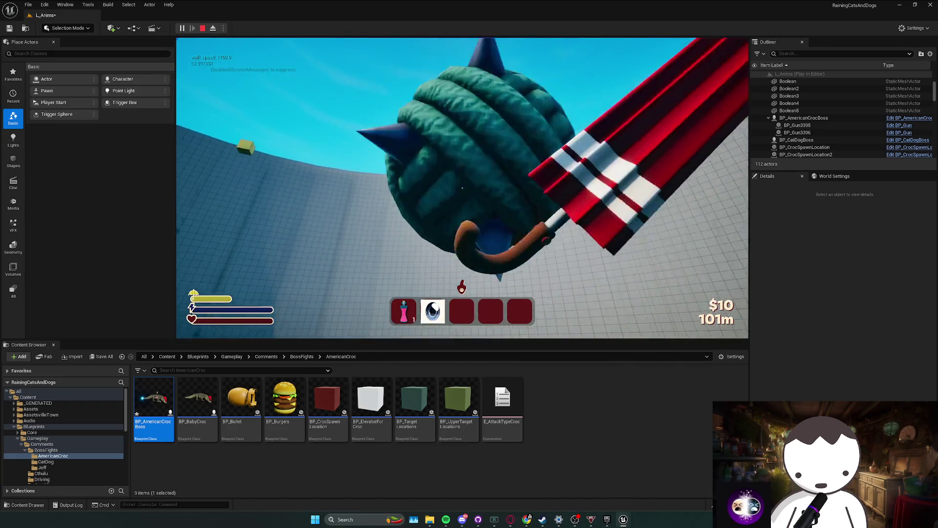
pyautogui.click(462, 188)
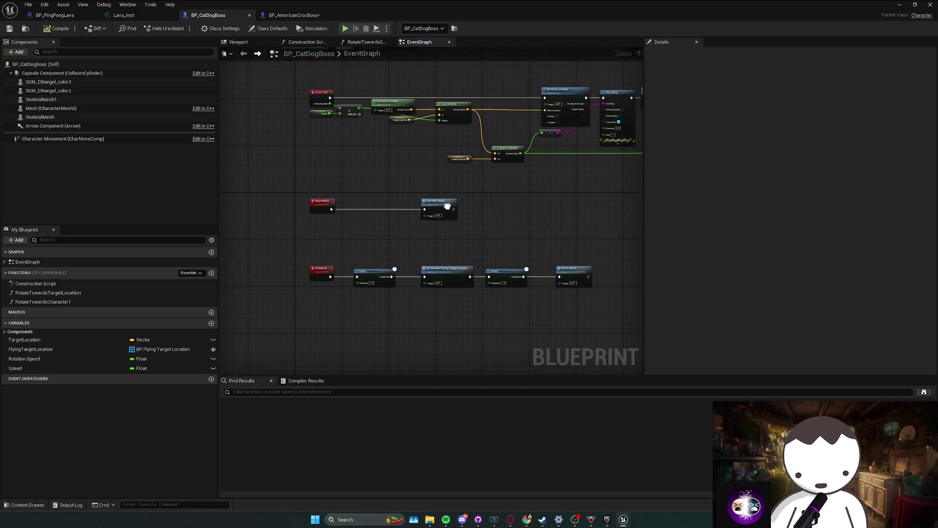
# - Move the TargetLocation, Distance and 200.0 compare nodes to the left in the EventGraph
pyautogui.moveTo(454, 183); pyautogui.dragTo(447, 214)
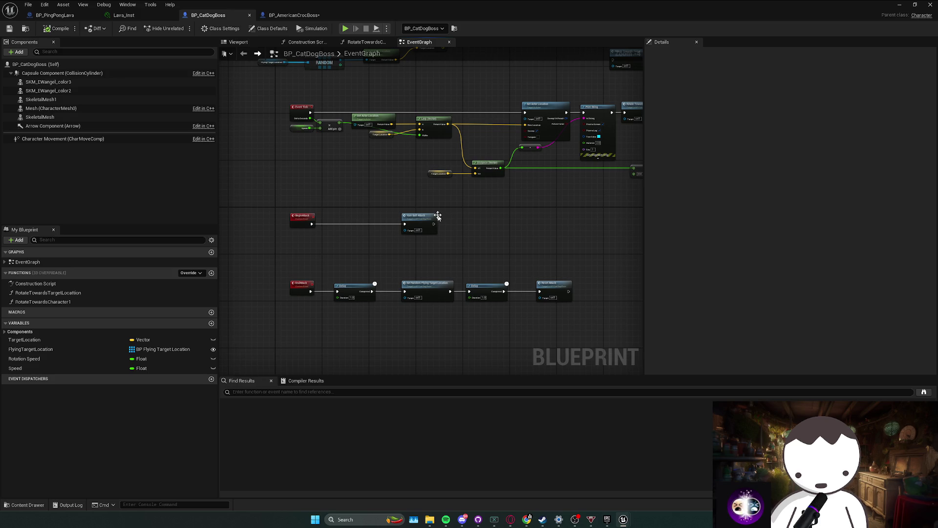
pyautogui.moveTo(437, 225); pyautogui.dragTo(445, 239)
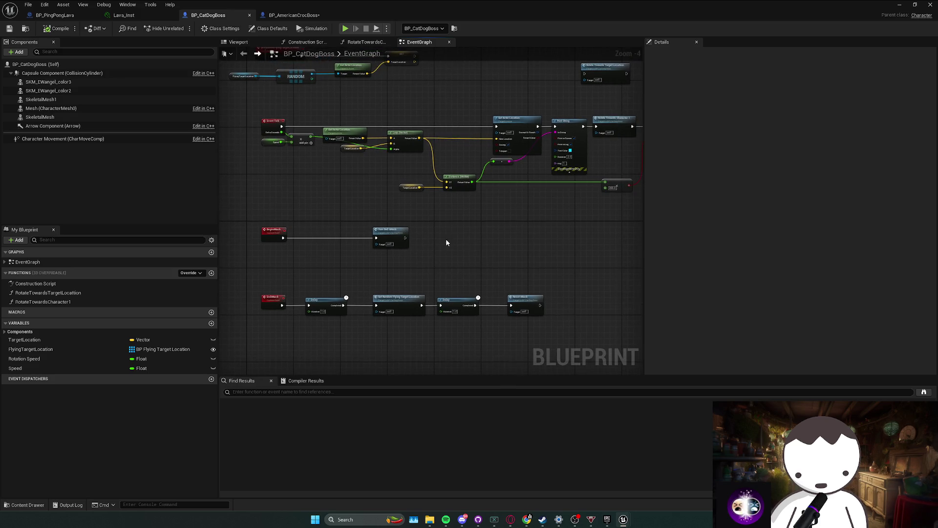
pyautogui.moveTo(363, 257)
pyautogui.mouseDown()
pyautogui.moveTo(447, 244)
pyautogui.moveTo(375, 260)
pyautogui.mouseUp()
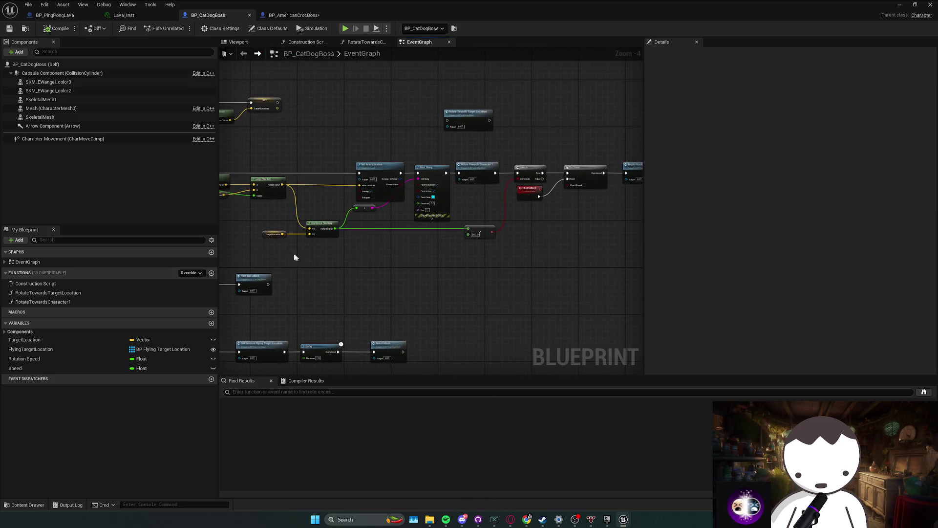
pyautogui.moveTo(279, 250)
pyautogui.mouseDown()
pyautogui.moveTo(513, 219)
pyautogui.moveTo(486, 231)
pyautogui.moveTo(420, 228)
pyautogui.moveTo(430, 225)
pyautogui.mouseUp()
pyautogui.click(485, 227)
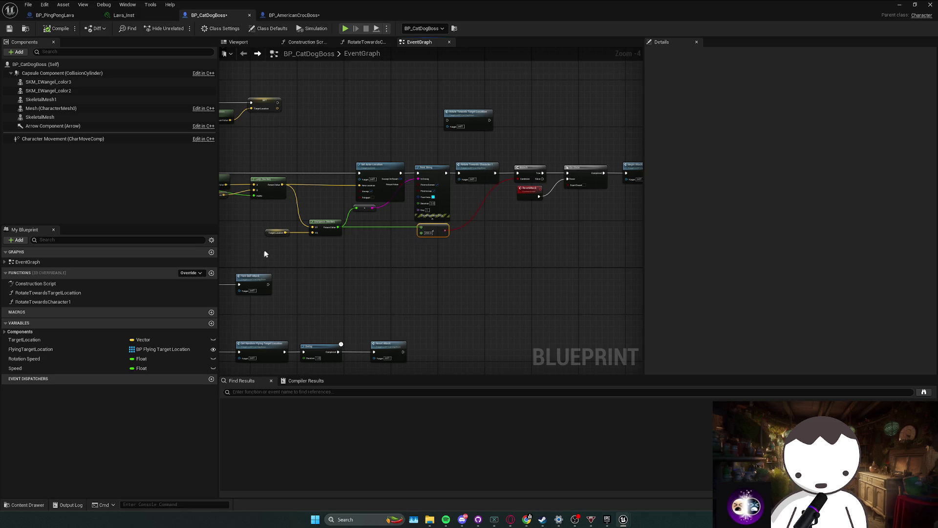
pyautogui.click(266, 253)
# - Shift the whole EndAttack Delay chain lower in the graph, then bring up the design doc
pyautogui.moveTo(486, 236)
pyautogui.mouseDown()
pyautogui.moveTo(426, 253)
pyautogui.moveTo(482, 201)
pyautogui.moveTo(543, 174)
pyautogui.moveTo(588, 171)
pyautogui.mouseUp()
pyautogui.doubleClick(349, 206)
pyautogui.moveTo(349, 211)
pyautogui.mouseDown()
pyautogui.moveTo(256, 207)
pyautogui.moveTo(220, 195)
pyautogui.mouseUp()
pyautogui.doubleClick(382, 244)
pyautogui.moveTo(382, 245); pyautogui.dragTo(312, 245)
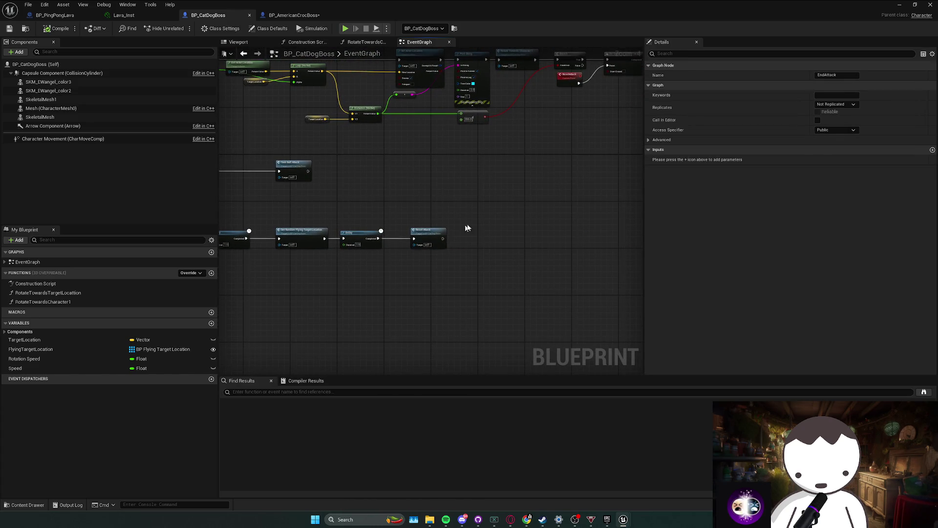
pyautogui.moveTo(468, 229)
pyautogui.mouseDown()
pyautogui.moveTo(379, 268)
pyautogui.moveTo(473, 199)
pyautogui.moveTo(423, 237)
pyautogui.mouseUp()
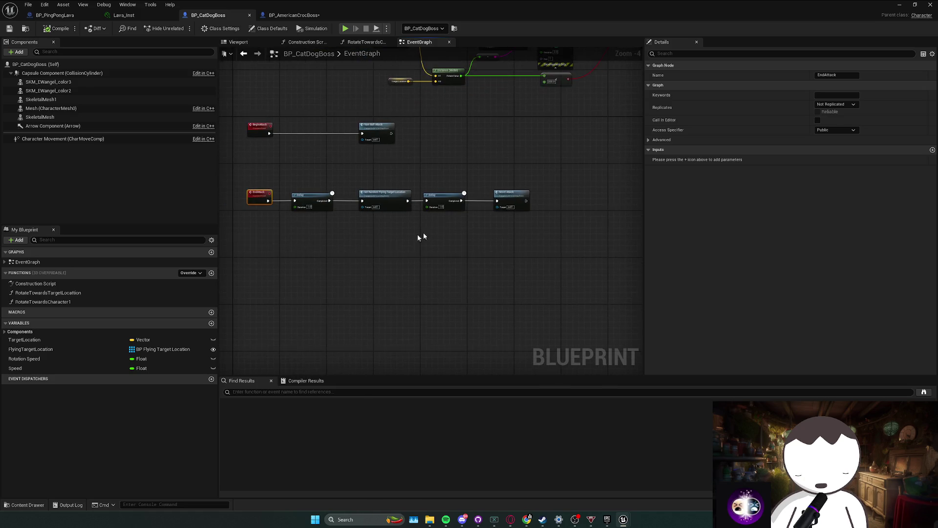
pyautogui.moveTo(535, 234); pyautogui.dragTo(242, 185)
pyautogui.moveTo(384, 198)
pyautogui.mouseDown()
pyautogui.moveTo(376, 268)
pyautogui.moveTo(402, 288)
pyautogui.mouseUp()
pyautogui.click(375, 246)
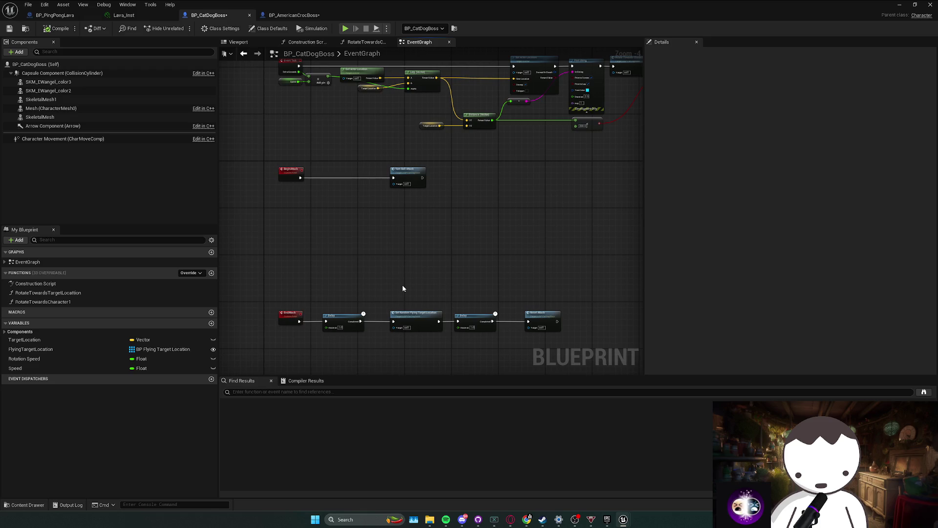
pyautogui.scroll(-2, 403, 288)
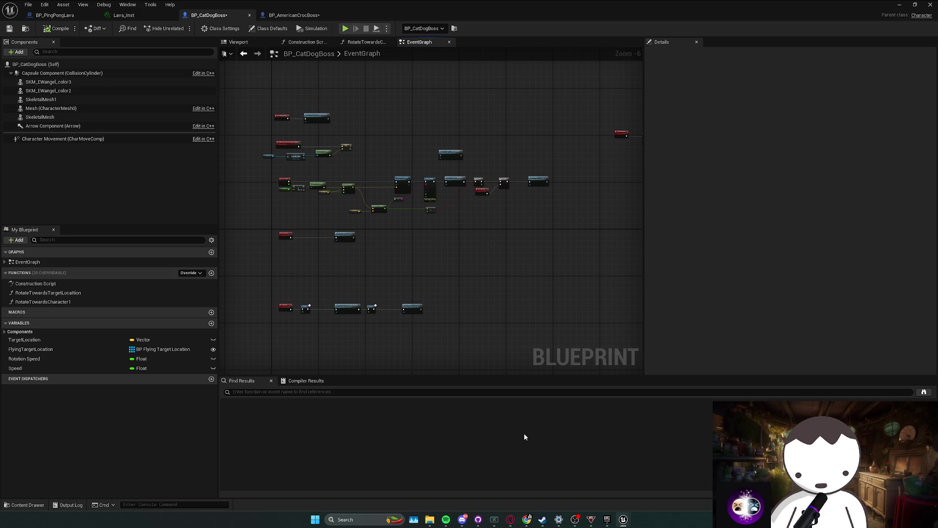
pyautogui.click(511, 519)
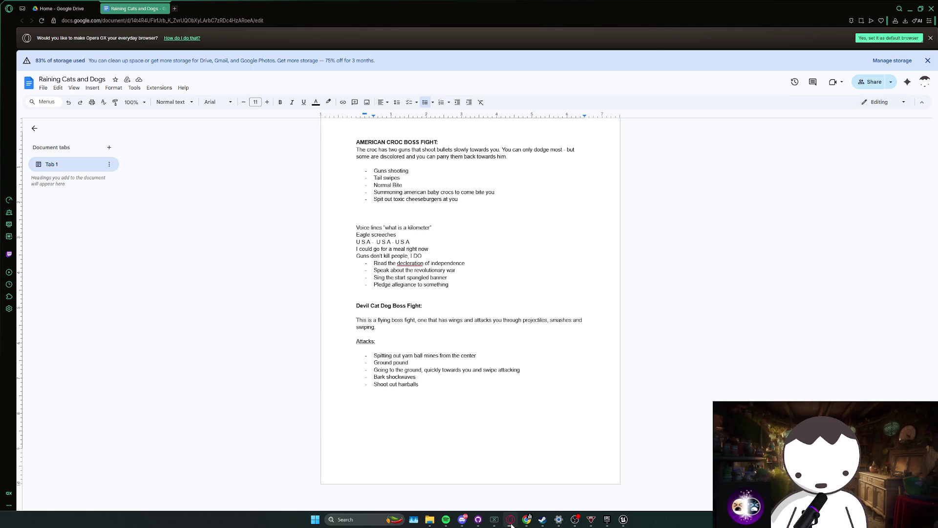
# - Change the last Devil Cat Dog attack from 'Shoot out hairballs' to 'Summon cats and dogs to bite you'
pyautogui.moveTo(424, 385); pyautogui.dragTo(378, 384)
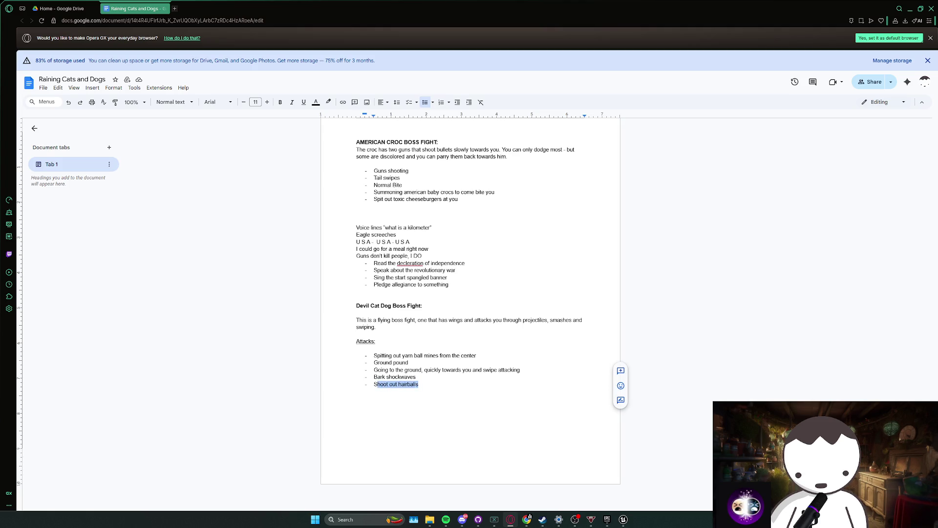
pyautogui.press('BackSpace')
pyautogui.write('Summon cats and dogs to bite you')
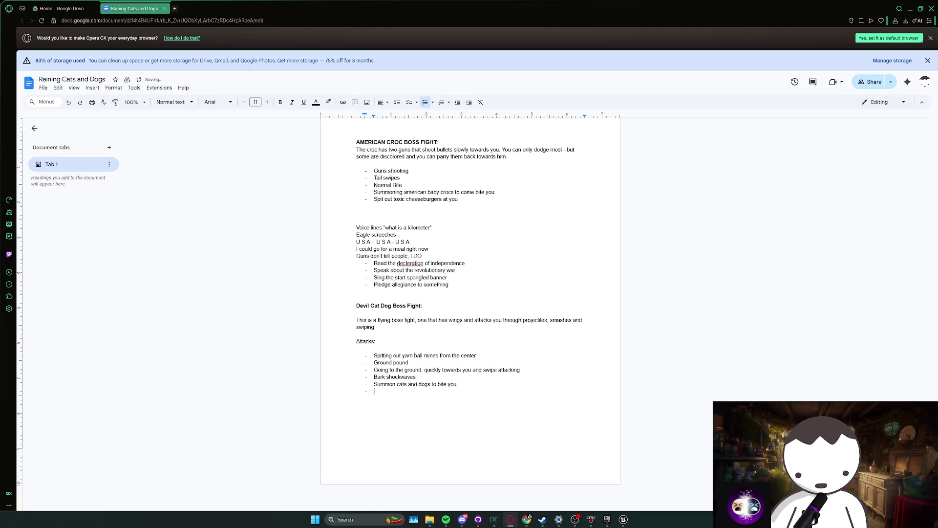
pyautogui.press('BackSpace')
pyautogui.press('BackSpace')
pyautogui.press('BackSpace')
# - Add a Custom Event named GroundPound to the BP_CatDogBoss EventGraph
pyautogui.moveTo(625, 519)
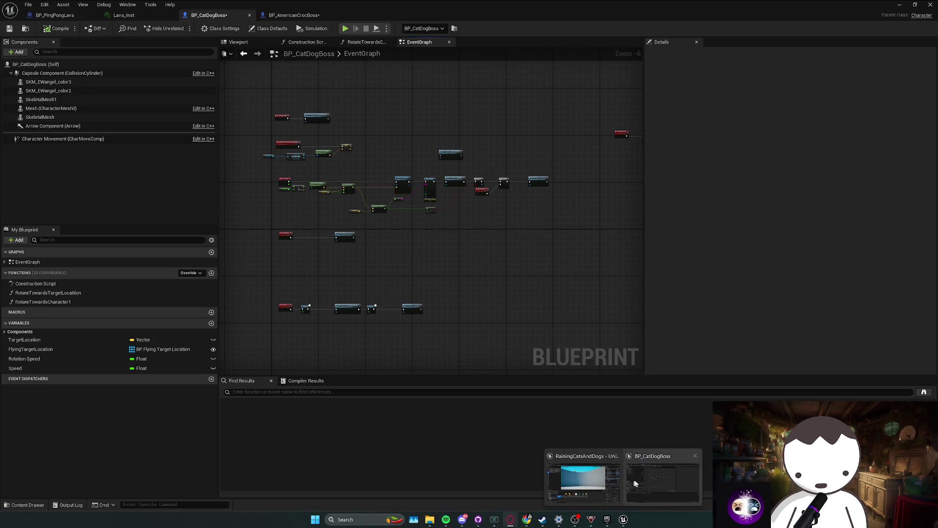
pyautogui.click(587, 484)
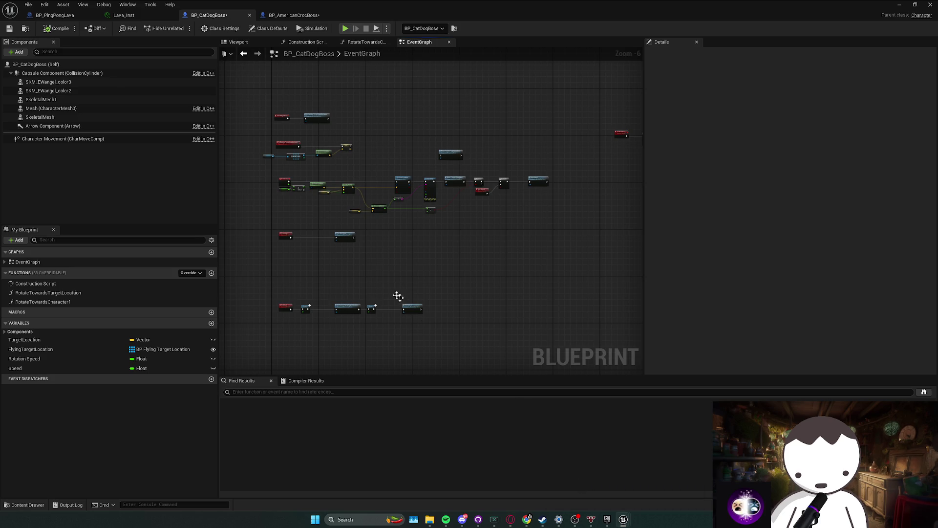
pyautogui.scroll(2, 420, 269)
pyautogui.moveTo(378, 243)
pyautogui.mouseDown()
pyautogui.moveTo(398, 250)
pyautogui.moveTo(274, 235)
pyautogui.moveTo(460, 249)
pyautogui.mouseUp()
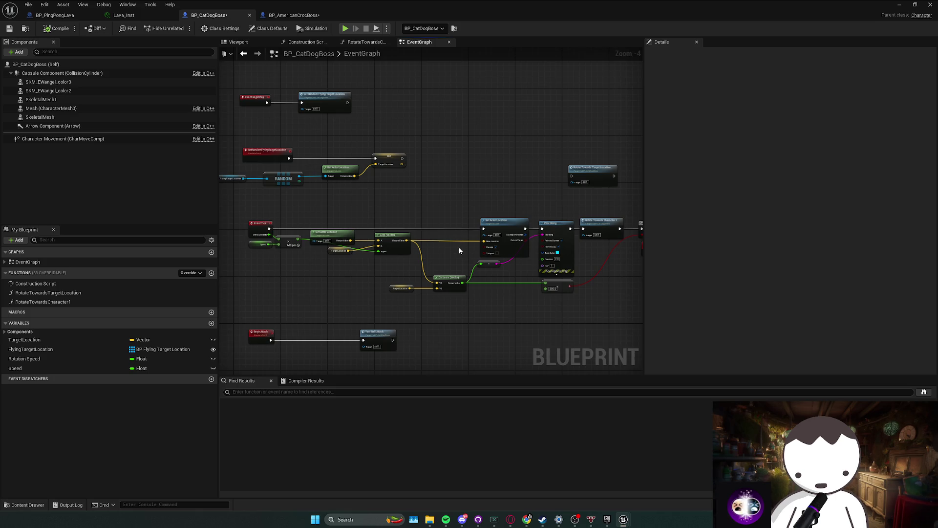
pyautogui.moveTo(455, 248)
pyautogui.mouseDown()
pyautogui.moveTo(420, 245)
pyautogui.moveTo(437, 225)
pyautogui.moveTo(404, 251)
pyautogui.moveTo(528, 292)
pyautogui.moveTo(391, 265)
pyautogui.moveTo(467, 252)
pyautogui.moveTo(428, 251)
pyautogui.moveTo(382, 273)
pyautogui.mouseUp()
pyautogui.rightClick(382, 273)
pyautogui.write('custom')
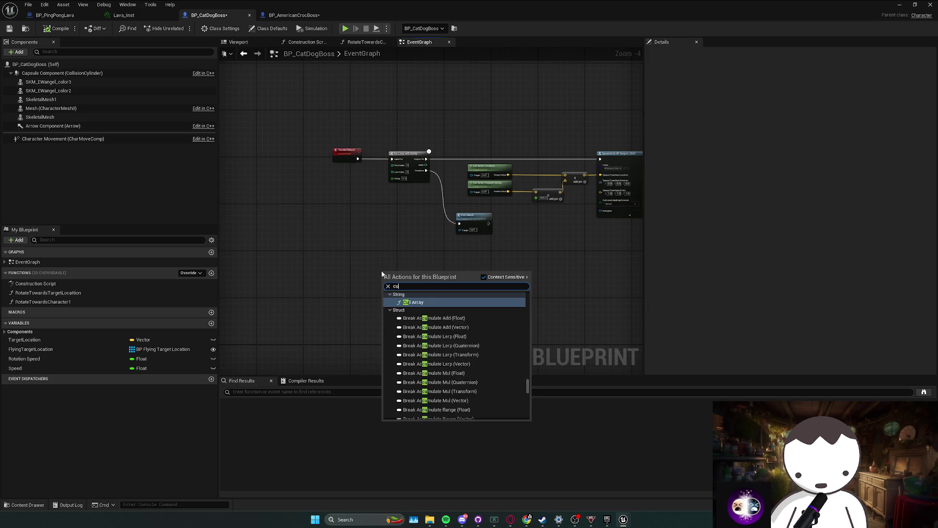
pyautogui.press('Return')
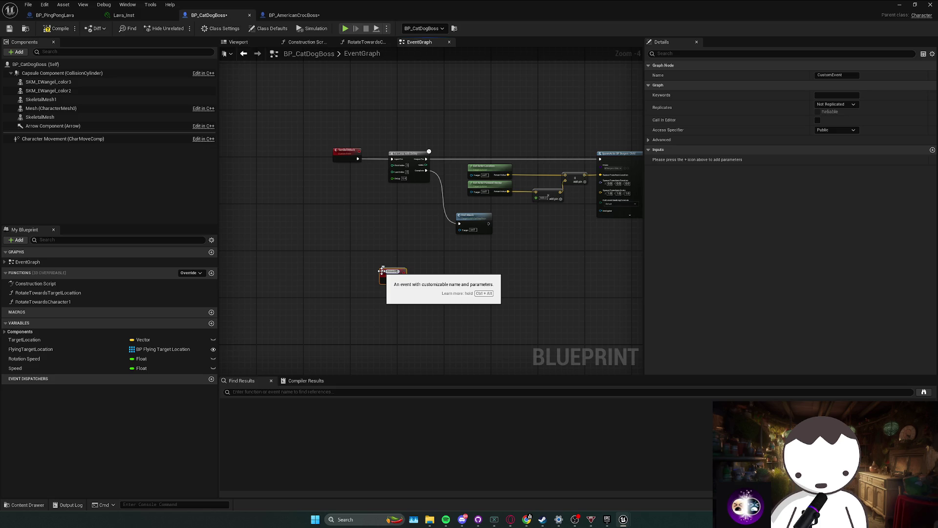
pyautogui.write('GroundPound')
pyautogui.press('Return')
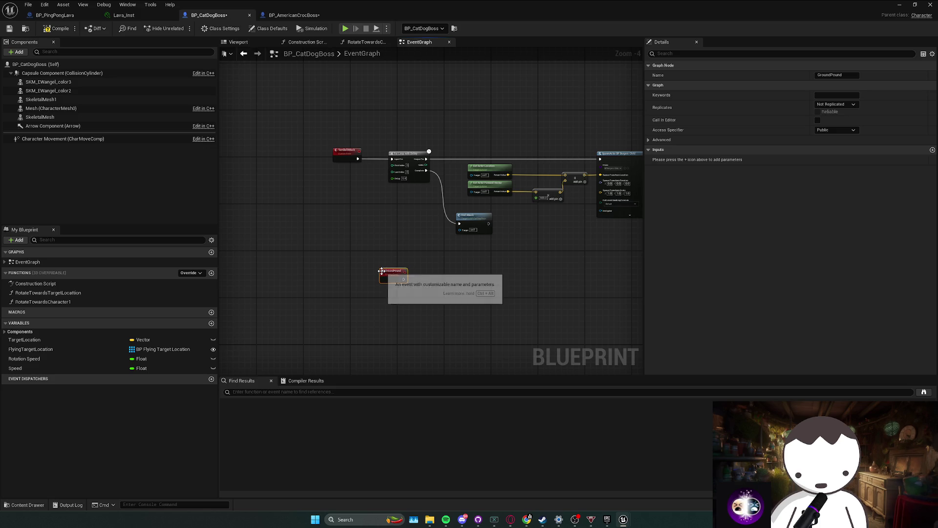
pyautogui.moveTo(382, 271)
pyautogui.mouseDown()
pyautogui.moveTo(341, 287)
pyautogui.moveTo(381, 279)
pyautogui.moveTo(413, 233)
pyautogui.moveTo(534, 186)
pyautogui.moveTo(414, 222)
pyautogui.moveTo(423, 223)
pyautogui.mouseUp()
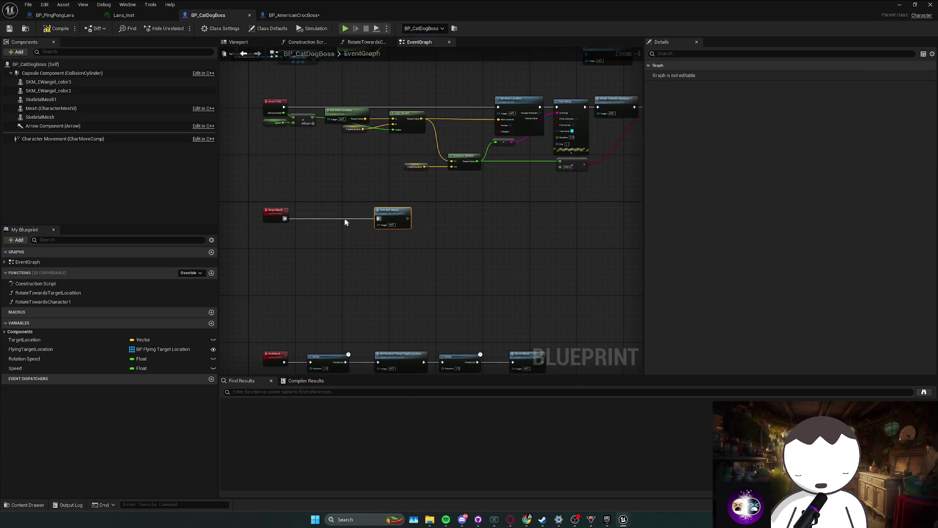
# - Call Ground Pound after BeginAttack, rename the event GroundPoundAttack, and save the blueprint
pyautogui.moveTo(286, 218); pyautogui.dragTo(316, 220)
pyautogui.write('ground pound')
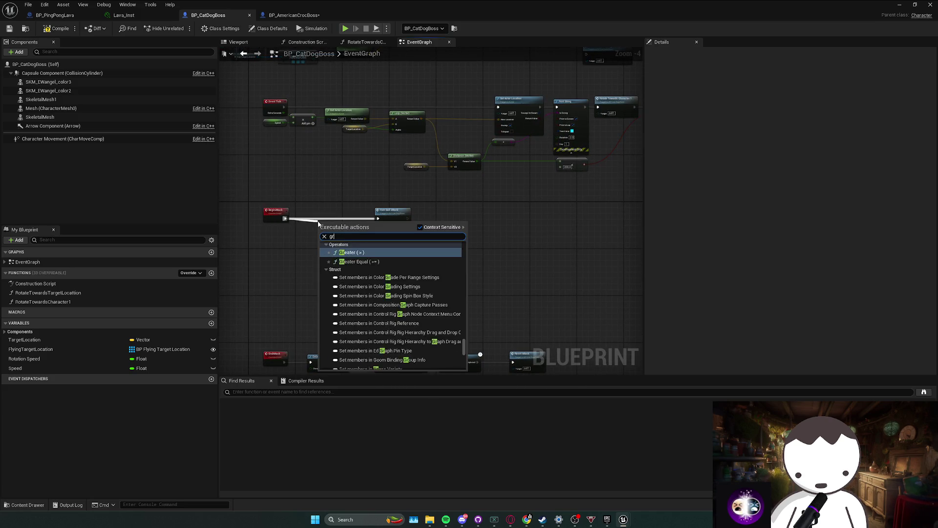
pyautogui.press('Return')
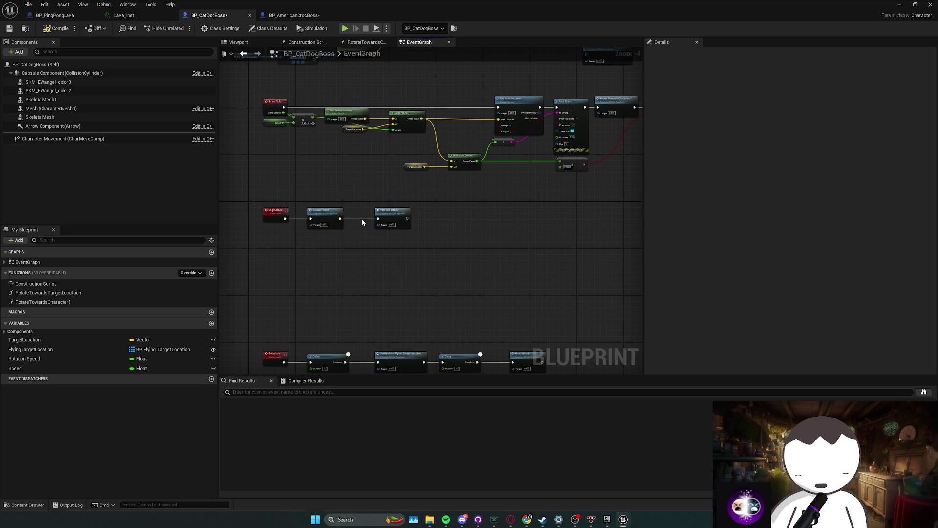
pyautogui.doubleClick(321, 220)
pyautogui.moveTo(370, 214); pyautogui.dragTo(403, 215)
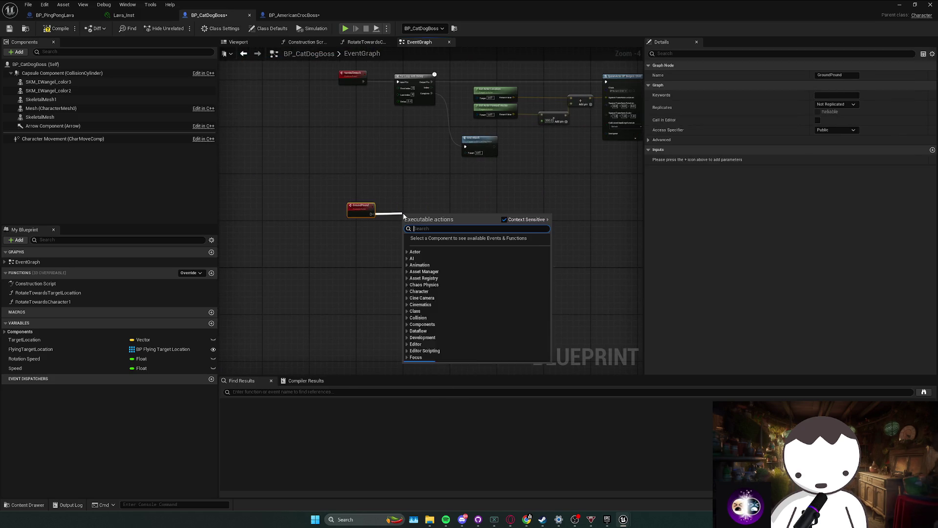
pyautogui.press('Escape')
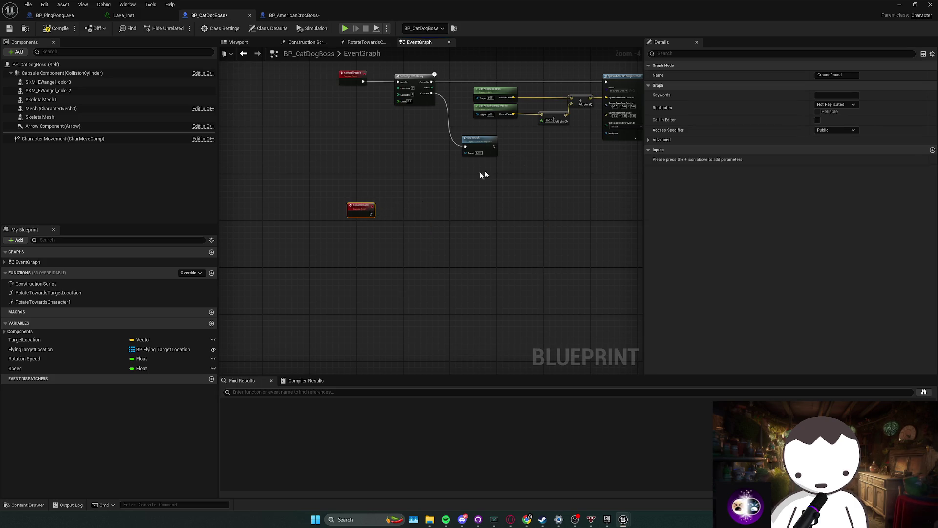
pyautogui.click(853, 75)
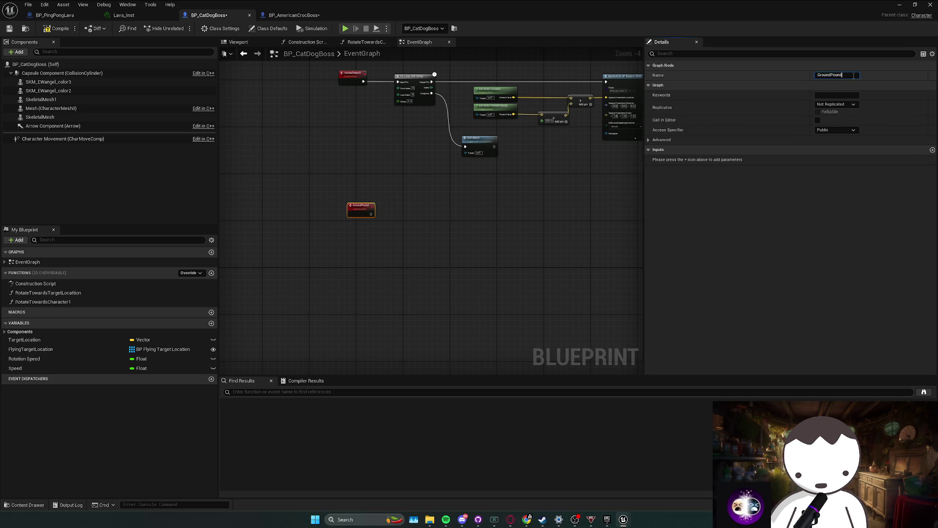
pyautogui.press('Return')
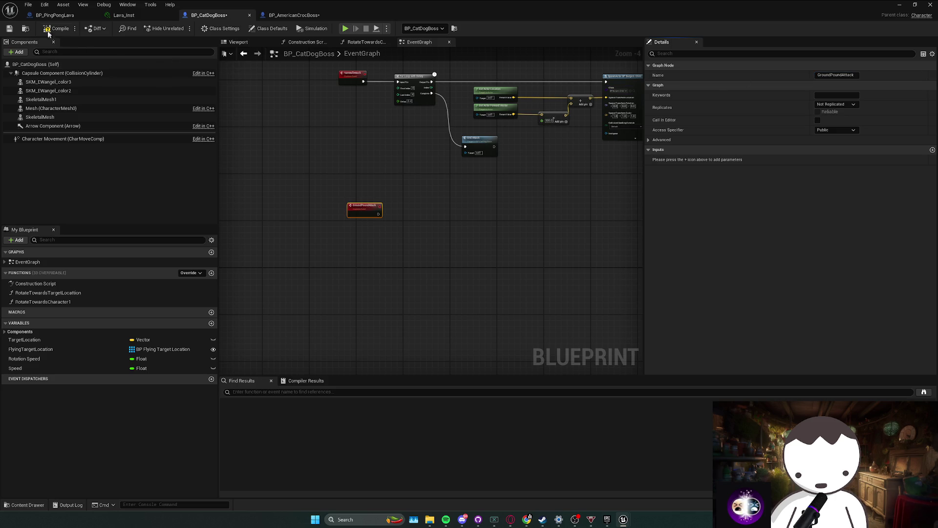
pyautogui.hotkey('ctrl', 's')
pyautogui.hotkey('alt', 'Tab')
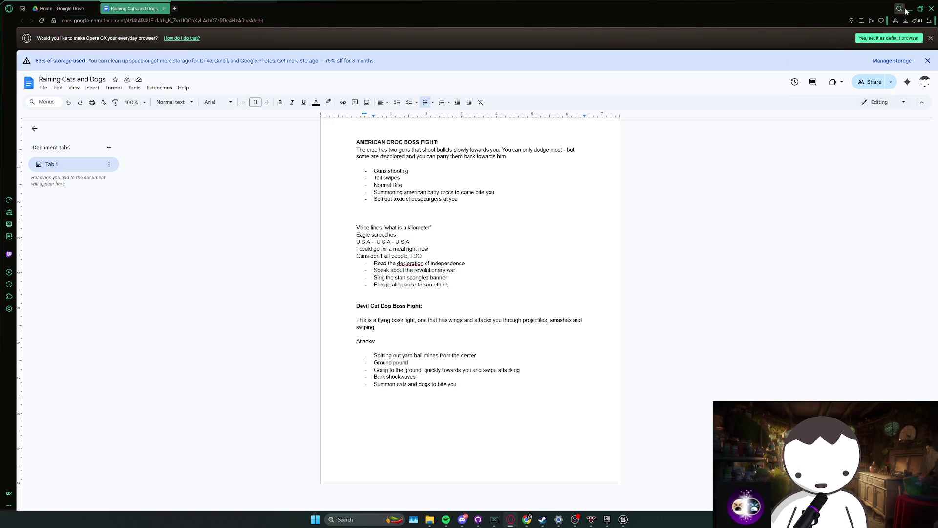
pyautogui.hotkey('alt', 'Tab')
pyautogui.click(800, 254)
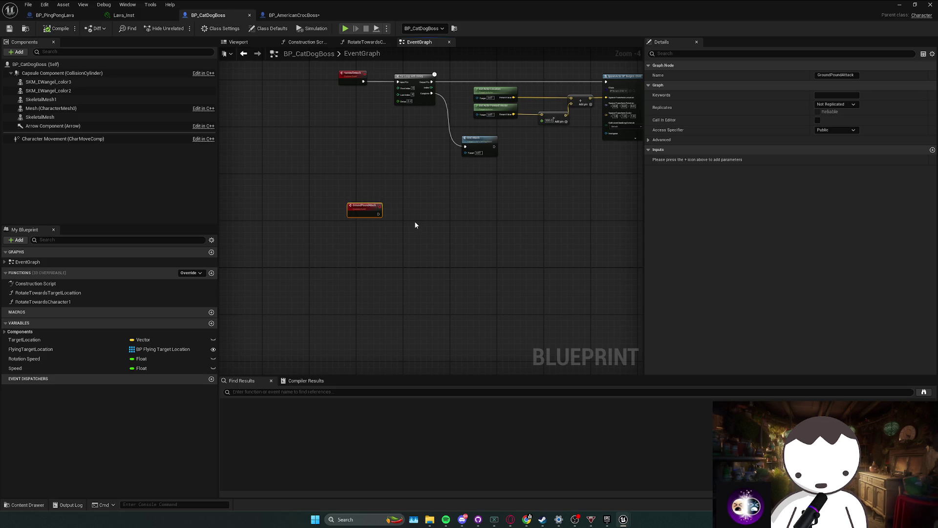
# - Collapse the random flying-target nodes into SetRandomFlyingTargetLocation1, then show the boss's viewport components
pyautogui.press('Home')
pyautogui.scroll(1, 286, 177)
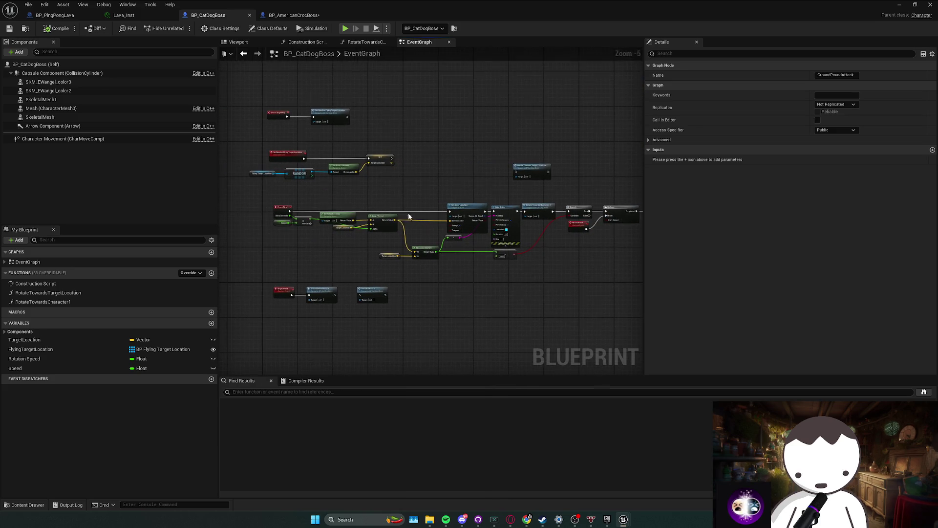
pyautogui.moveTo(251, 194); pyautogui.dragTo(440, 139)
pyautogui.moveTo(415, 263); pyautogui.dragTo(452, 264)
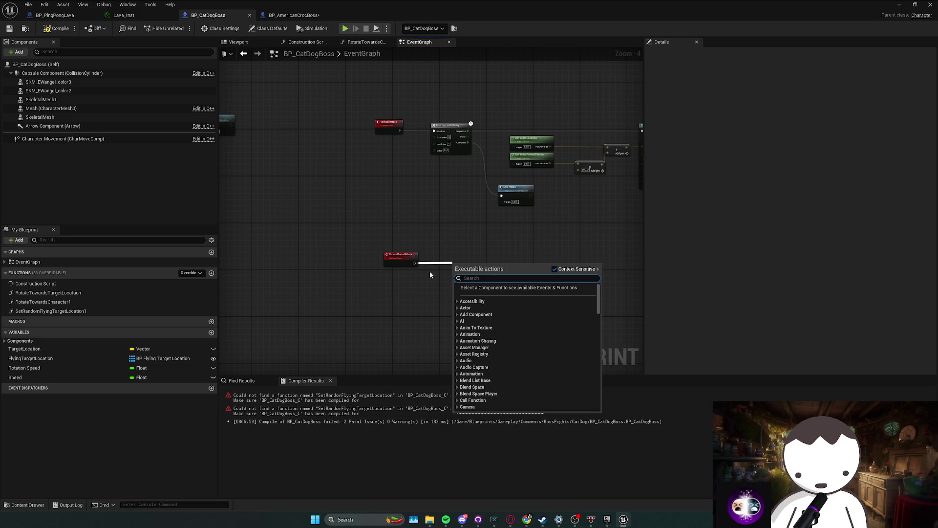
pyautogui.moveTo(428, 270)
pyautogui.mouseDown()
pyautogui.moveTo(358, 245)
pyautogui.moveTo(371, 249)
pyautogui.mouseUp()
pyautogui.click(424, 274)
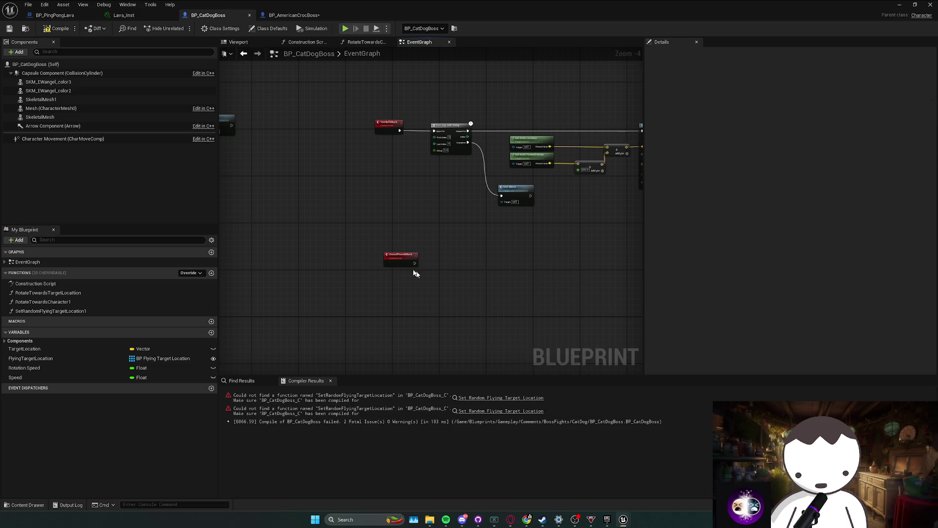
pyautogui.click(239, 42)
pyautogui.click(19, 52)
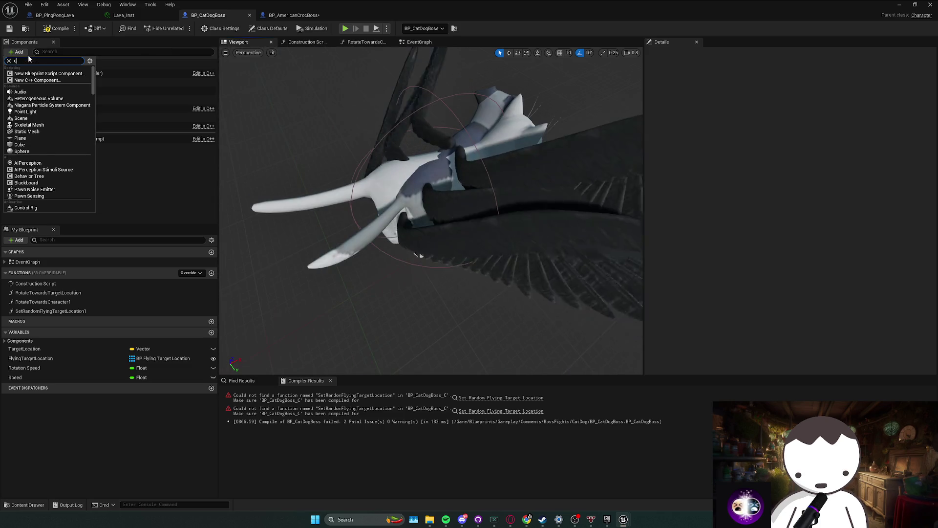
# - Replace the boss's Cylinder component with a Sphere scaled up to 3.487432
pyautogui.write('cylinder')
pyautogui.press('Return')
pyautogui.press('Return')
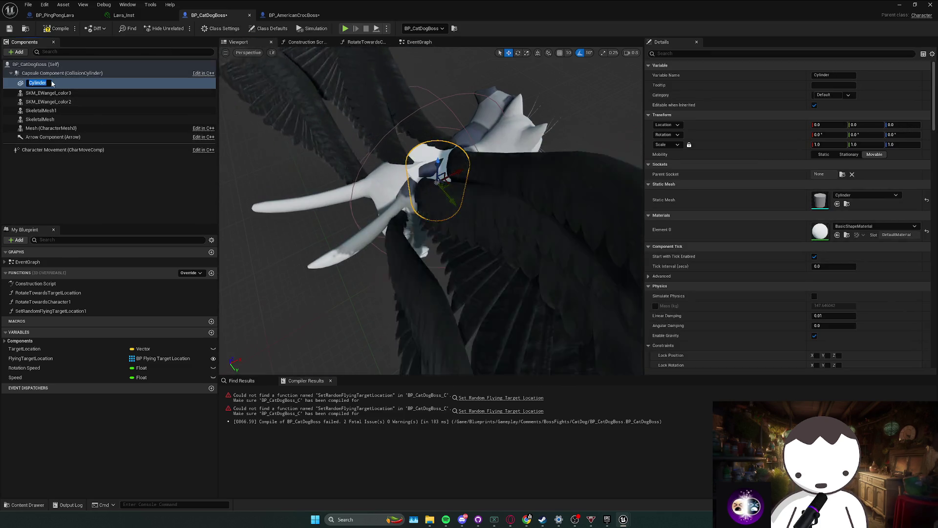
pyautogui.press('Delete')
pyautogui.click(23, 52)
pyautogui.write('spher')
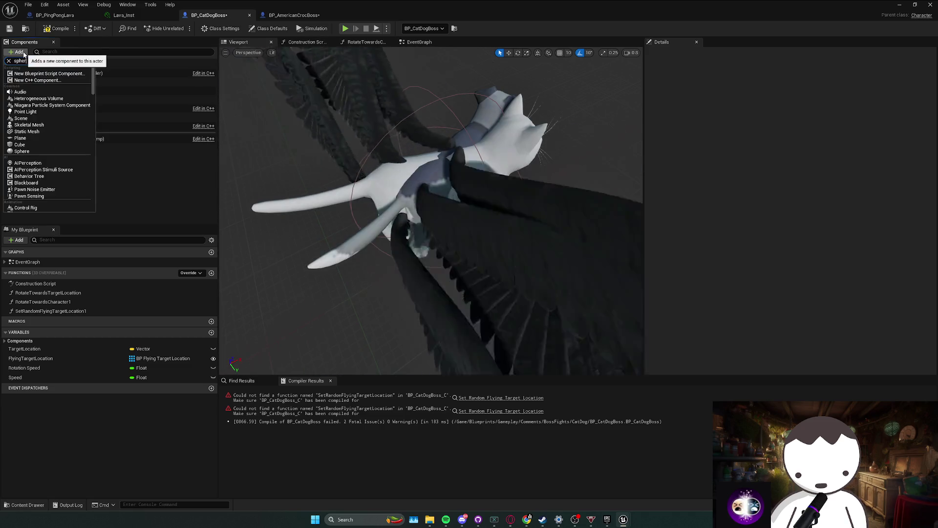
pyautogui.write('e')
pyautogui.press('Return')
pyautogui.press('Return')
pyautogui.press('r')
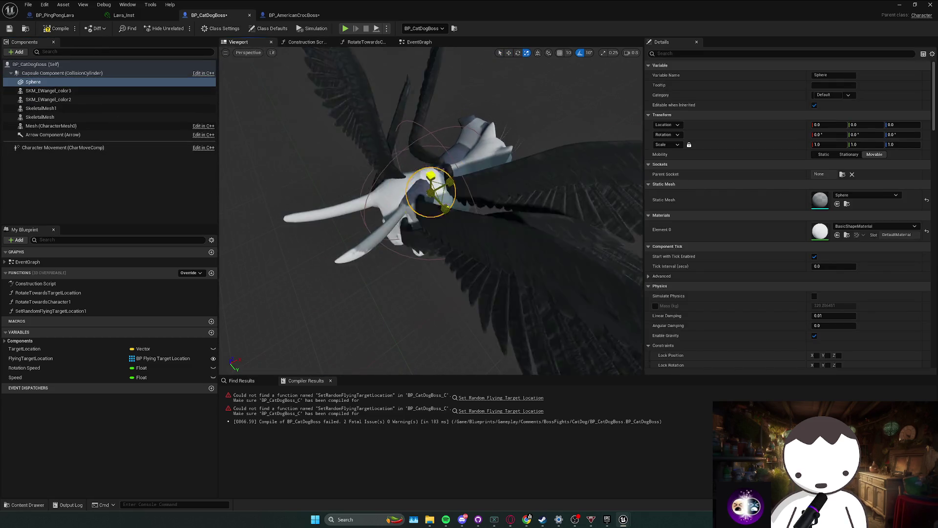
pyautogui.moveTo(431, 192); pyautogui.dragTo(464, 171)
# - Give the sphere the LaserGrid material and compile and save BP_CatDogBoss
pyautogui.click(855, 226)
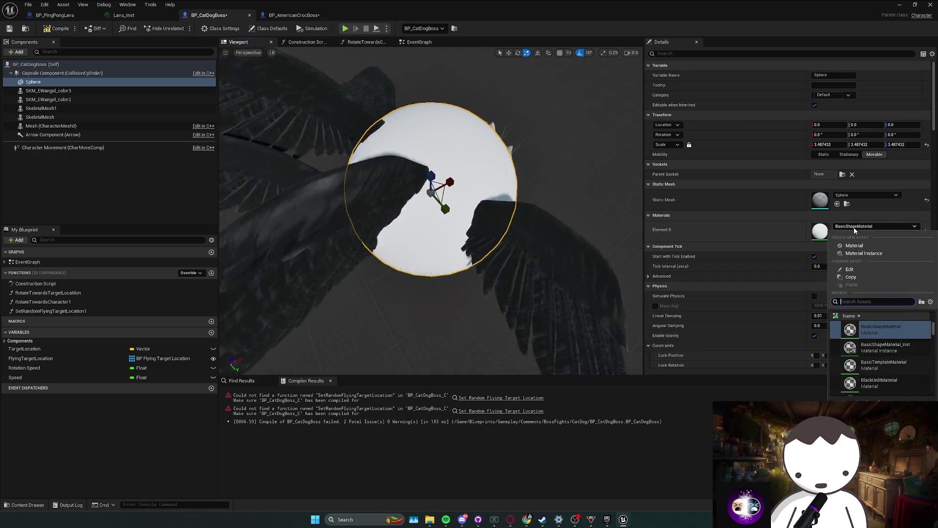
pyautogui.write('laser')
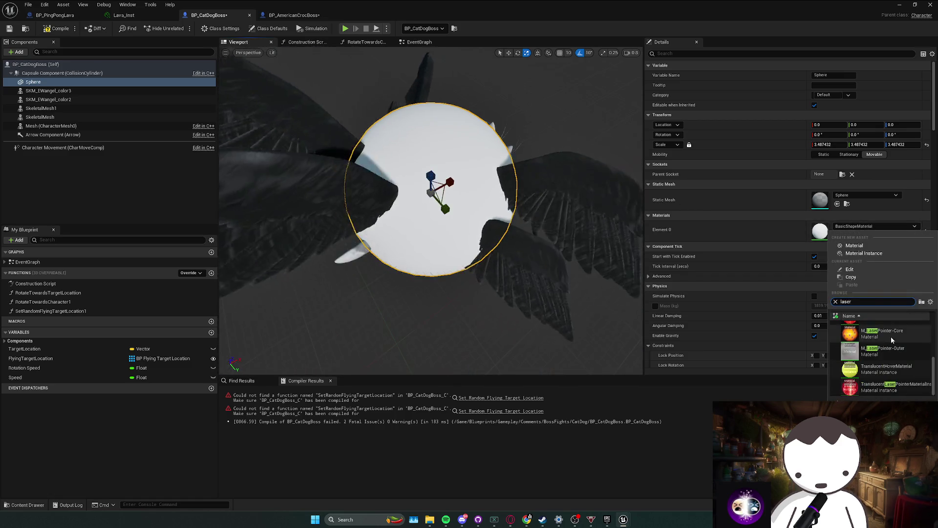
pyautogui.scroll(-2, 884, 348)
pyautogui.moveTo(623, 278); pyautogui.dragTo(400, 63)
pyautogui.hotkey('ctrl', 's')
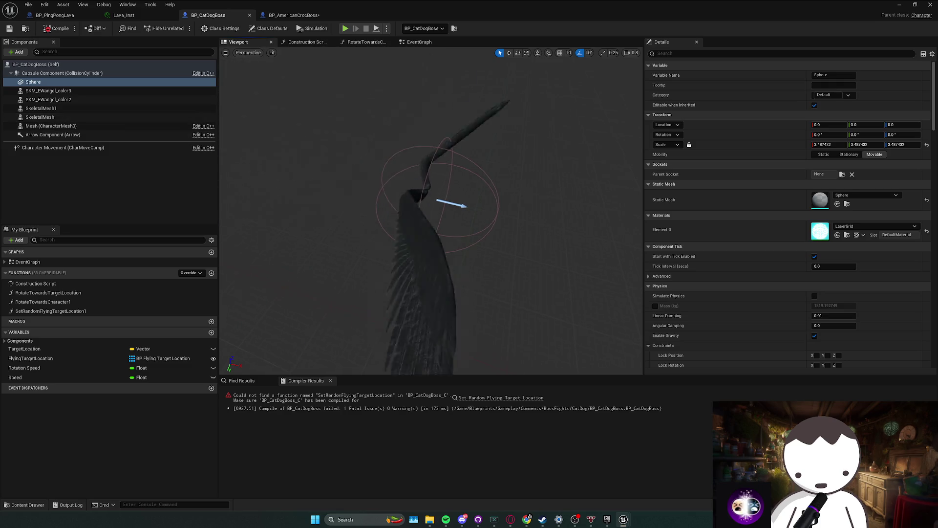
pyautogui.click(471, 399)
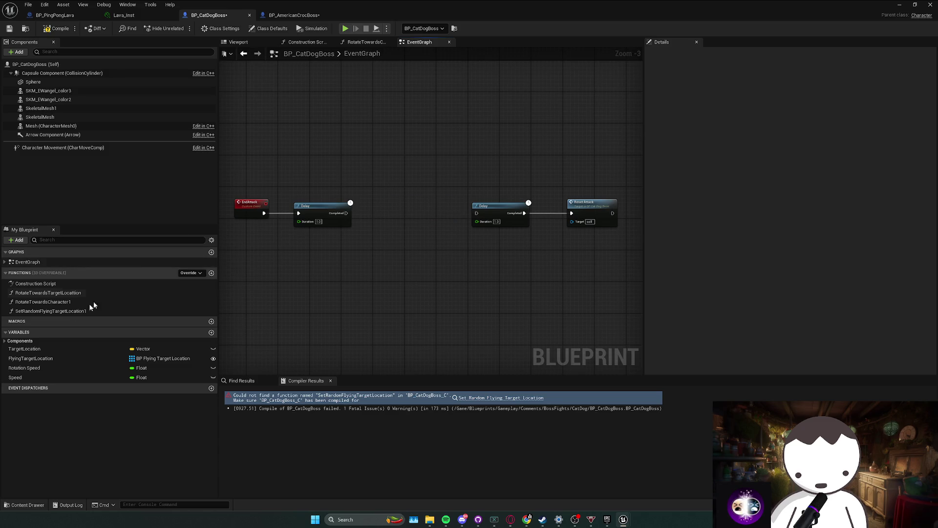
# - Place the SetRandomFlyingTargetLocation1 call between the two Delay nodes
pyautogui.moveTo(34, 313); pyautogui.dragTo(393, 216)
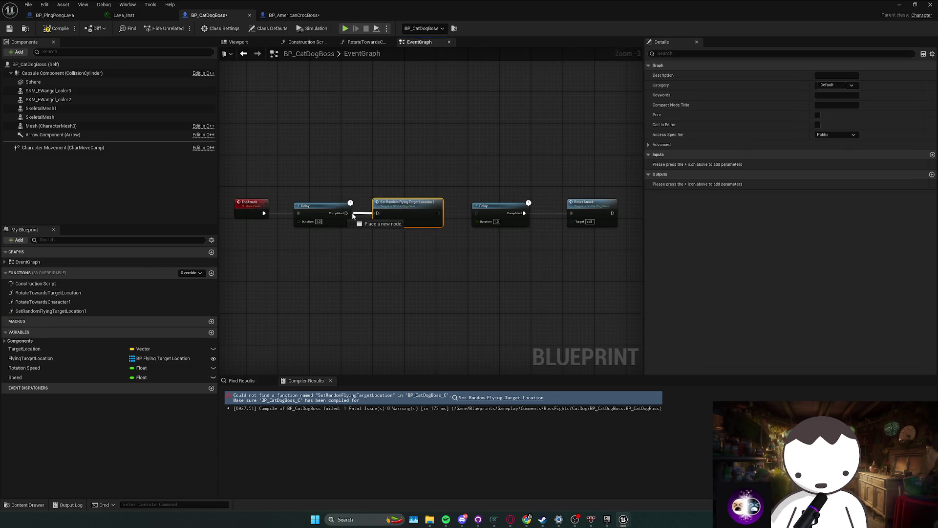
pyautogui.click(434, 252)
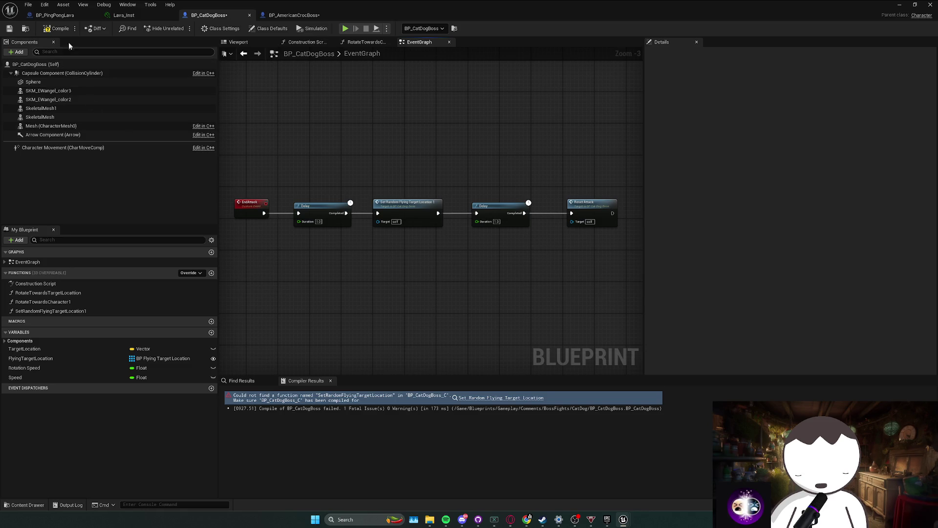
pyautogui.scroll(-2, 418, 200)
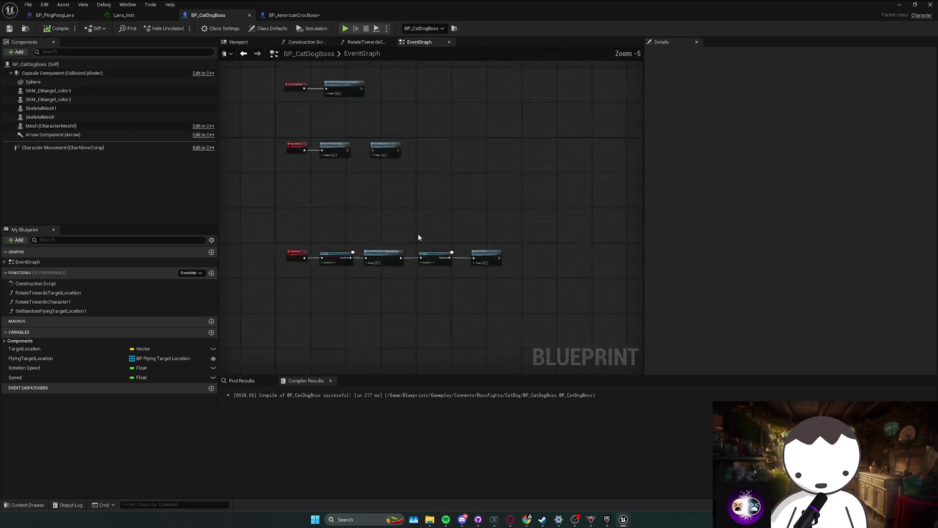
pyautogui.scroll(3, 396, 252)
# - Frame the boss in the level, then filter the sphere's properties for 'hidd'
pyautogui.click(238, 42)
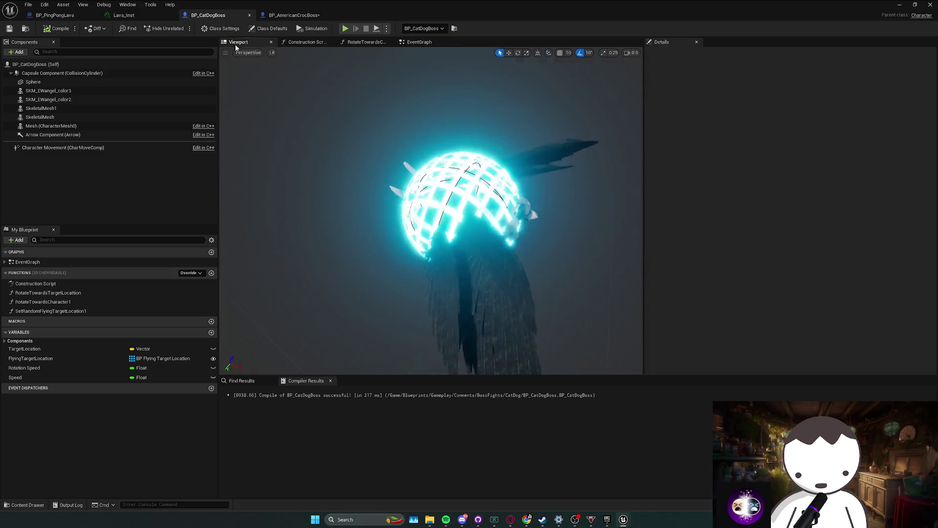
pyautogui.moveTo(525, 6); pyautogui.dragTo(298, 80)
pyautogui.click(490, 79)
pyautogui.press('f')
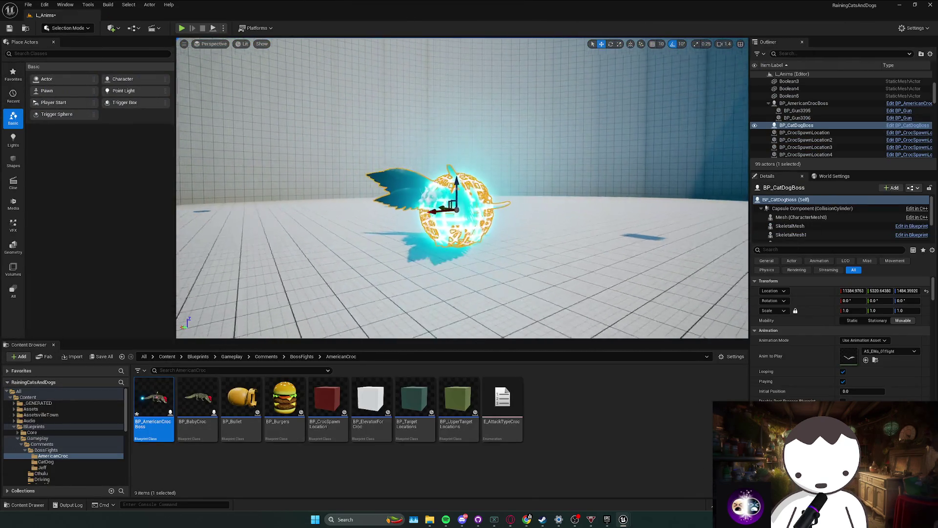
pyautogui.hotkey('ctrl', 'e')
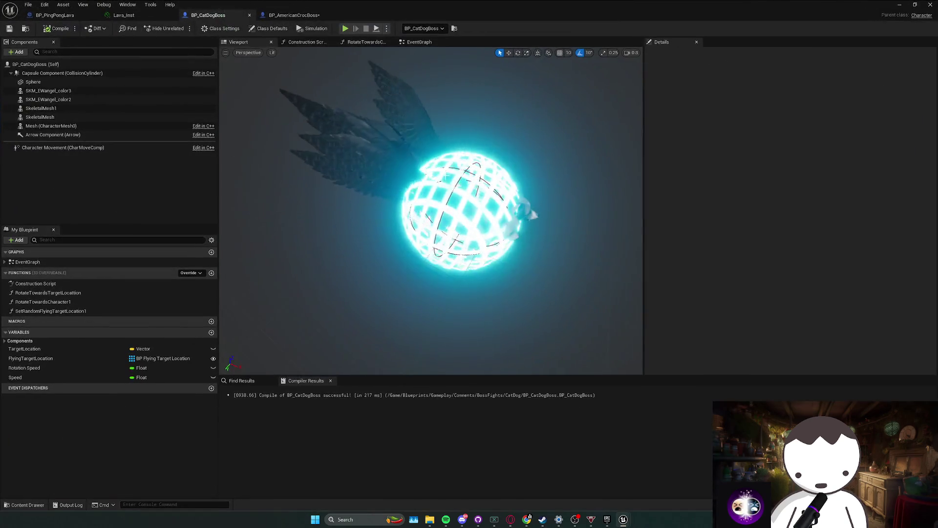
pyautogui.press('w')
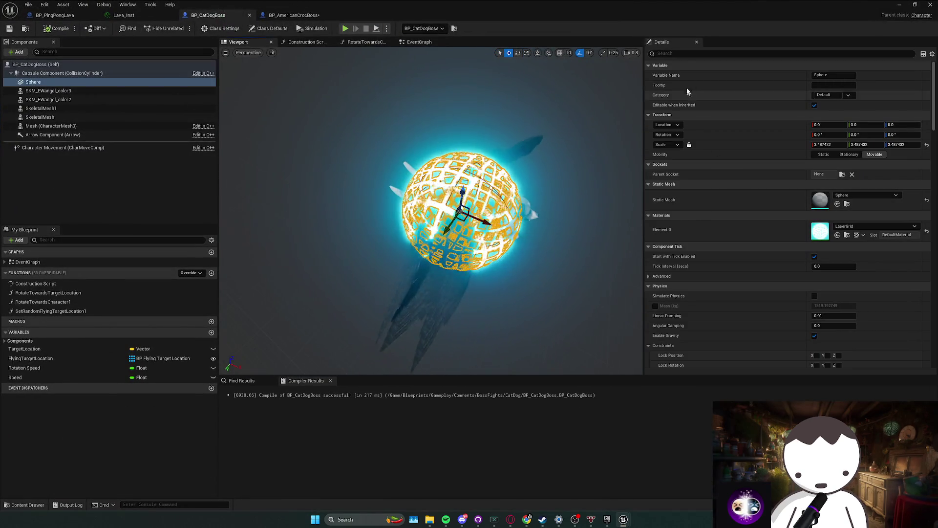
pyautogui.click(686, 55)
pyautogui.write('hidd')
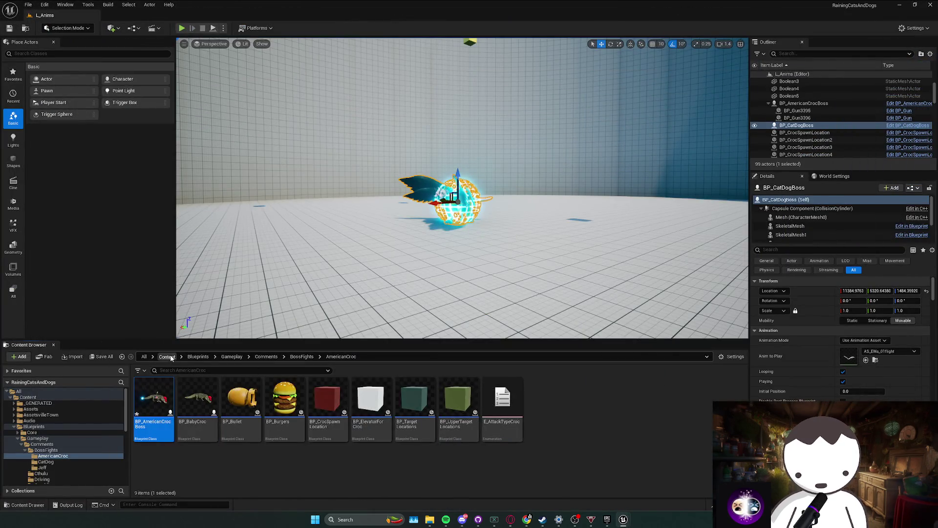
# - Load the L_MainMapRedone level from the top-level Content folder
pyautogui.click(167, 357)
pyautogui.scroll(-3, 247, 459)
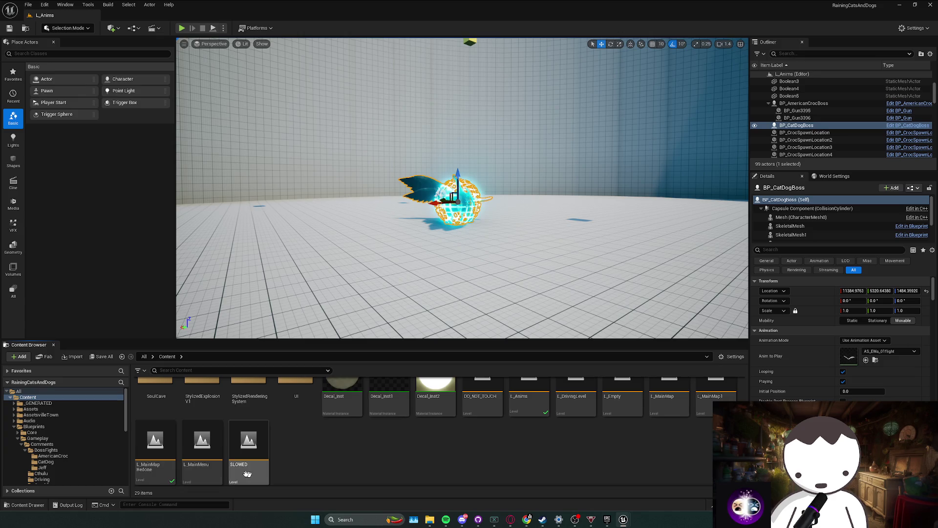
pyautogui.doubleClick(165, 469)
# - Save the pending croc boss changes so L_MainMapRedone loads
pyautogui.click(484, 343)
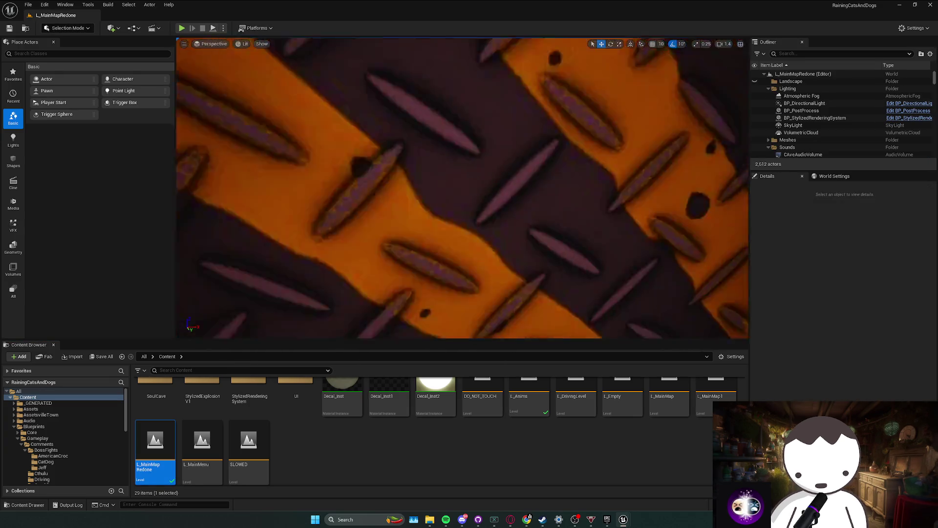
pyautogui.scroll(-2, 462, 187)
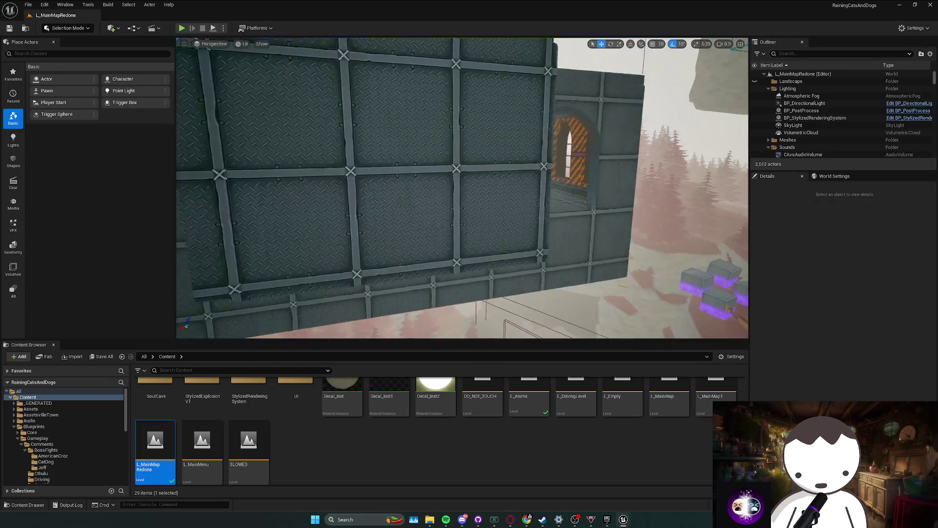
pyautogui.scroll(1, 463, 188)
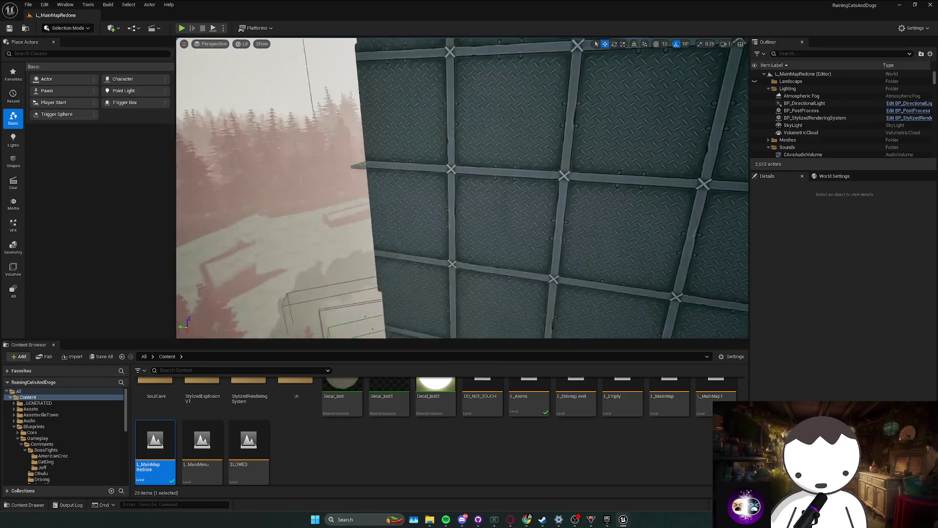
pyautogui.scroll(1, 463, 188)
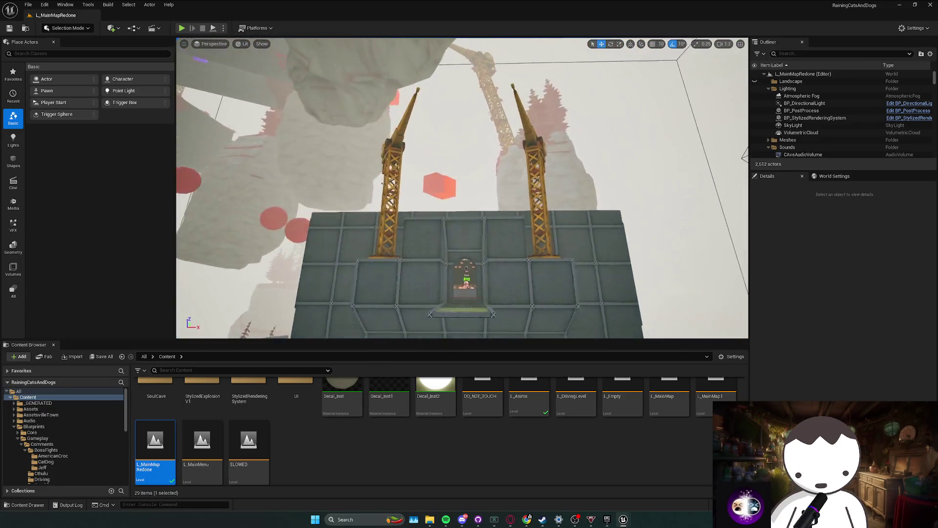
# - Fly the camera to the trader building doorway and start a Play-in-Editor session
pyautogui.press('Down')
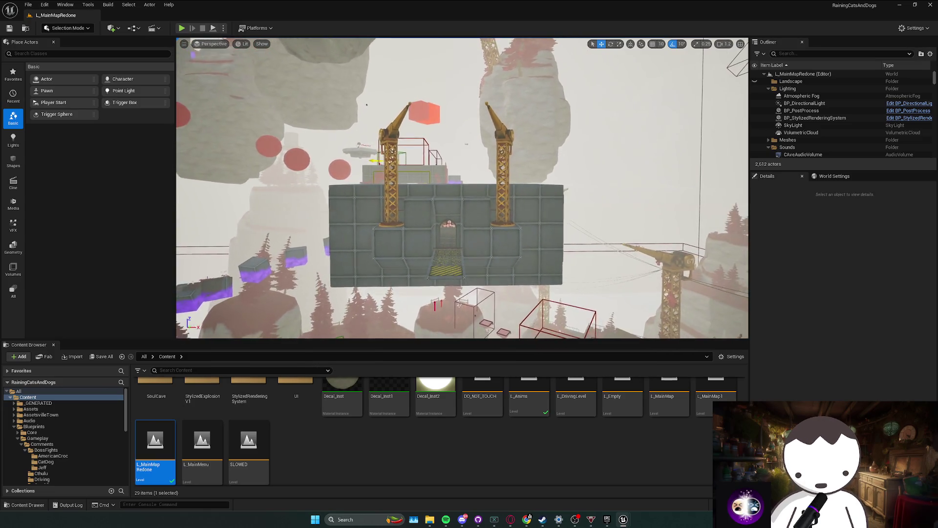
pyautogui.scroll(-2, 462, 187)
pyautogui.press('w')
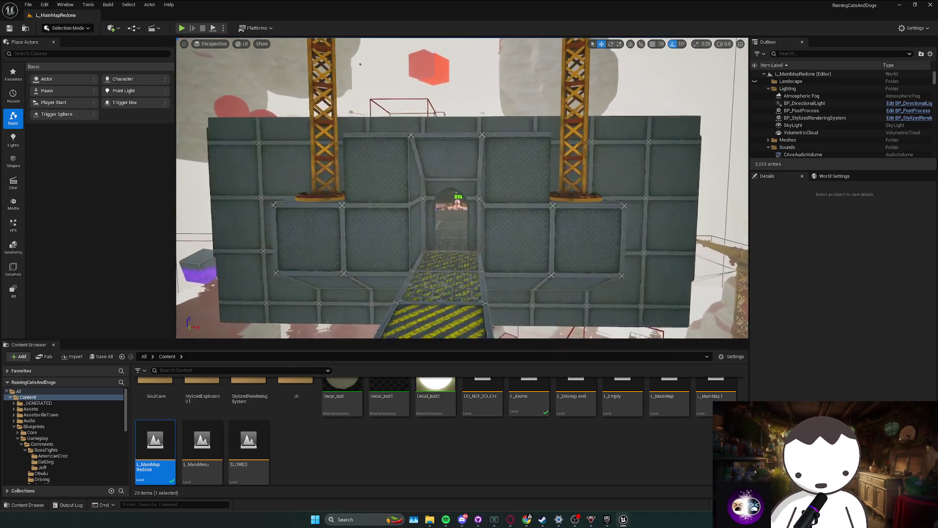
pyautogui.press('w')
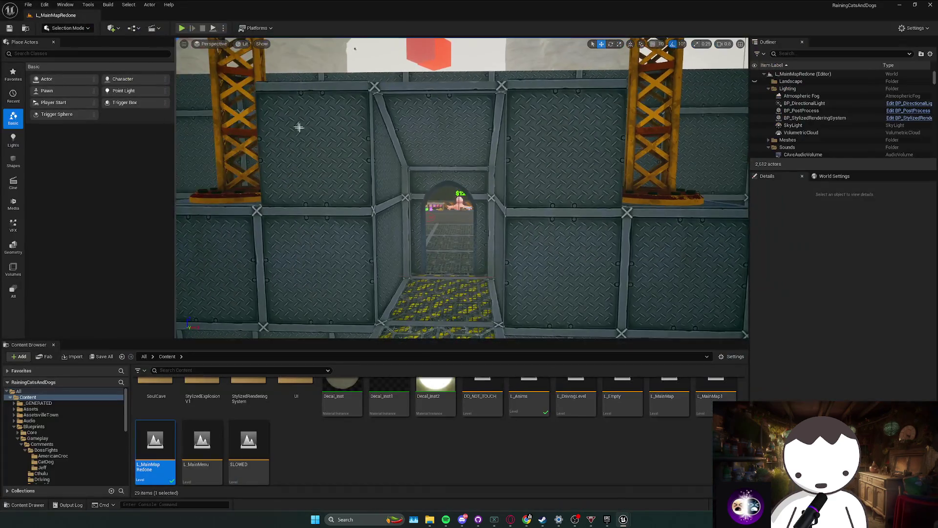
pyautogui.press('w')
pyautogui.click(181, 28)
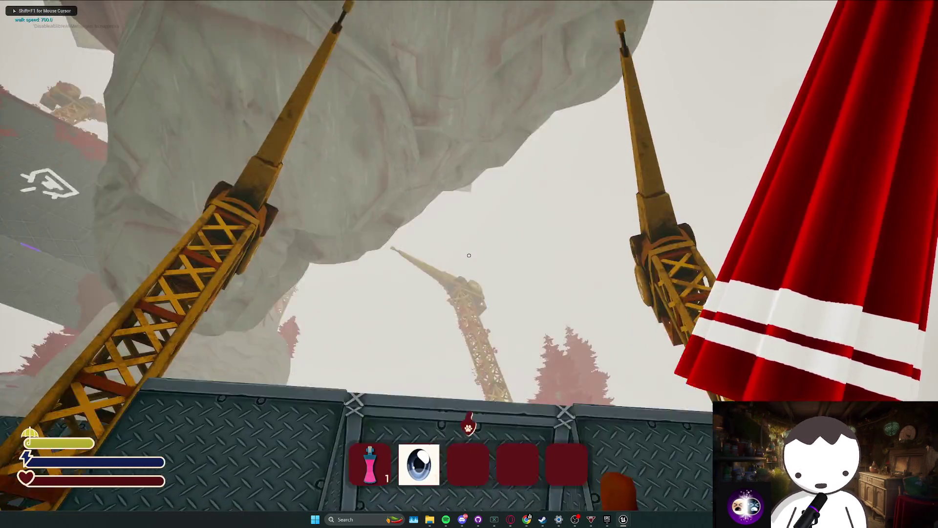
# - Walk around the Gamble booth room and ramp, then browse and leave the shopkeeper's DOPE SHOP
pyautogui.press('w')
pyautogui.press('w')
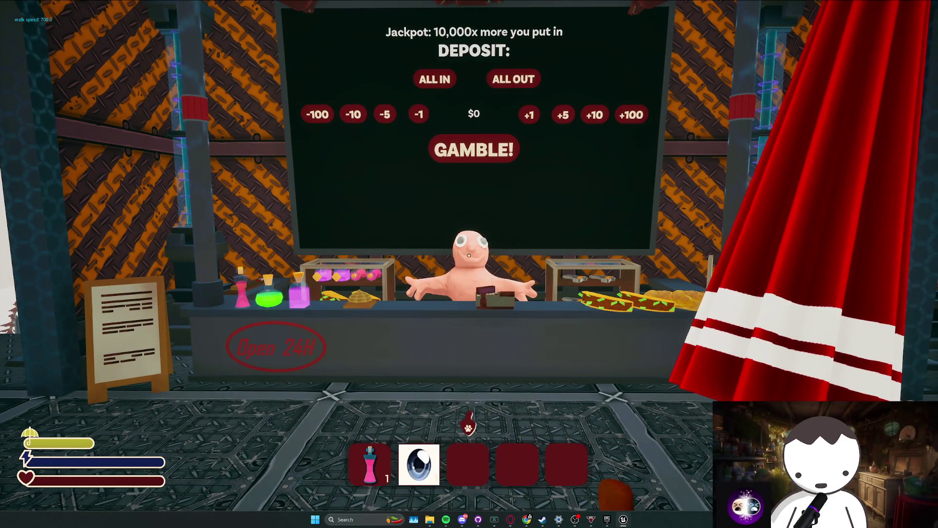
pyautogui.press('w')
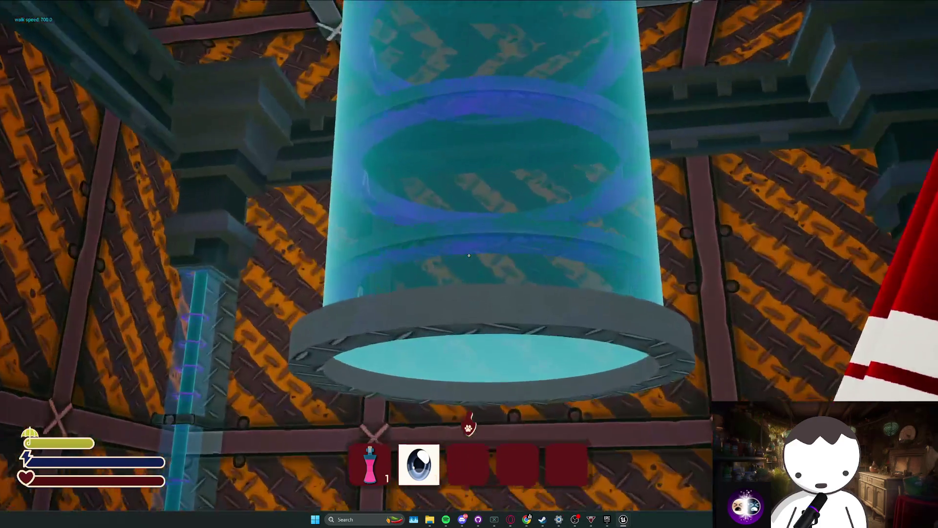
pyautogui.press('w')
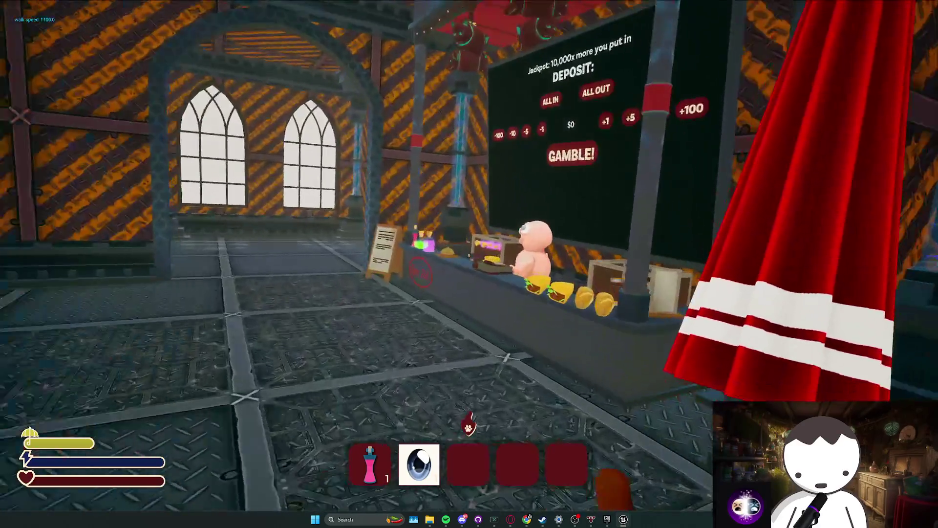
pyautogui.press('w')
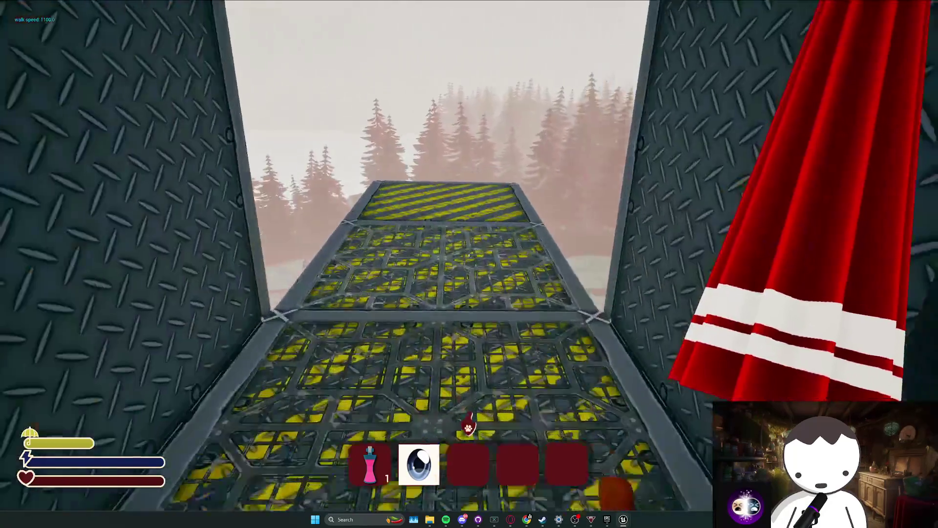
pyautogui.press('w')
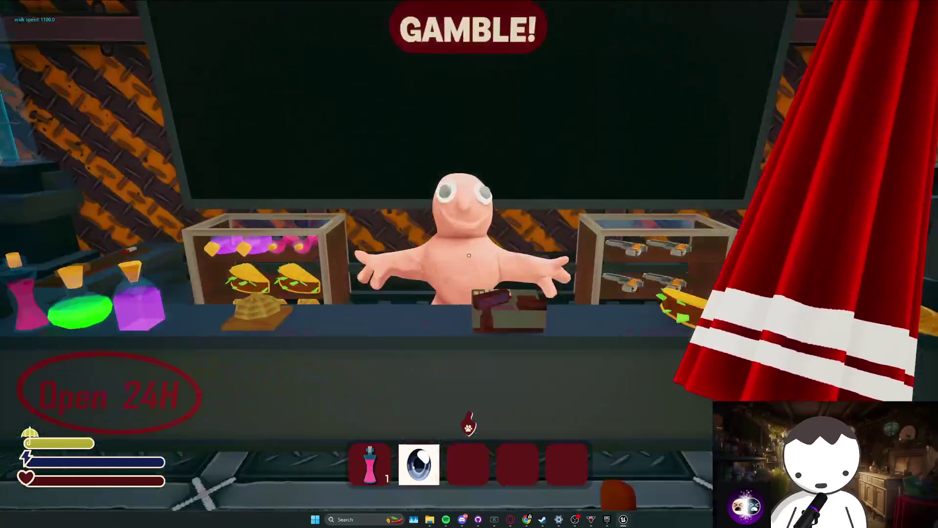
pyautogui.press('e')
pyautogui.click(469, 254)
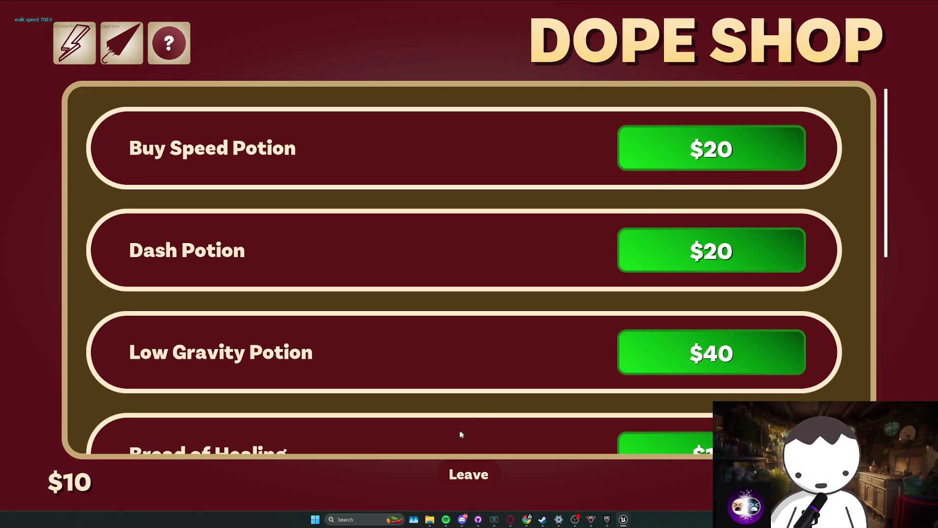
pyautogui.click(469, 475)
# - Walk through the building past the Gamble booth to the forest doorway, then stop playtesting
pyautogui.press('w')
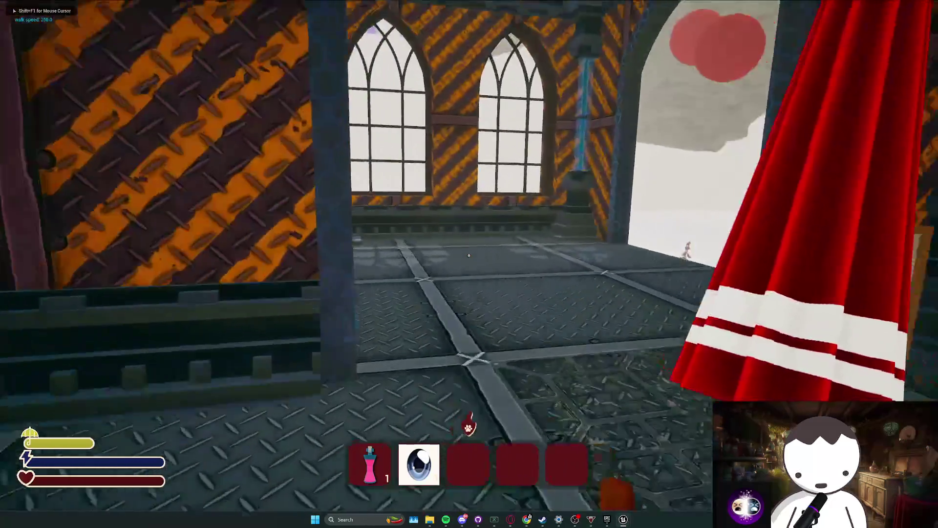
pyautogui.press('w')
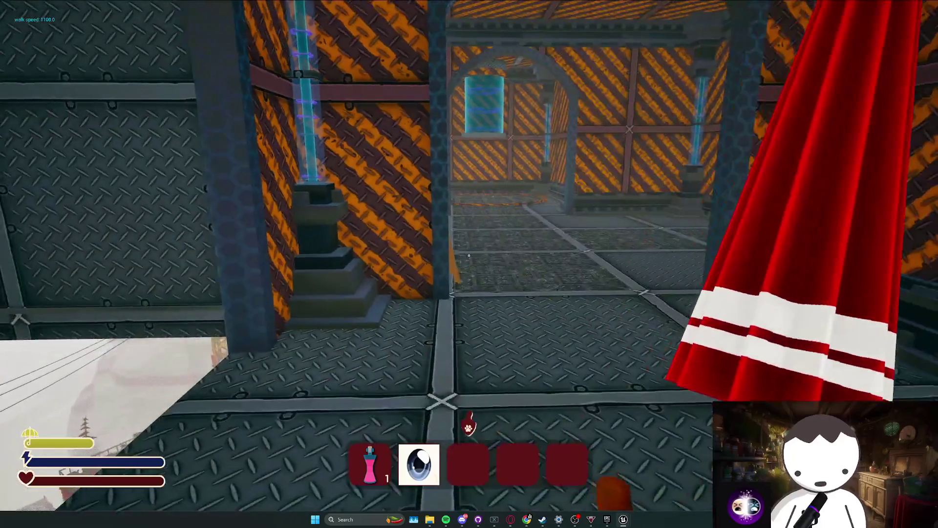
pyautogui.press('w')
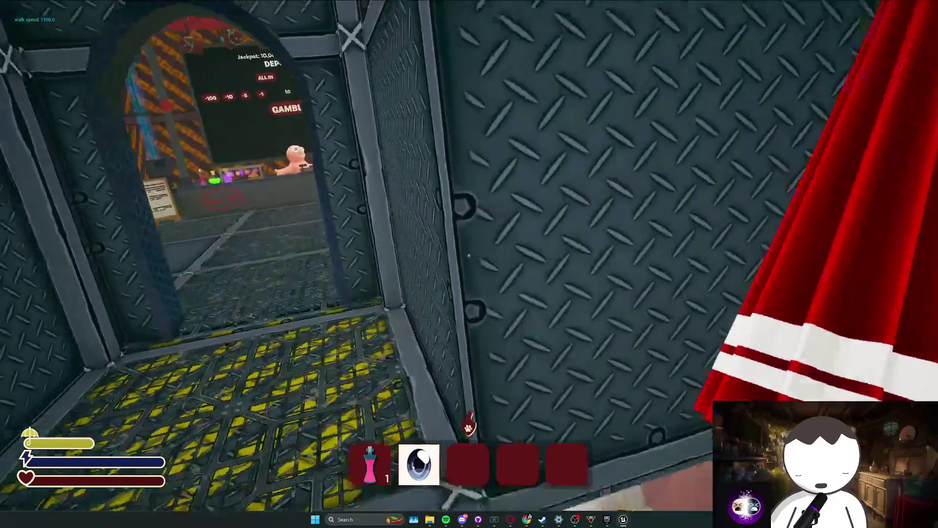
pyautogui.press('w')
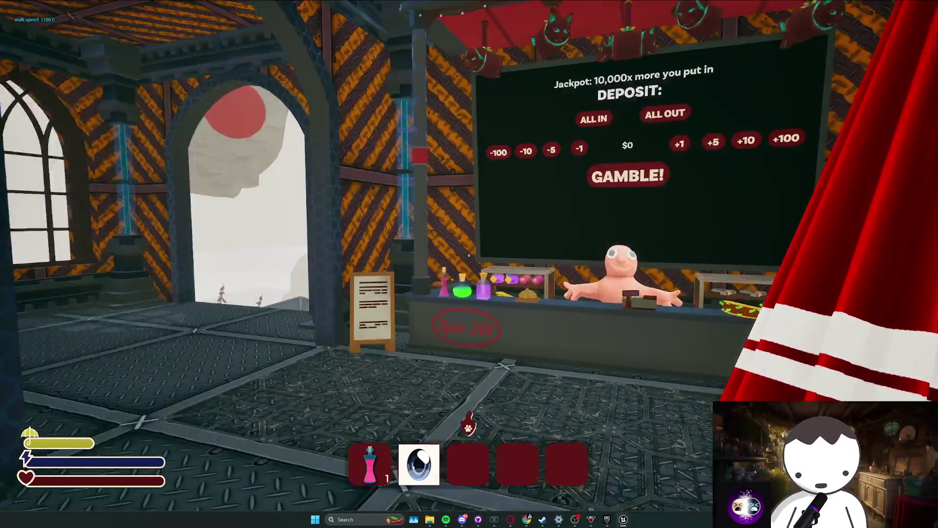
pyautogui.press('w')
pyautogui.press('w')
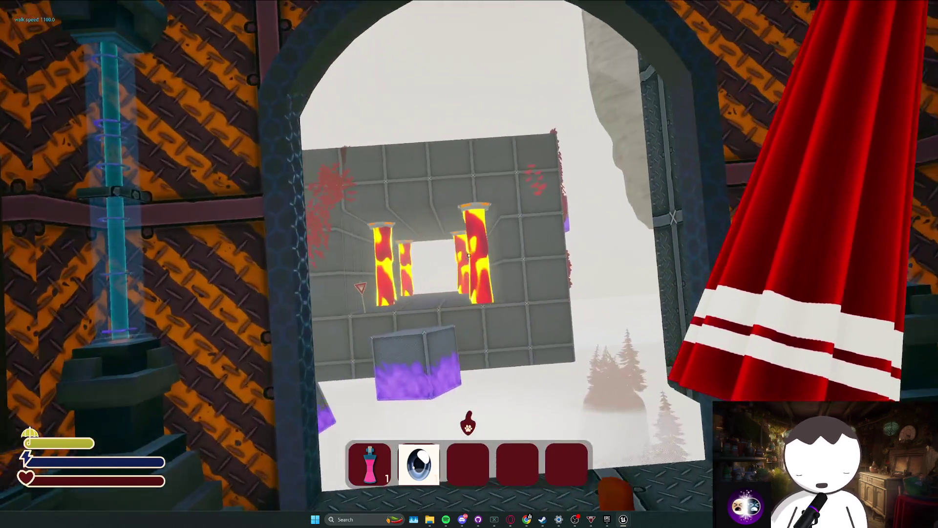
pyautogui.moveTo(468, 255)
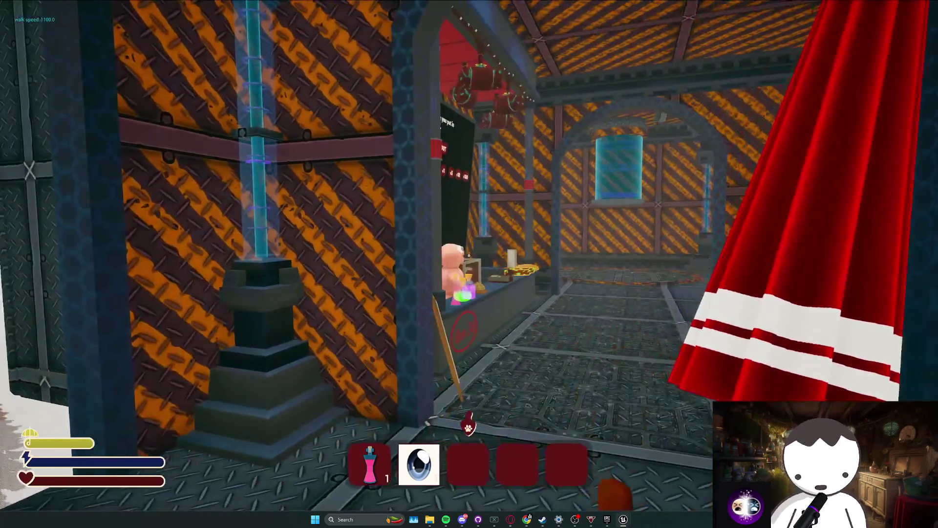
pyautogui.press('w')
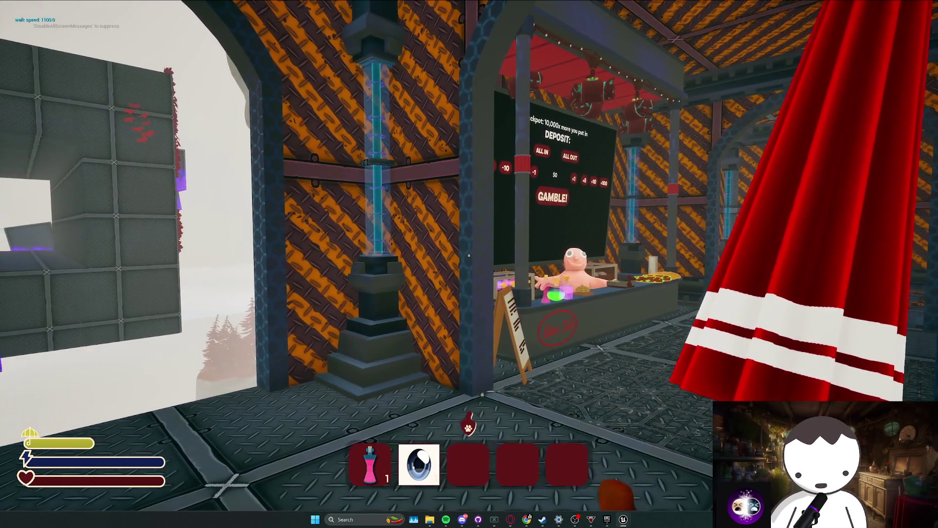
pyautogui.press('w')
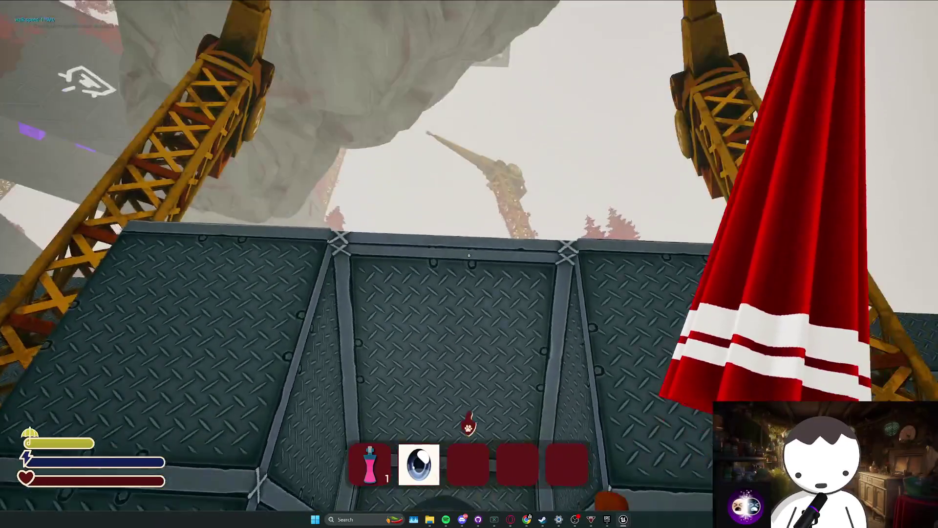
pyautogui.press('w')
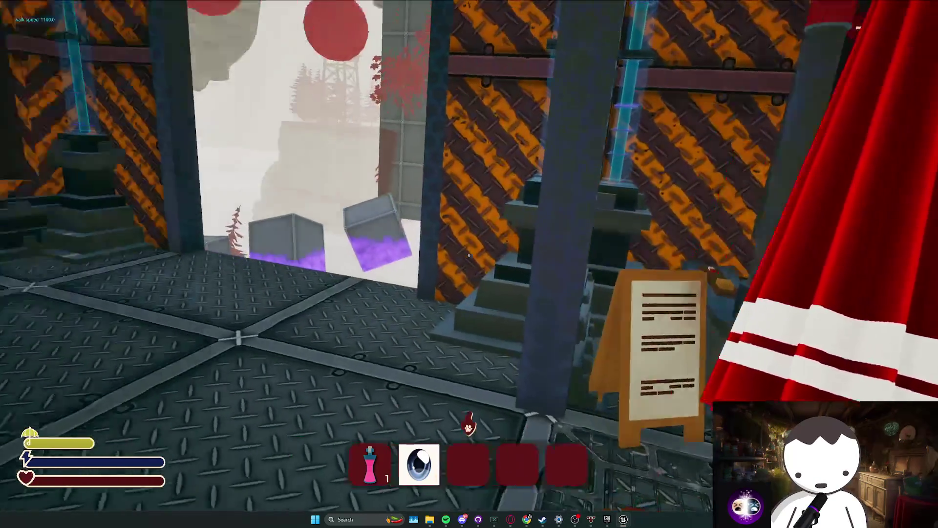
pyautogui.press('w')
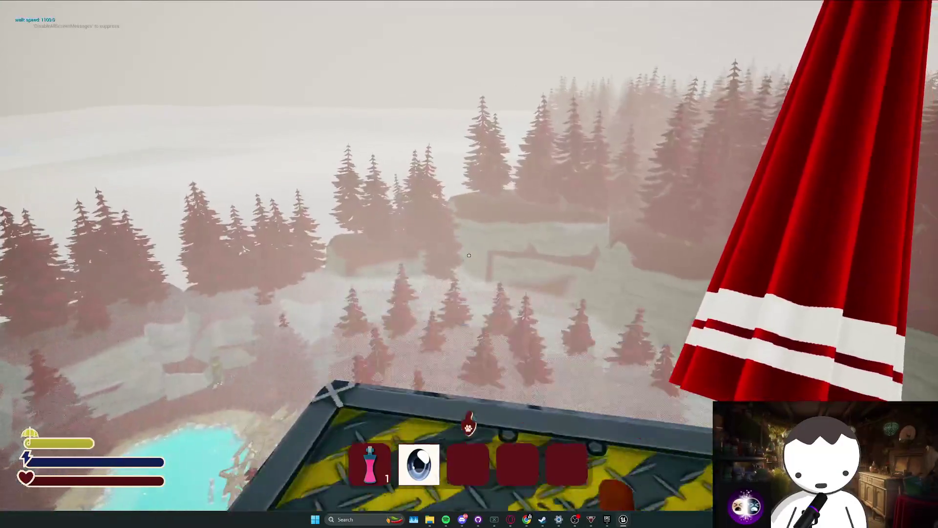
pyautogui.press('w')
pyautogui.press('Escape')
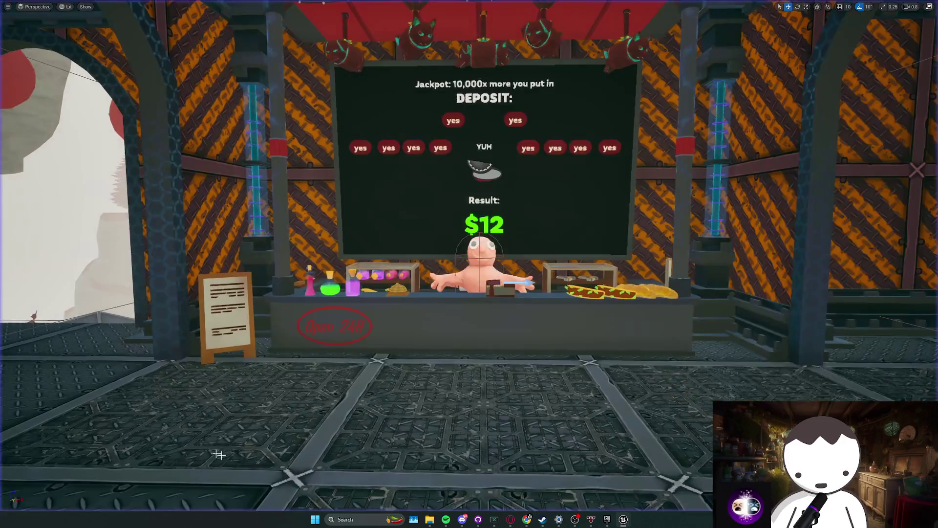
# - Restore the editor layout, close the mesh's UV Editor, and minimize the blueprint window
pyautogui.press('F11')
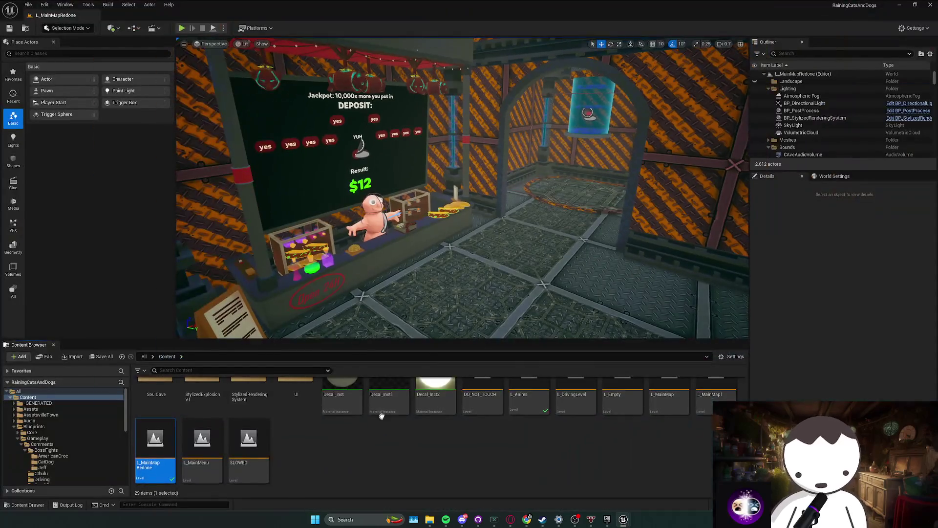
pyautogui.press('w')
pyautogui.press('w')
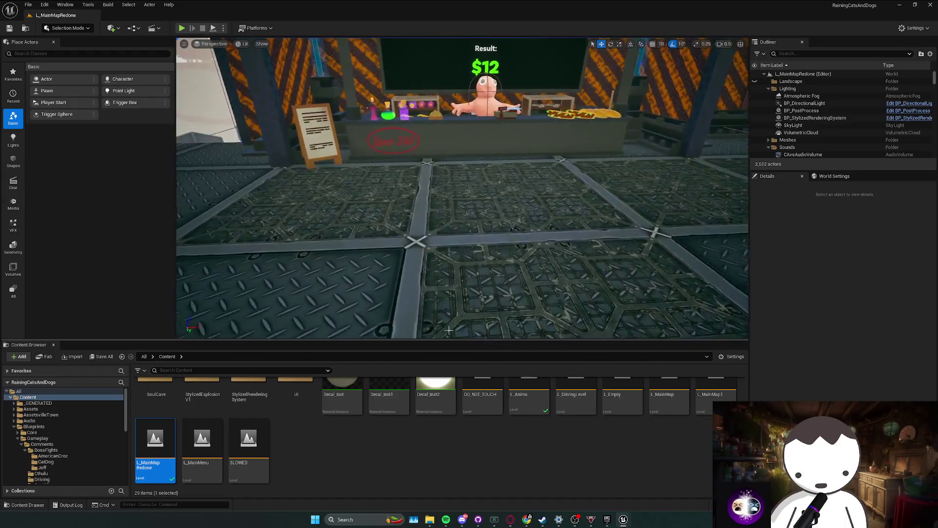
pyautogui.rightClick(455, 104)
pyautogui.click(484, 292)
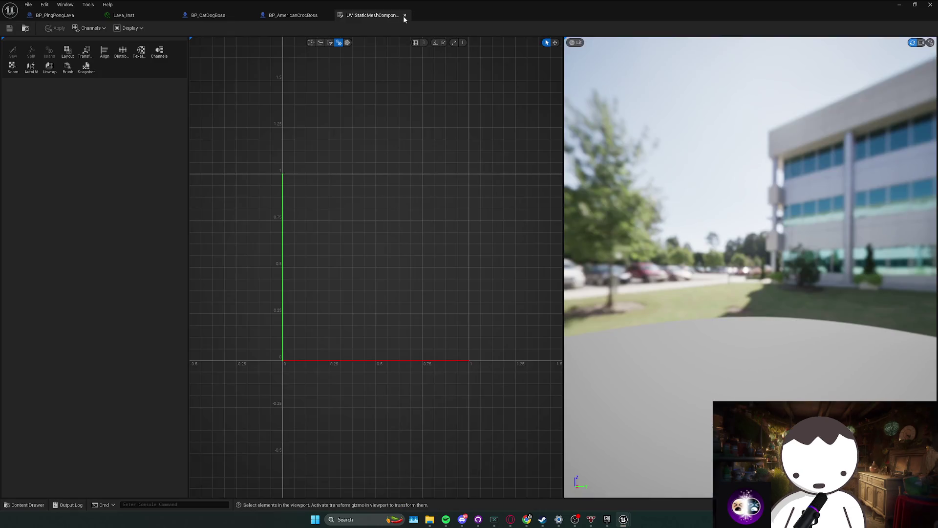
pyautogui.click(405, 16)
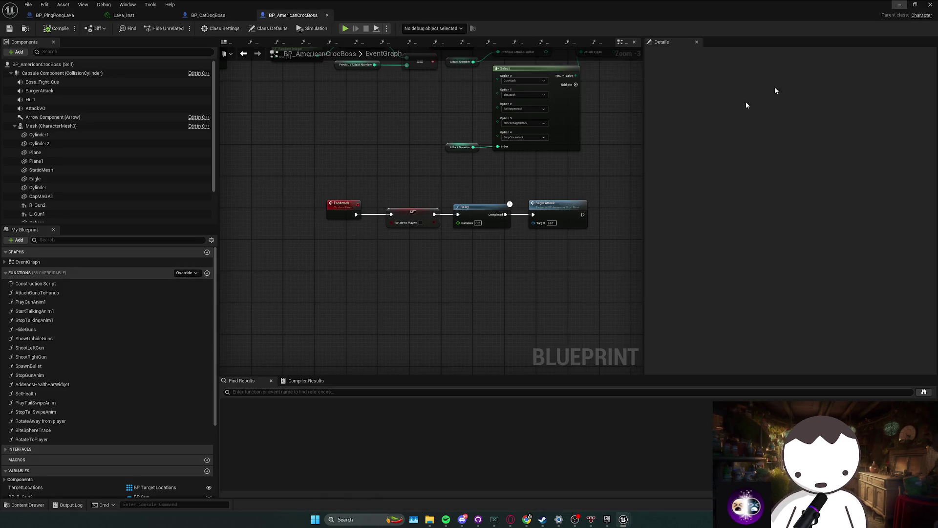
pyautogui.click(899, 4)
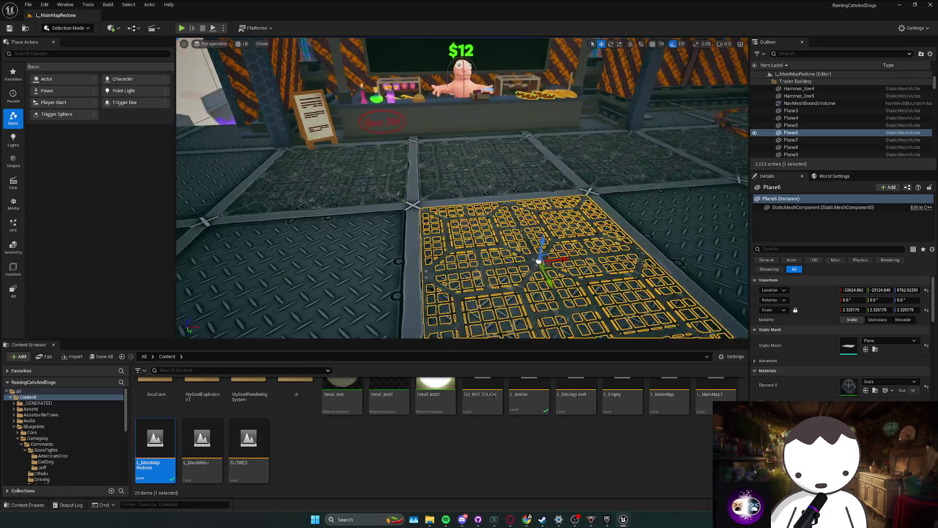
# - Select the Plane7 grating and Box112 floor slab, deleting and restoring Box112
pyautogui.press('Escape')
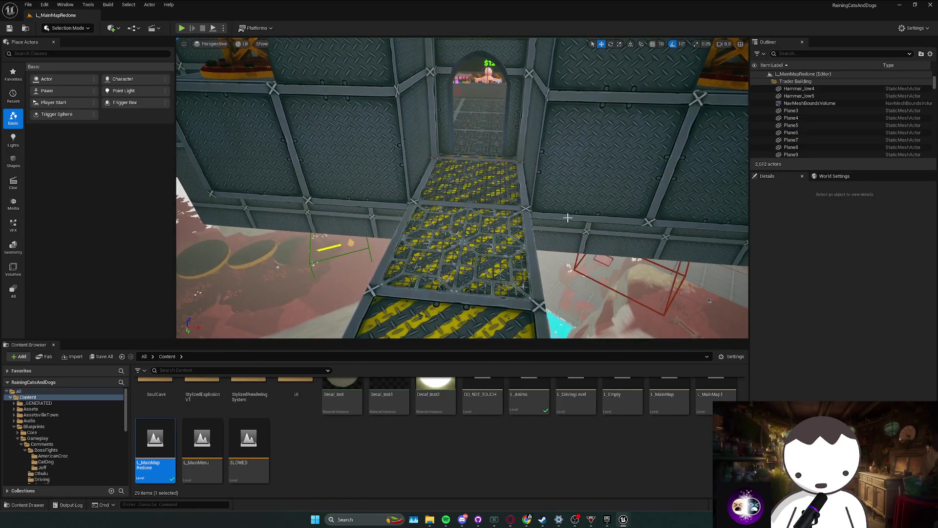
pyautogui.moveTo(551, 225)
pyautogui.mouseDown()
pyautogui.moveTo(550, 183)
pyautogui.moveTo(587, 201)
pyautogui.mouseUp()
pyautogui.click(450, 220)
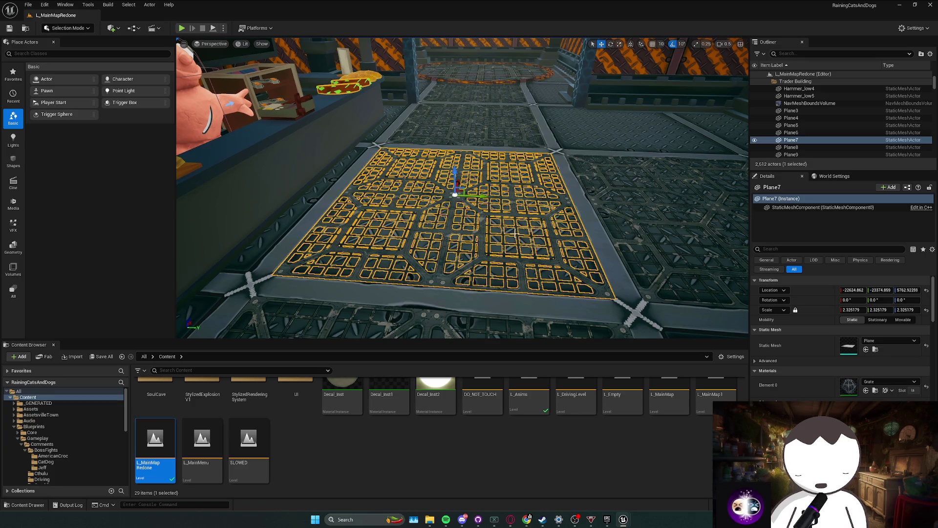
pyautogui.click(511, 232)
pyautogui.moveTo(511, 230)
pyautogui.mouseDown()
pyautogui.moveTo(511, 208)
pyautogui.moveTo(494, 230)
pyautogui.moveTo(509, 229)
pyautogui.moveTo(513, 217)
pyautogui.moveTo(497, 227)
pyautogui.moveTo(487, 210)
pyautogui.mouseUp()
pyautogui.press('Delete')
pyautogui.hotkey('ctrl', 'z')
# - Browse to the Plane and Box2 mesh assets behind Plane7 and Box112
pyautogui.press('Escape')
pyautogui.click(487, 211)
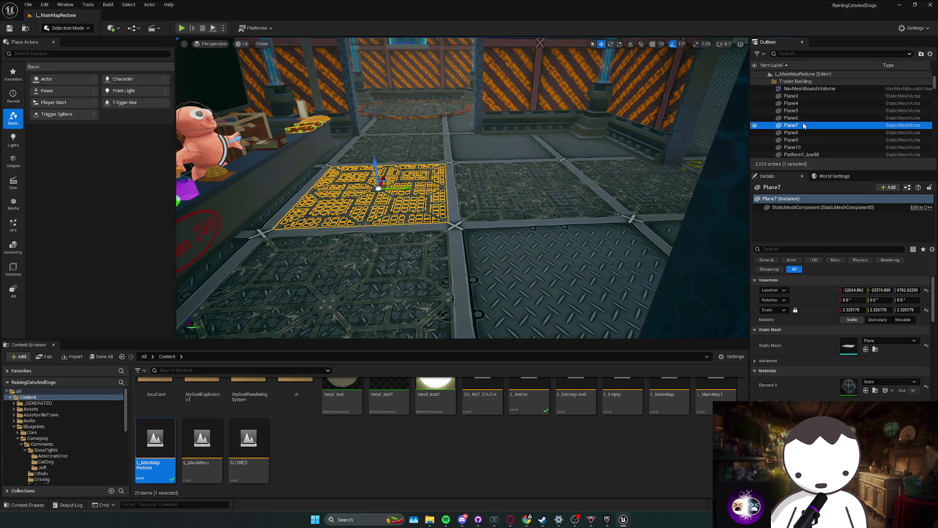
pyautogui.rightClick(804, 126)
pyautogui.click(831, 146)
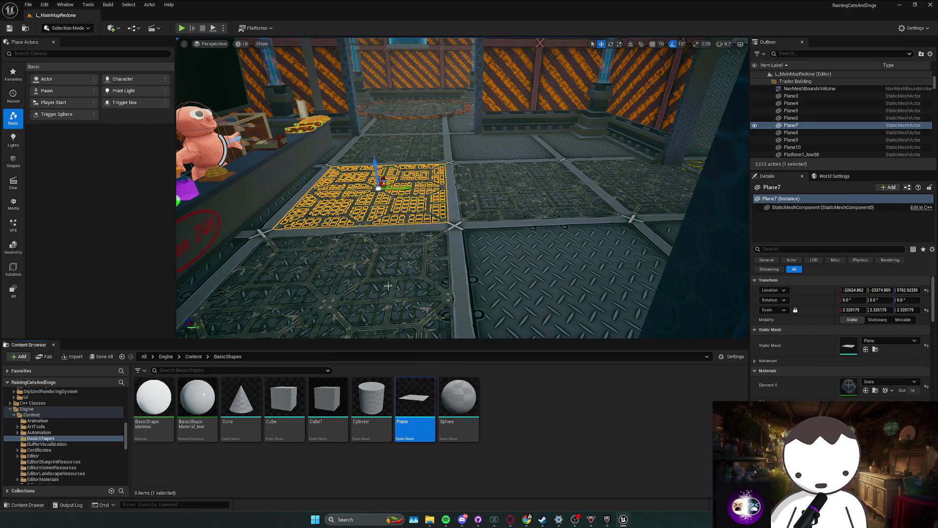
pyautogui.rightClick(549, 274)
pyautogui.click(576, 282)
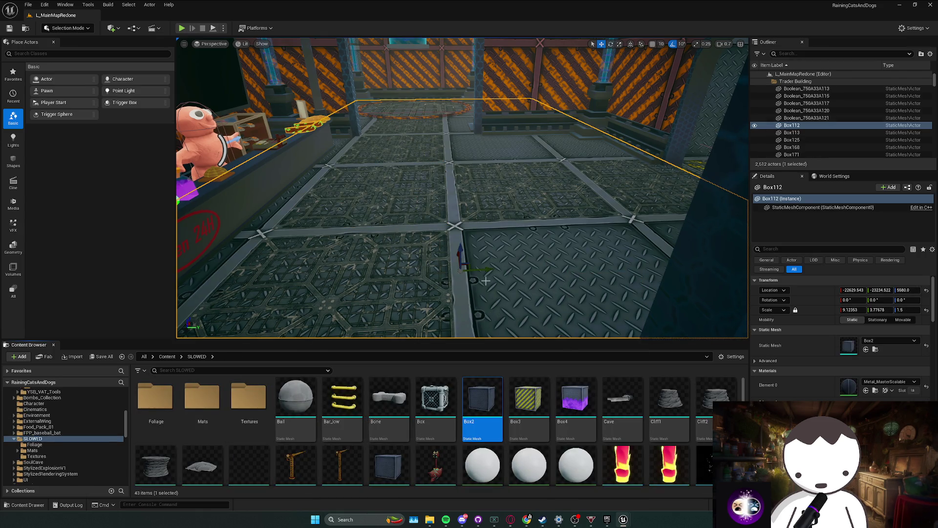
# - Frame the Cylinder21 glass tube and locate its DiscMaterial in the content browser
pyautogui.moveTo(494, 313); pyautogui.dragTo(496, 251)
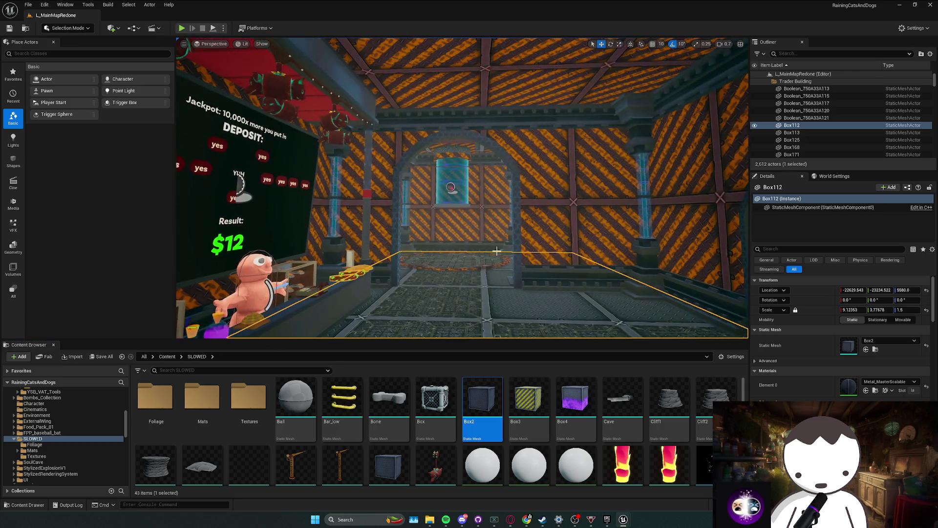
pyautogui.press('f')
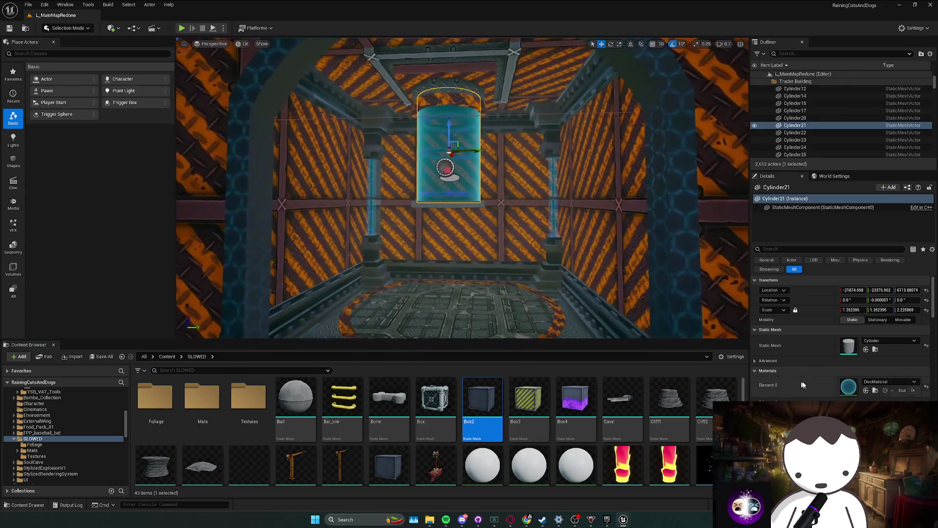
pyautogui.click(876, 392)
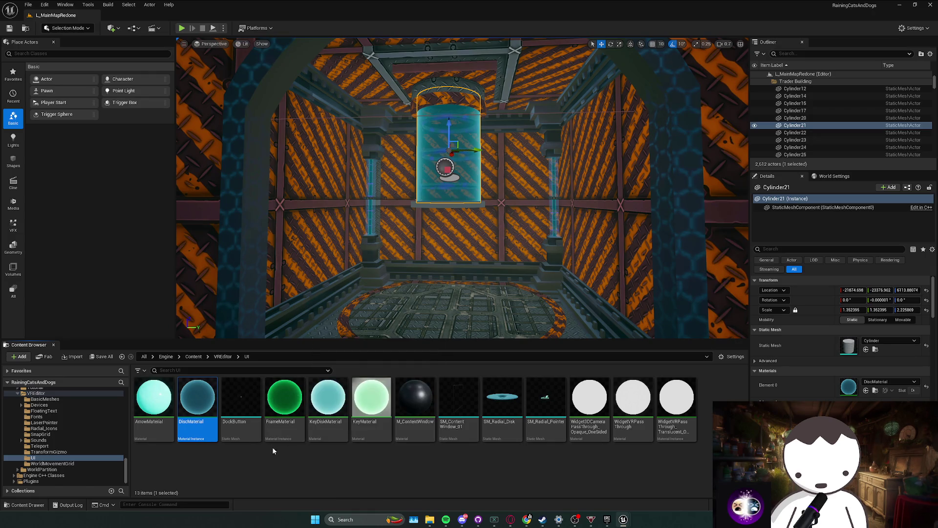
pyautogui.click(590, 405)
pyautogui.scroll(3, 449, 186)
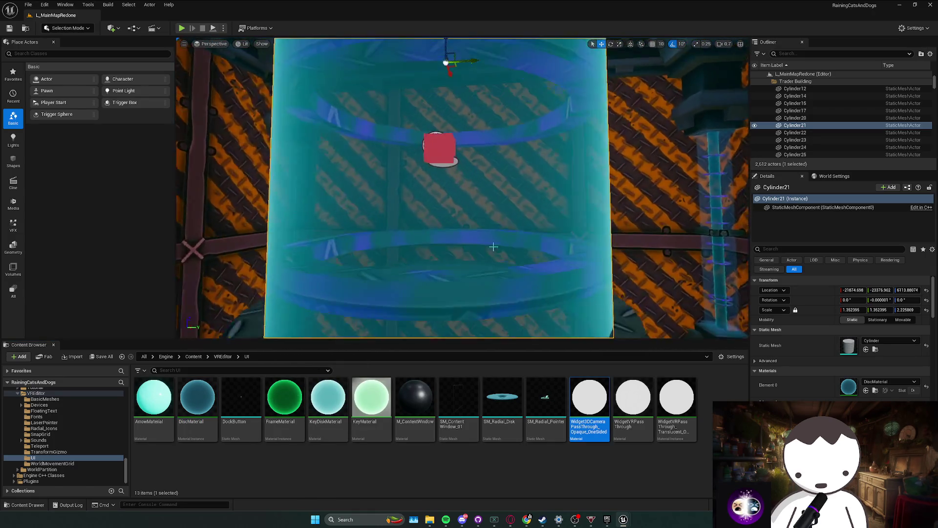
pyautogui.scroll(2, 525, 237)
pyautogui.scroll(-4, 526, 237)
# - Locate Cylinder17's DiscMaterial, showing its folder Engine/Content/VREditor/UI
pyautogui.moveTo(587, 237); pyautogui.dragTo(526, 237)
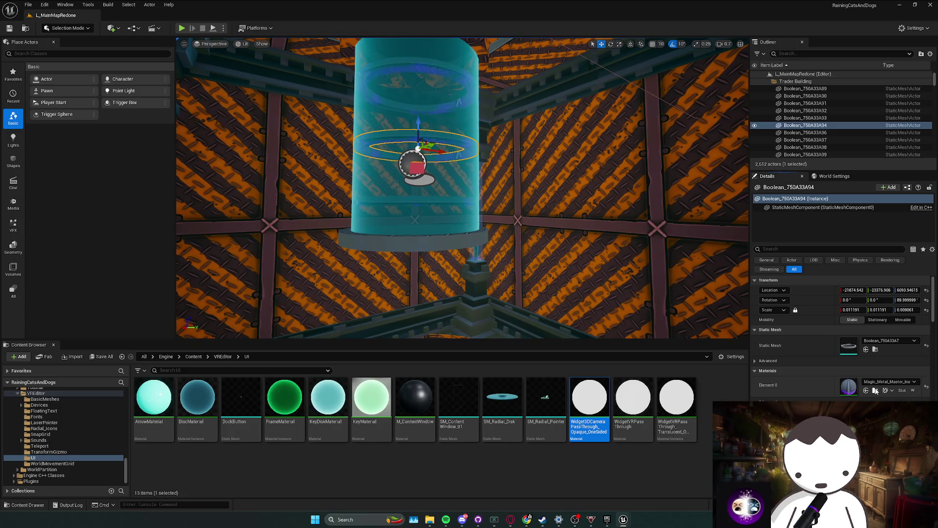
pyautogui.click(876, 390)
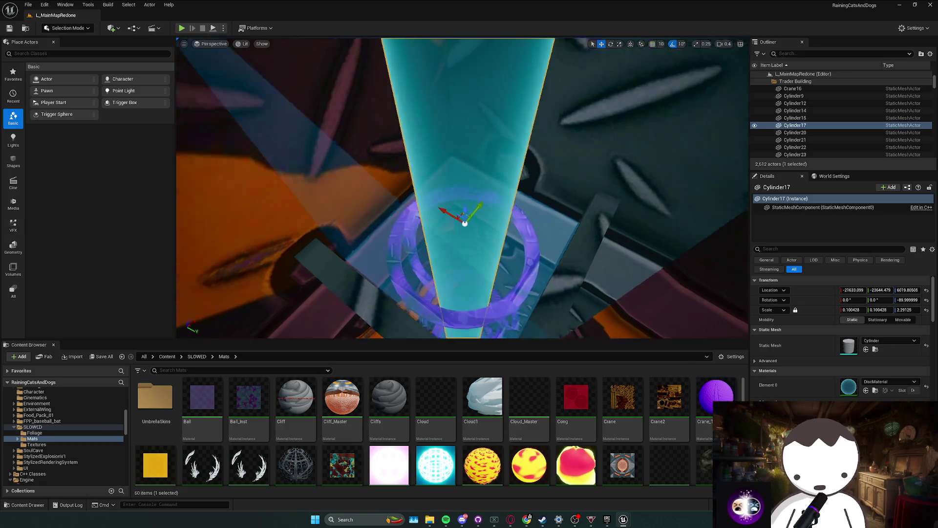
pyautogui.click(875, 392)
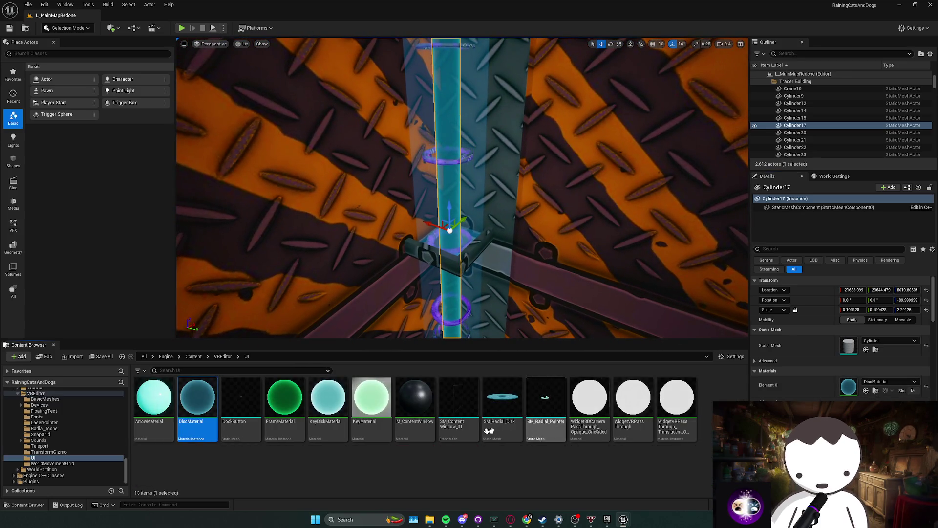
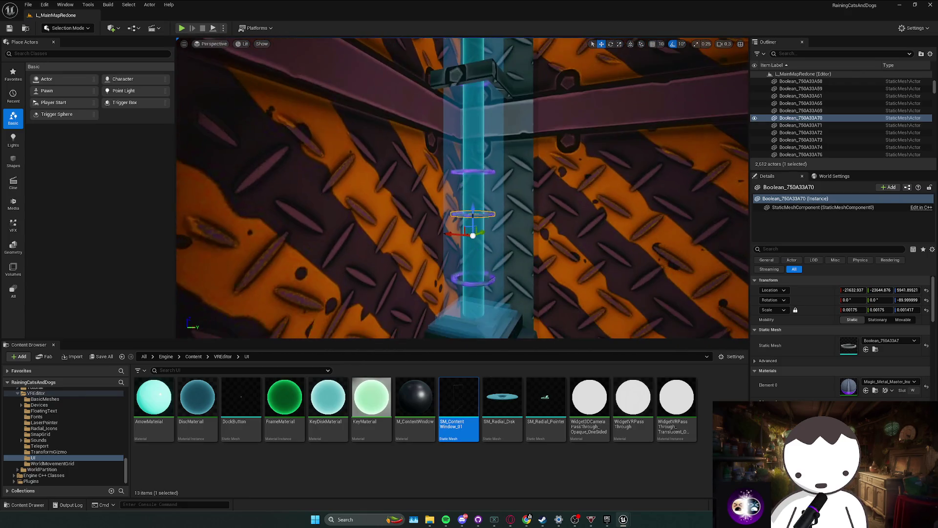
# - Reveal the Magic_Metal_Master_Inst material in the Mats assets folder
pyautogui.click(864, 392)
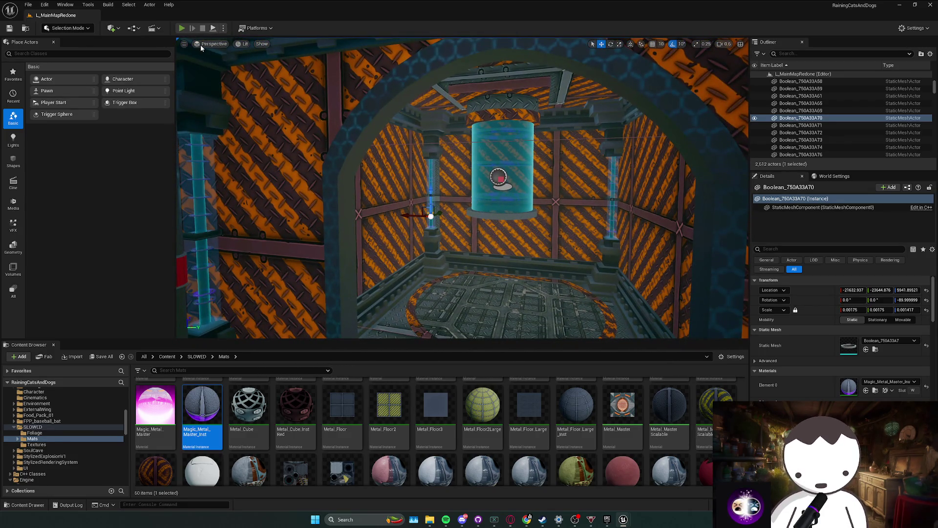
# - Start a Play In Editor playtest of the level with Alt+P
pyautogui.hotkey('alt', 'p')
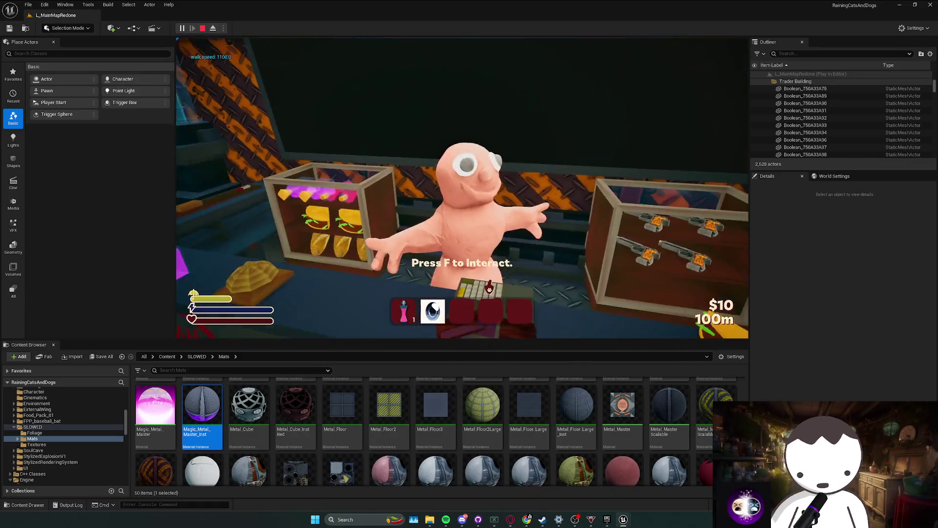
# - Use the gamble counter, end the playtest, and fly the camera over to inspect BP_Trader2
pyautogui.press('f')
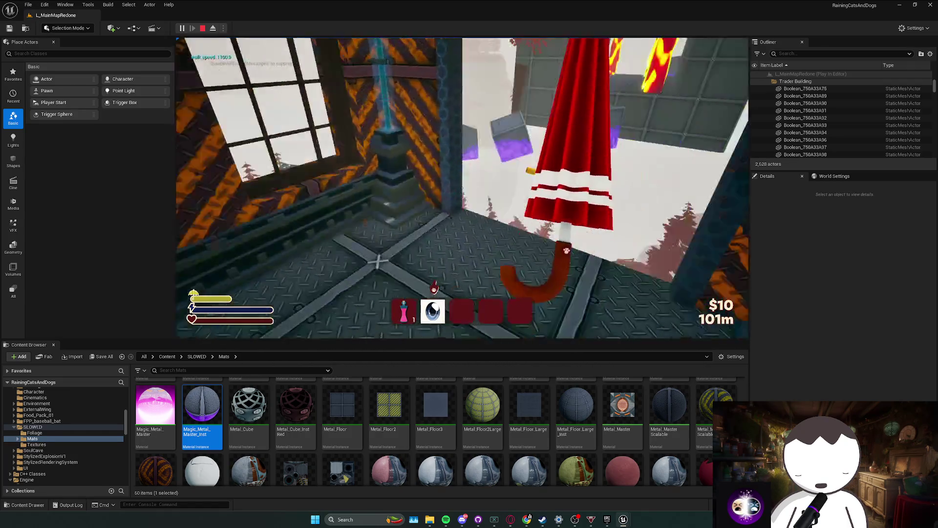
pyautogui.press('Escape')
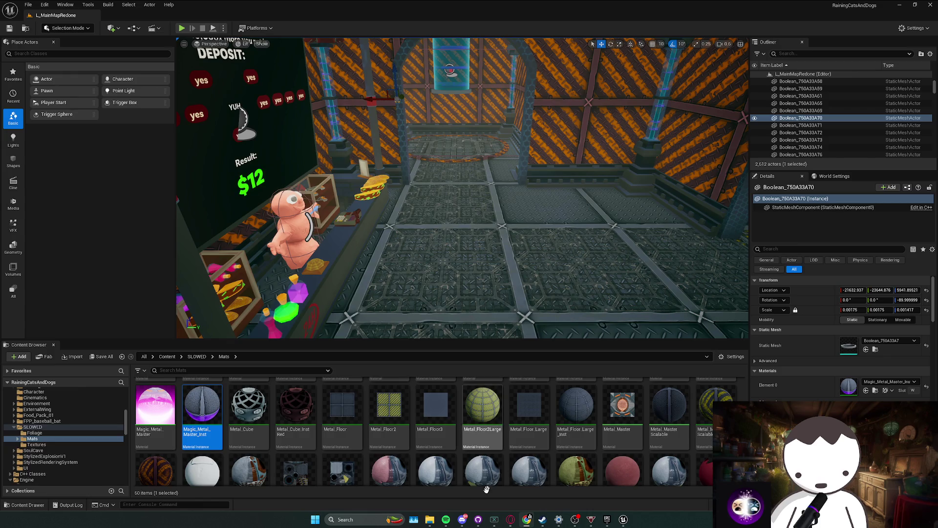
pyautogui.click(446, 520)
pyautogui.click(709, 293)
pyautogui.moveTo(709, 293)
pyautogui.mouseDown()
pyautogui.moveTo(694, 296)
pyautogui.moveTo(702, 288)
pyautogui.mouseUp()
pyautogui.press('Escape')
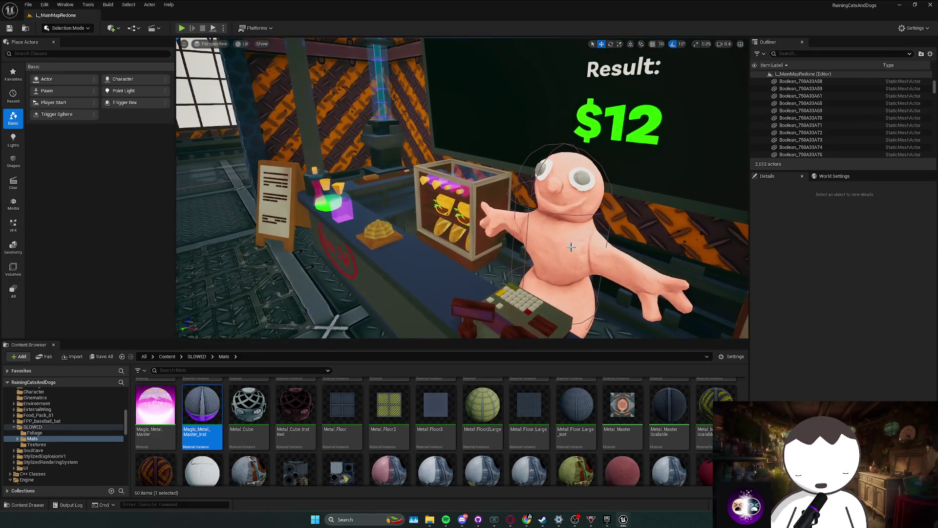
pyautogui.rightClick(578, 250)
pyautogui.press('Escape')
pyautogui.moveTo(586, 234)
pyautogui.mouseDown()
pyautogui.moveTo(577, 229)
pyautogui.moveTo(595, 235)
pyautogui.mouseUp()
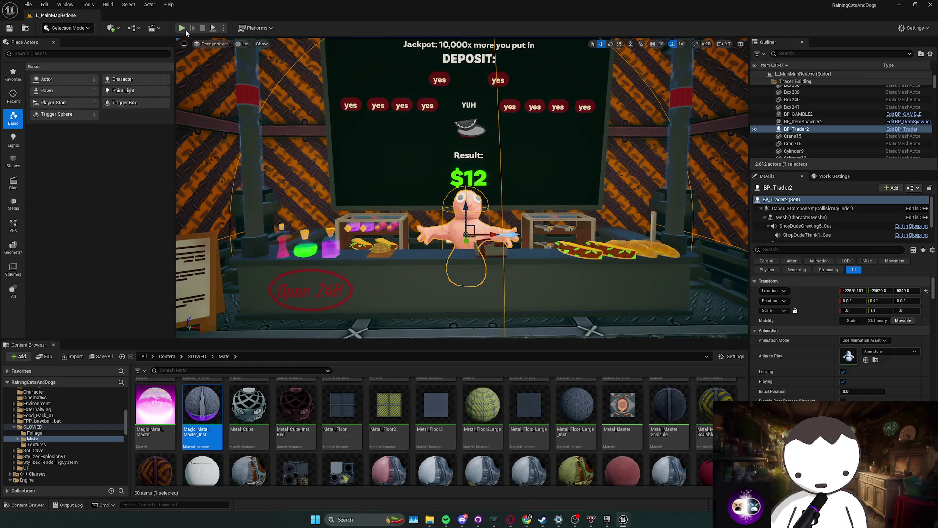
pyautogui.scroll(2, 300, 93)
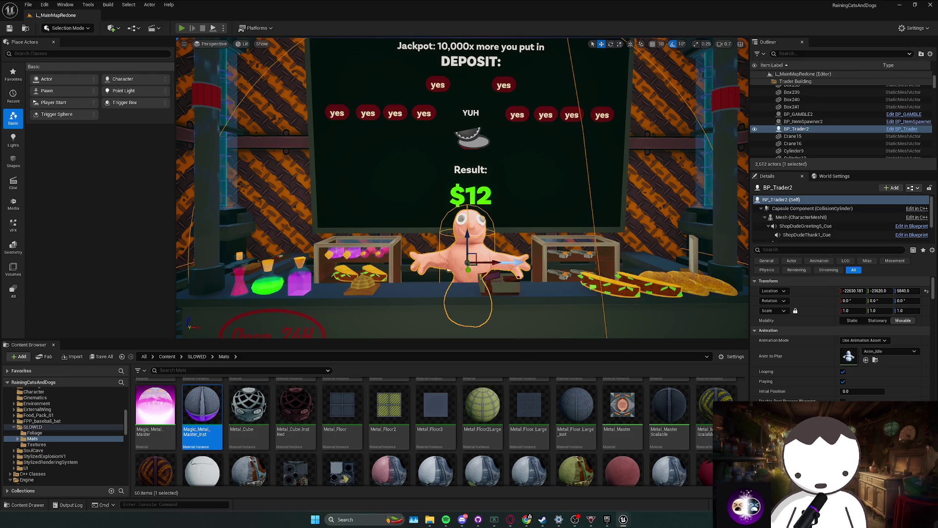
# - Relaunch the playtest, pause it, and go to the game's Settings screen
pyautogui.hotkey('alt', 'p')
pyautogui.press('Escape')
pyautogui.click(263, 214)
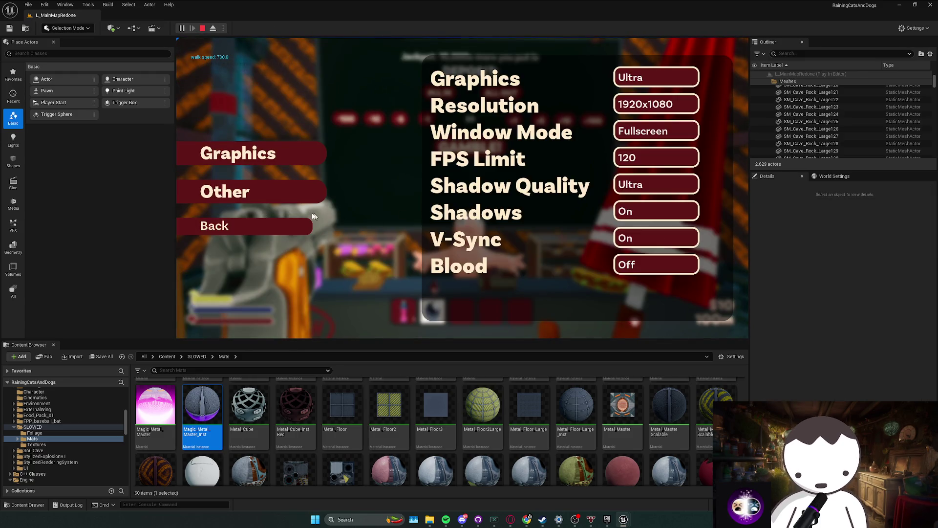
# - Turn the game's Blood option On and resume play
pyautogui.click(655, 295)
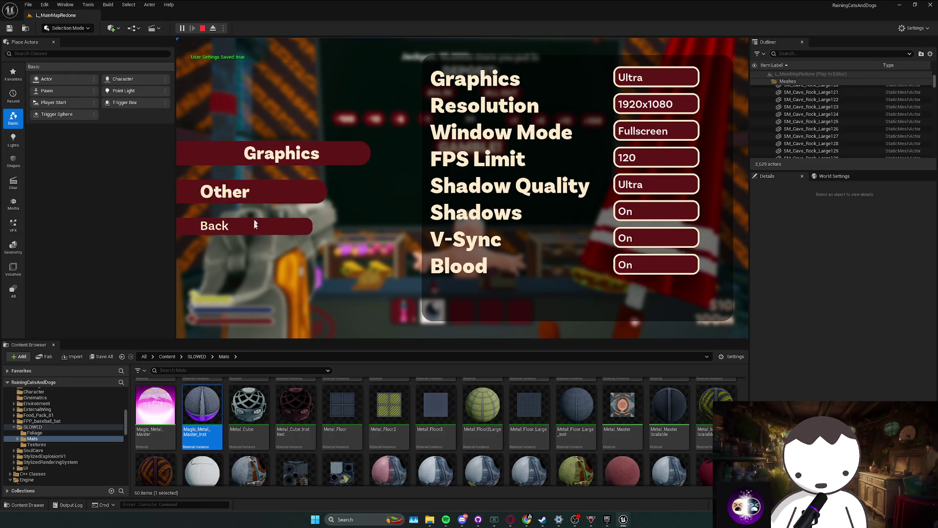
pyautogui.click(254, 224)
pyautogui.press('Escape')
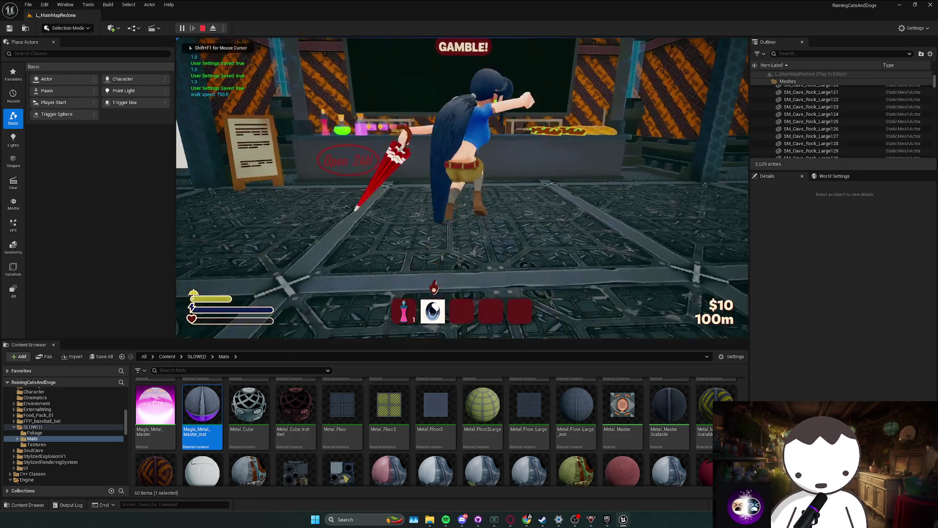
# - Stop and restart the Play In Editor session several times
pyautogui.click(202, 28)
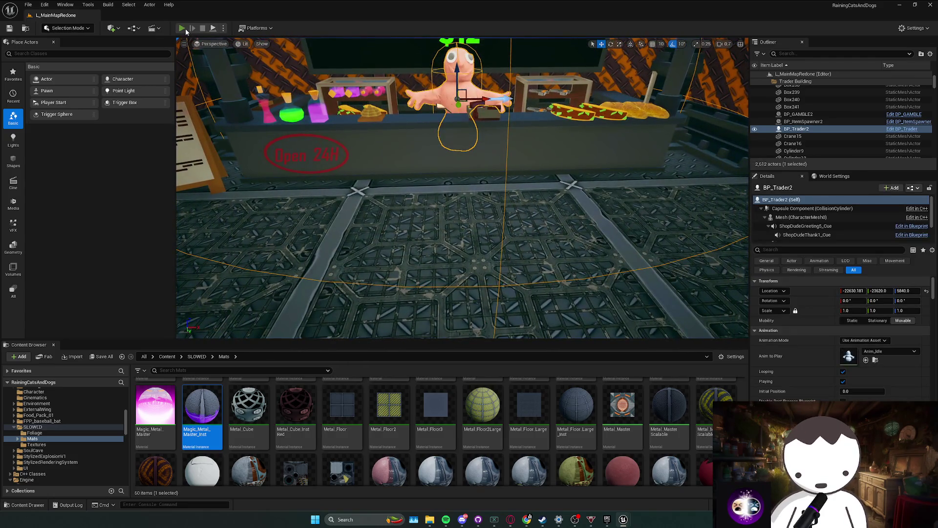
pyautogui.click(186, 28)
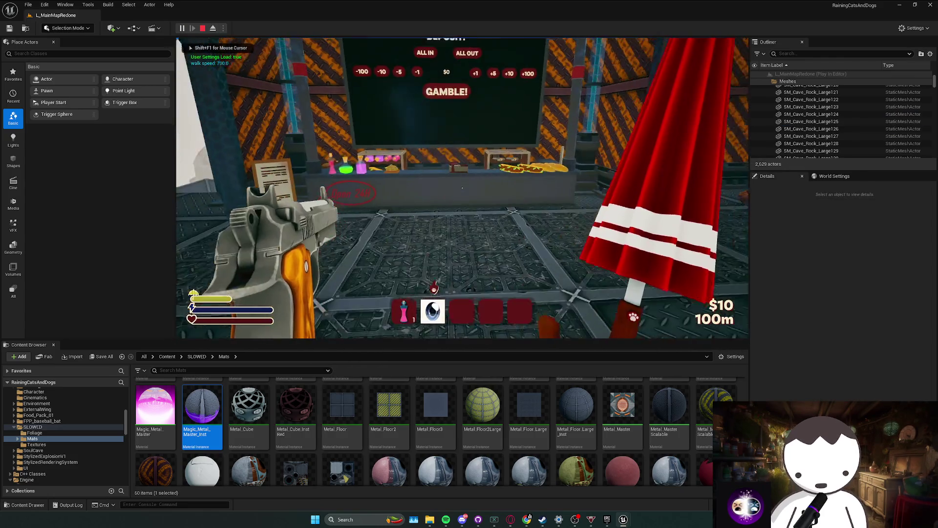
pyautogui.press('Escape')
pyautogui.hotkey('alt', 'p')
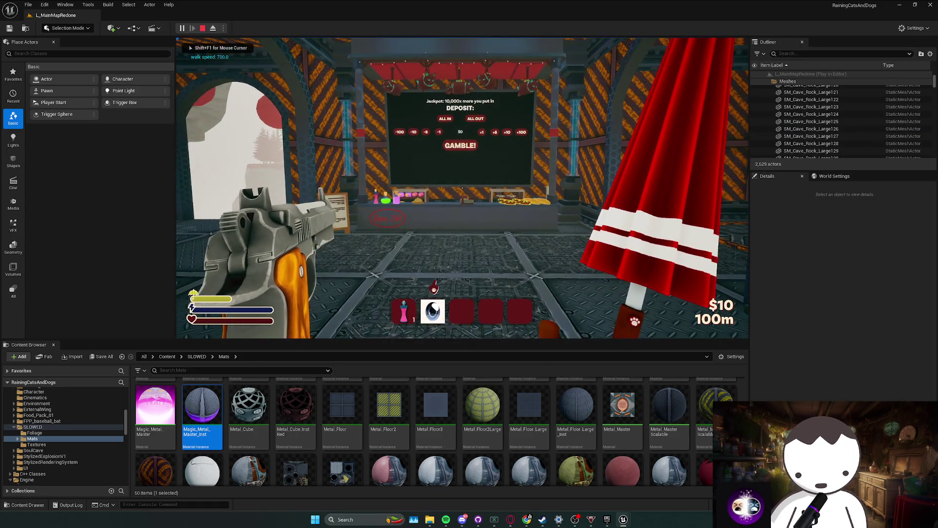
pyautogui.press('Escape')
pyautogui.click(181, 29)
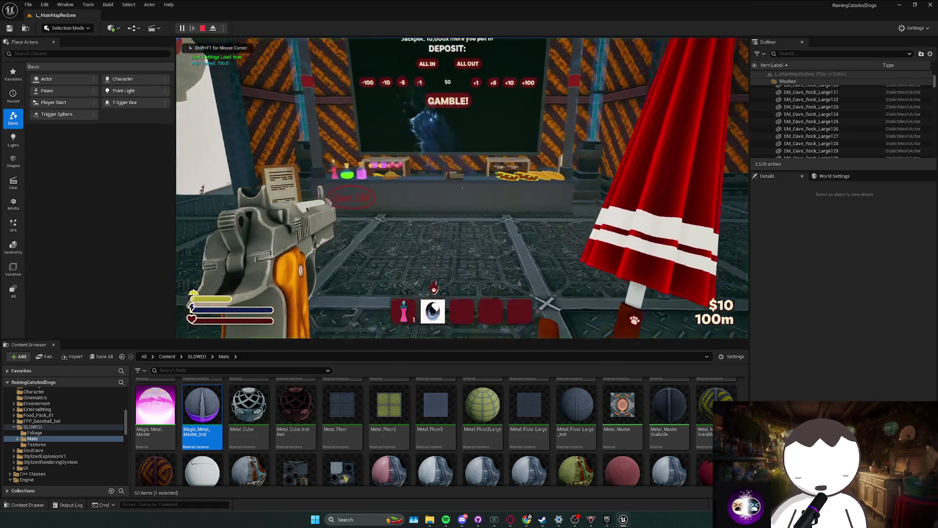
pyautogui.press('Escape')
pyautogui.click(181, 28)
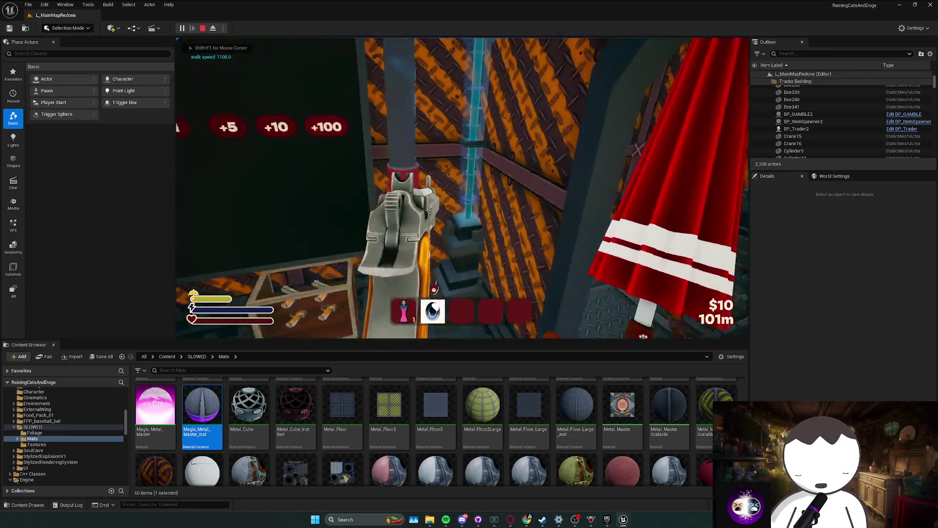
# - Pause, check whether Blood is still On in Settings, then stop the playtest
pyautogui.press('Escape')
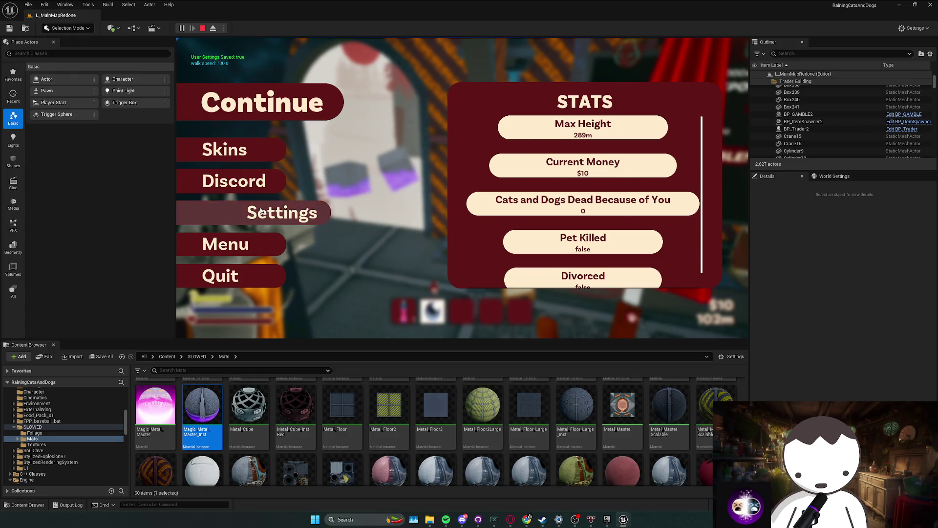
pyautogui.click(261, 212)
pyautogui.click(638, 264)
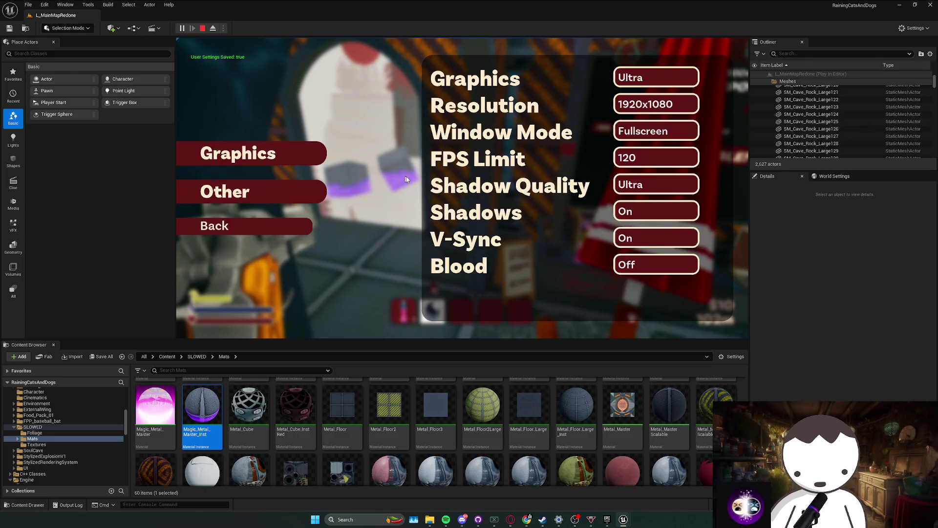
pyautogui.press('Escape')
# - Focus on the trader, then save all modified packages
pyautogui.press('f')
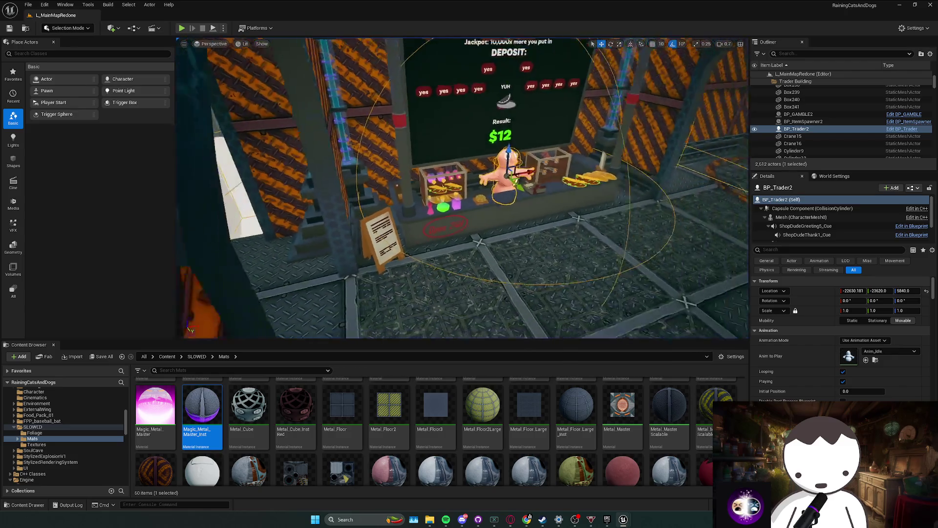
pyautogui.press('Escape')
pyautogui.hotkey('ctrl', 's')
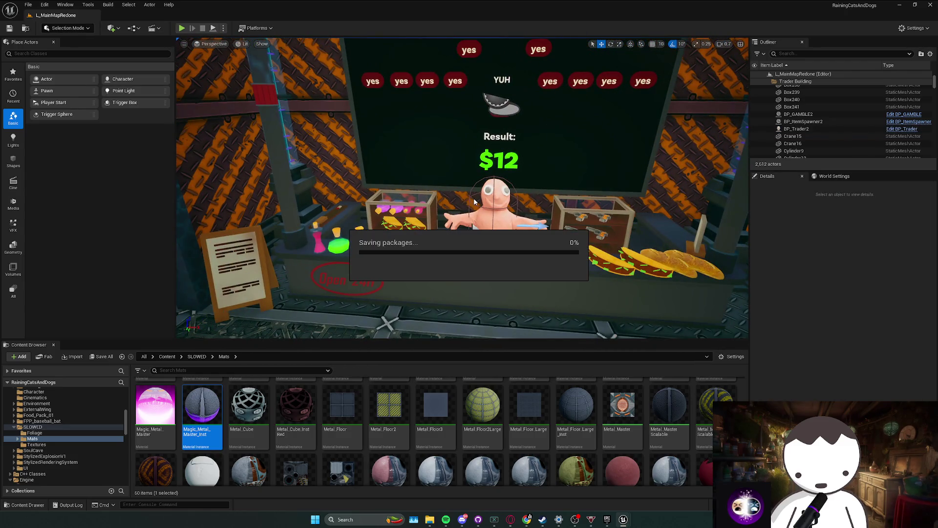
pyautogui.scroll(-10, 492, 202)
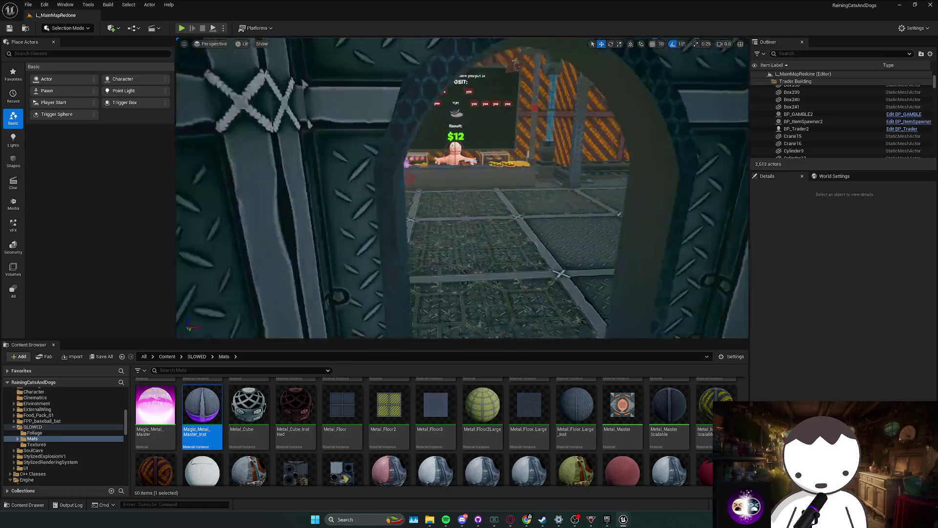
pyautogui.scroll(10, 469, 195)
# - Locate BP_Trader2's blueprint with Browse to Asset, then return to the top Content folder
pyautogui.click(474, 215)
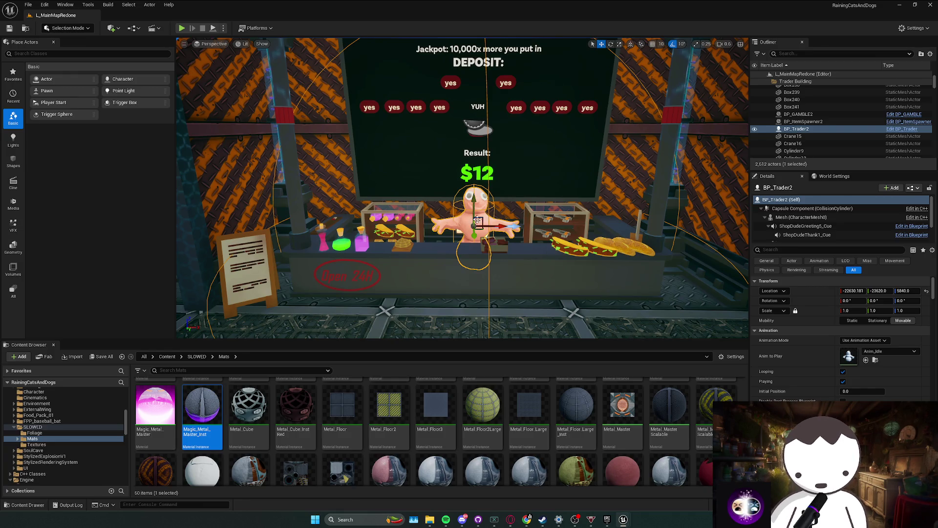
pyautogui.rightClick(490, 225)
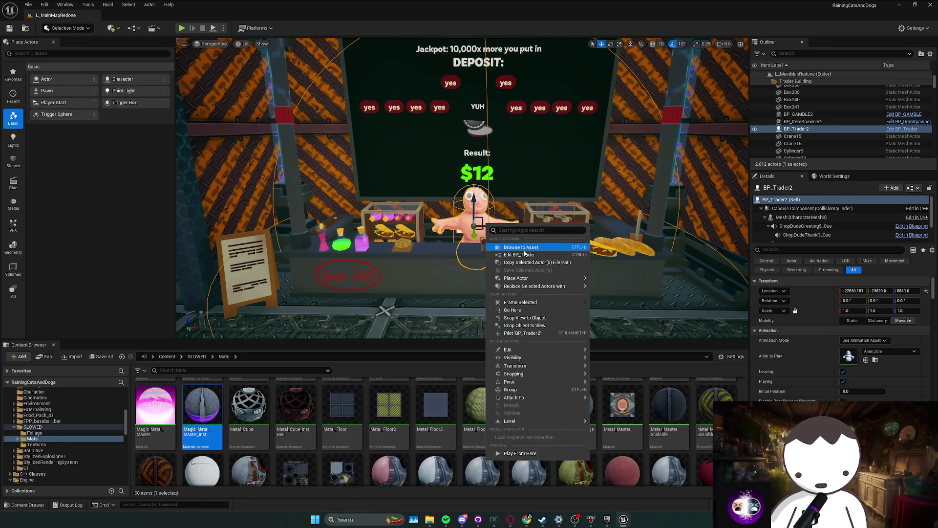
pyautogui.click(523, 247)
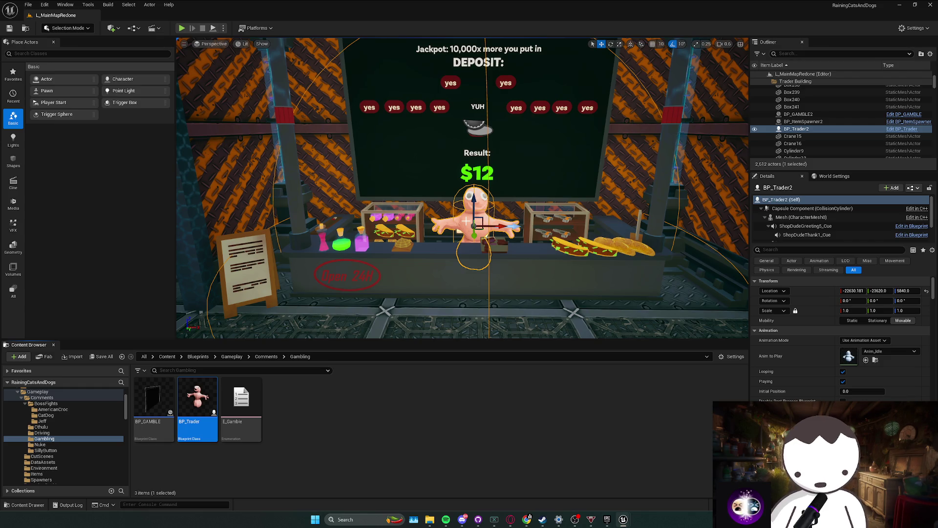
pyautogui.click(167, 356)
pyautogui.scroll(-2, 342, 430)
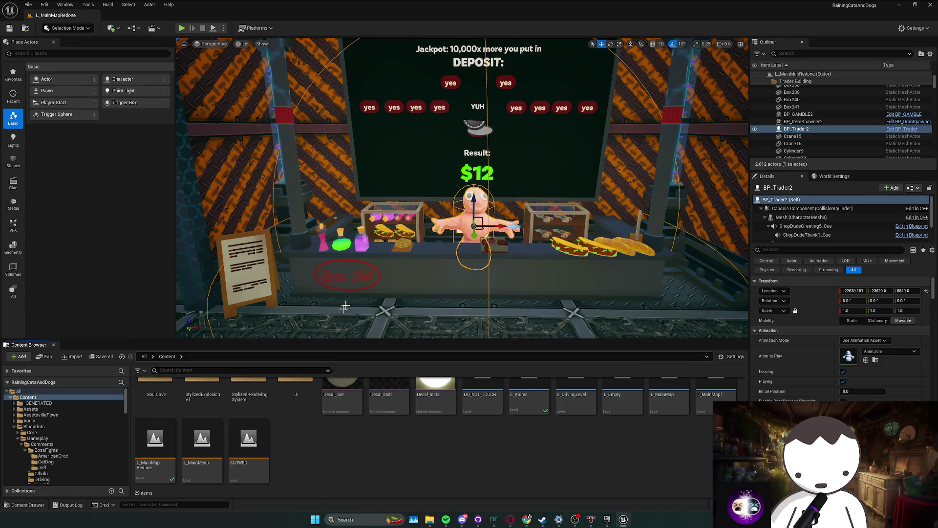
pyautogui.moveTo(345, 306); pyautogui.dragTo(563, 514)
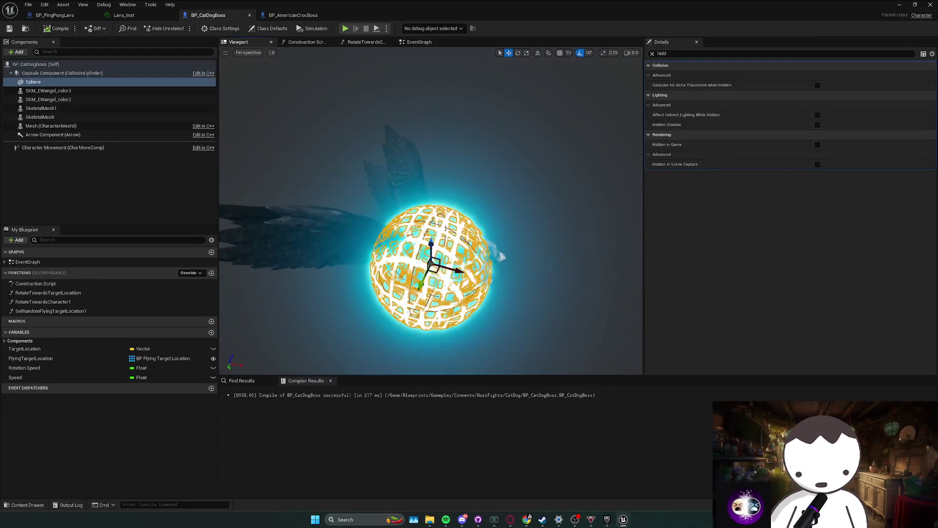
# - In BP_CatDogBoss's EventGraph, move Yeet Ball Attack next to Ground Pound Attack
pyautogui.click(420, 42)
pyautogui.click(383, 226)
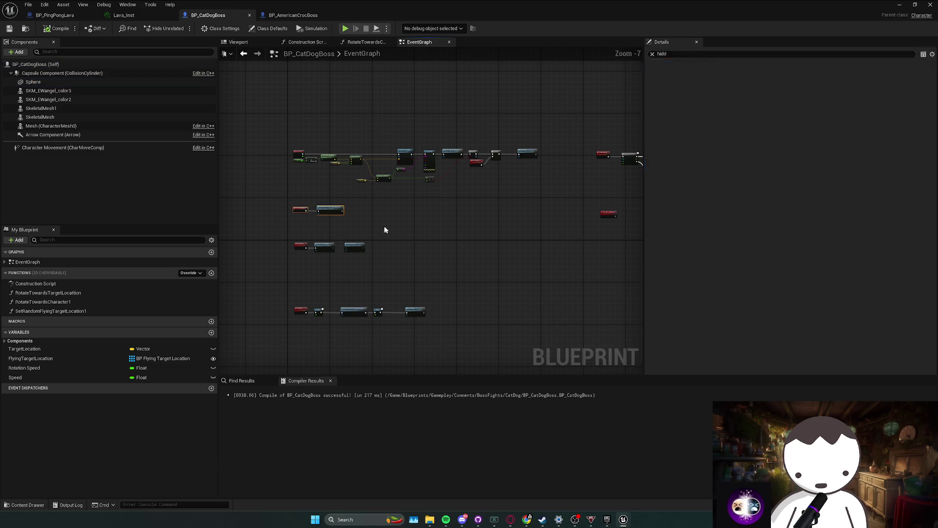
pyautogui.scroll(3, 335, 222)
pyautogui.click(368, 289)
pyautogui.moveTo(368, 289); pyautogui.dragTo(352, 291)
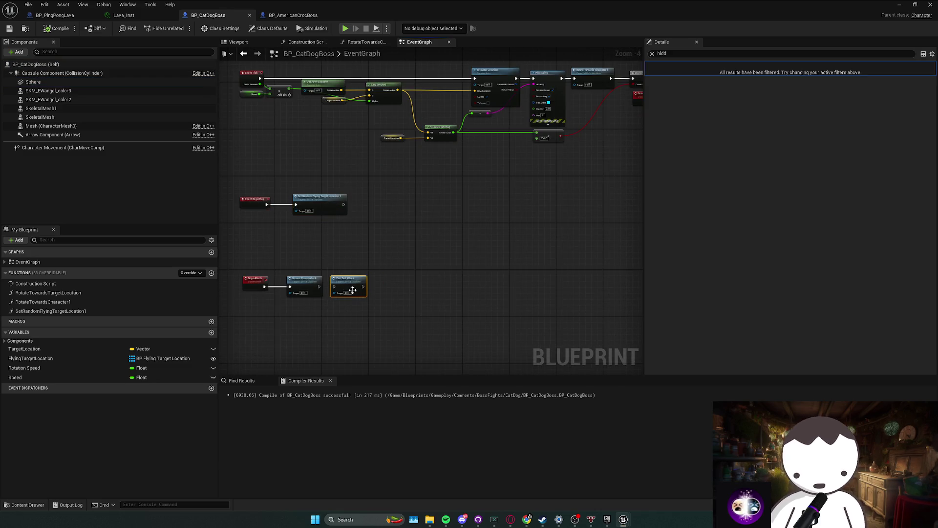
# - In SetRandomFlyingTargetLocation1, straighten the wires and move SET closer to Get Actor Location
pyautogui.doubleClick(319, 197)
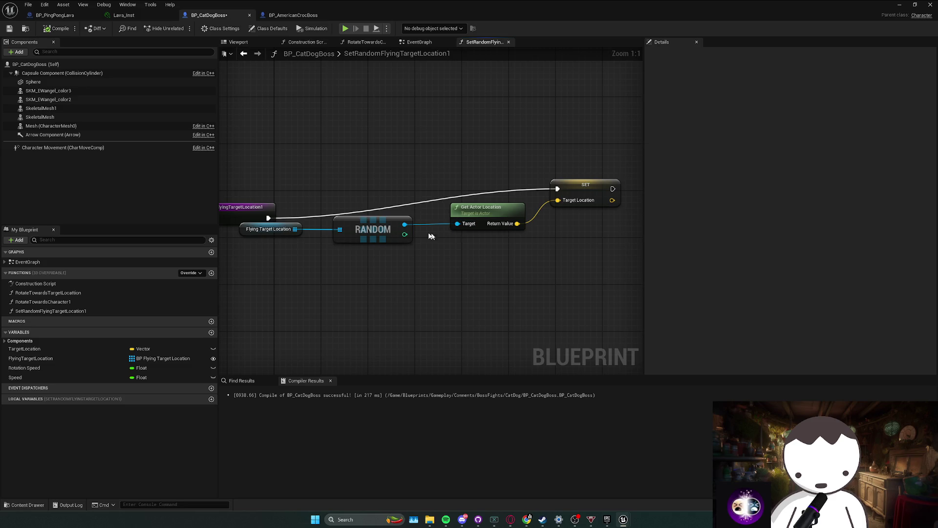
pyautogui.moveTo(293, 181); pyautogui.dragTo(693, 276)
pyautogui.press('q')
pyautogui.click(382, 243)
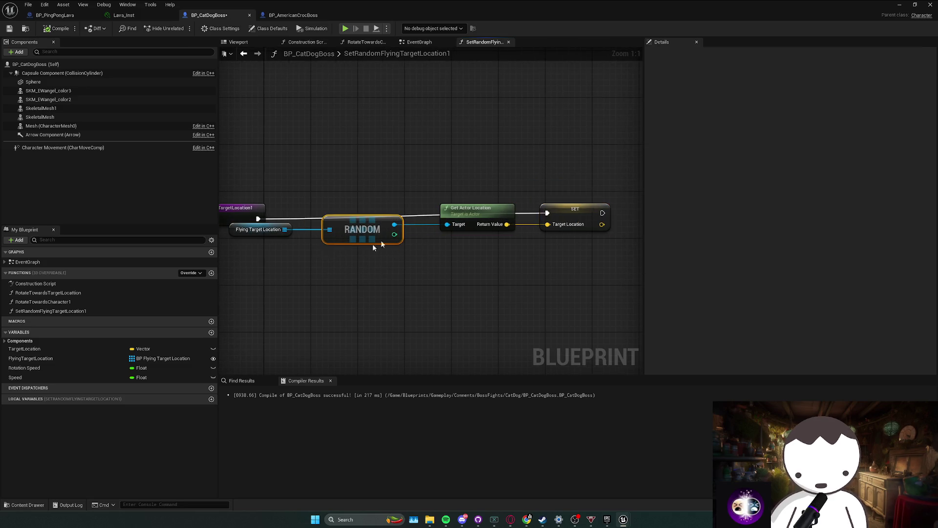
pyautogui.hotkey('ctrl', 'z')
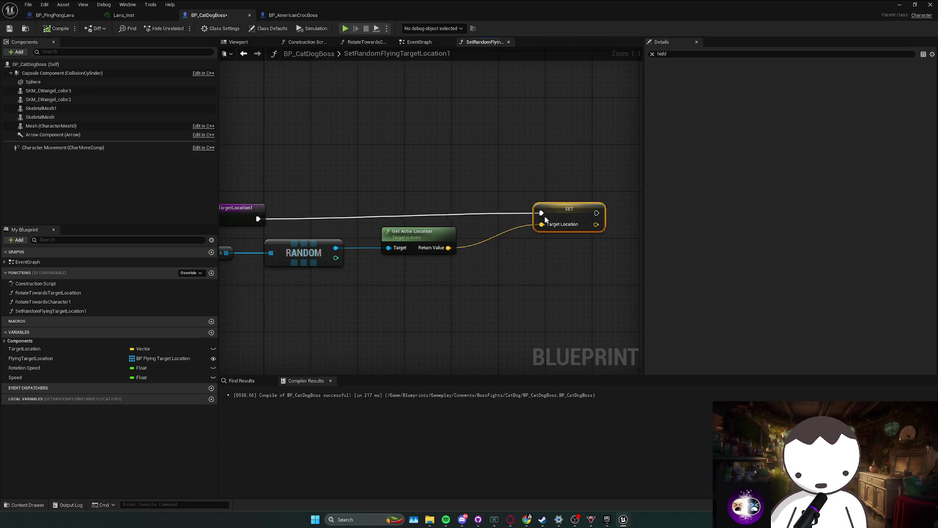
pyautogui.moveTo(546, 220); pyautogui.dragTo(488, 219)
pyautogui.click(371, 177)
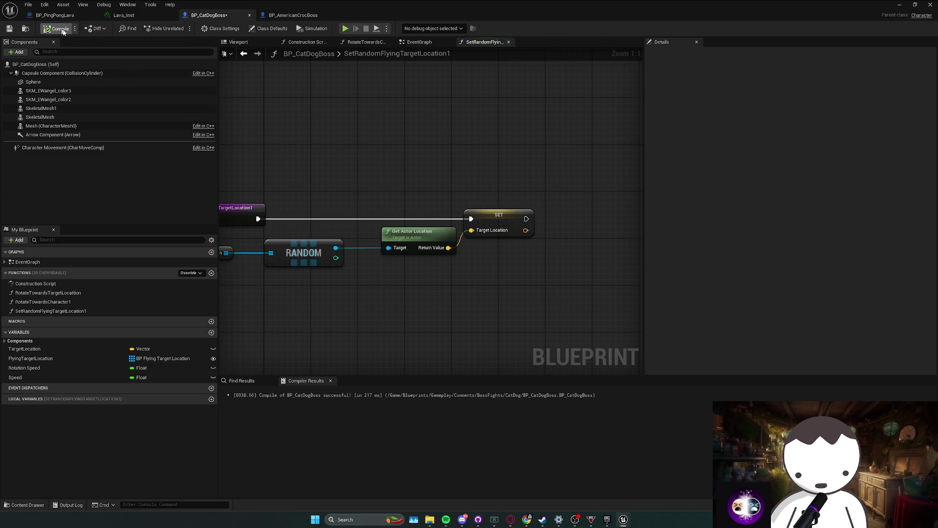
# - Minimize the Blueprint editor and focus the level view on the CatDog boss
pyautogui.click(900, 6)
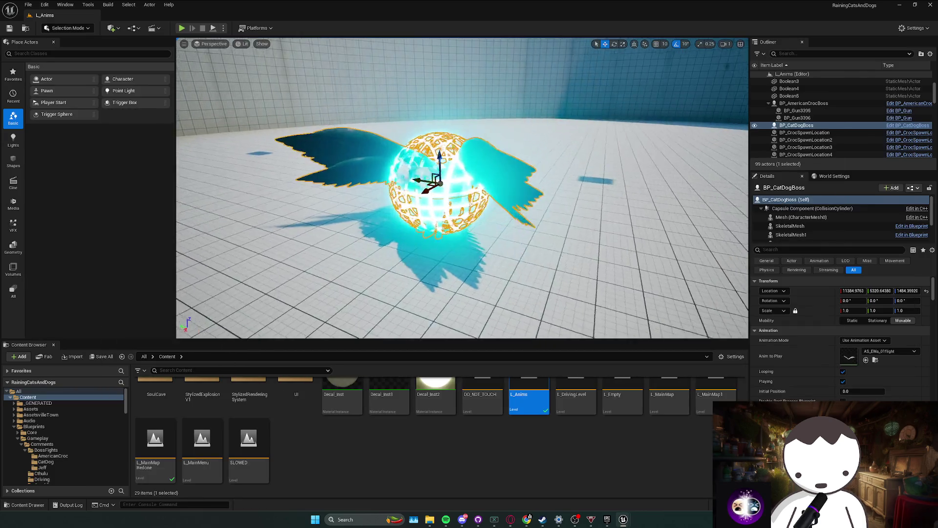
pyautogui.press('f')
pyautogui.moveTo(454, 215); pyautogui.dragTo(474, 224)
# - Straighten the flying-target chain and shift Flying Target Location, RANDOM and Get Actor Location left
pyautogui.click(624, 519)
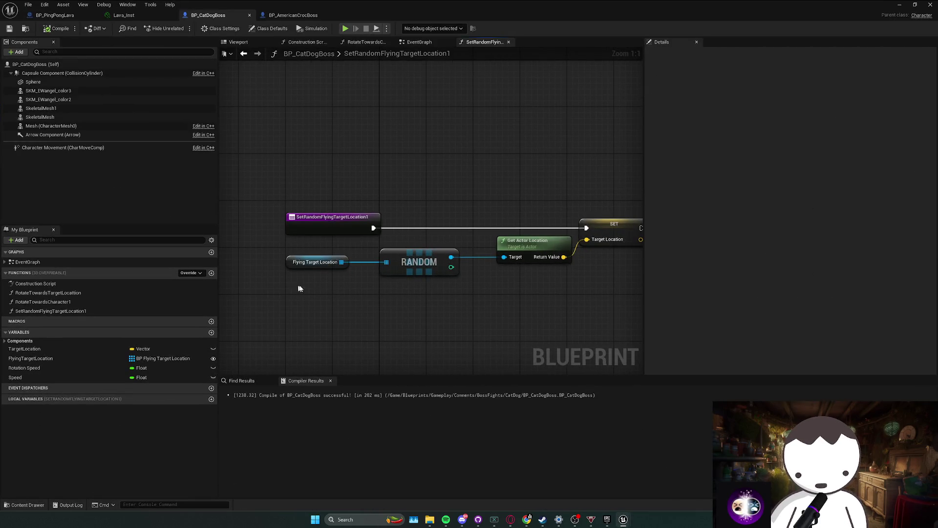
pyautogui.moveTo(597, 239); pyautogui.dragTo(597, 239)
pyautogui.press('q')
pyautogui.press('q')
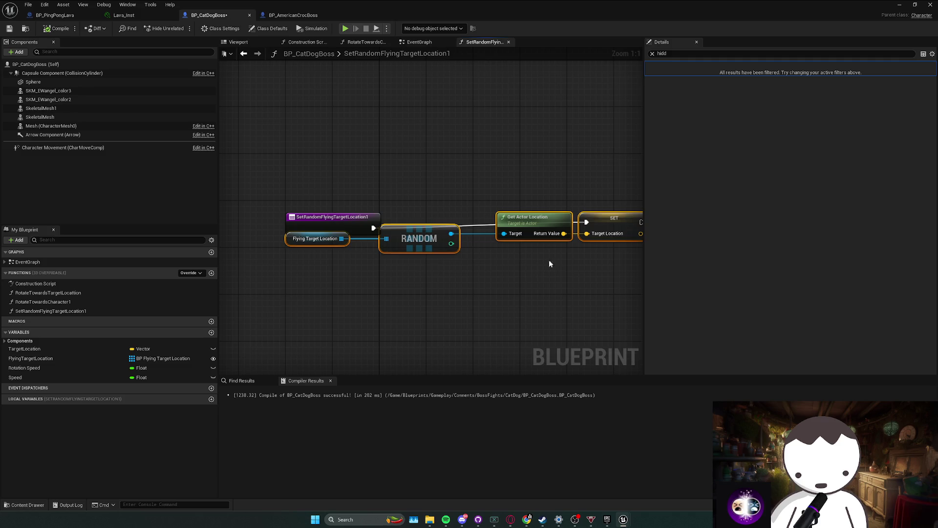
pyautogui.moveTo(301, 246); pyautogui.dragTo(301, 246)
pyautogui.press('q')
pyautogui.click(608, 228)
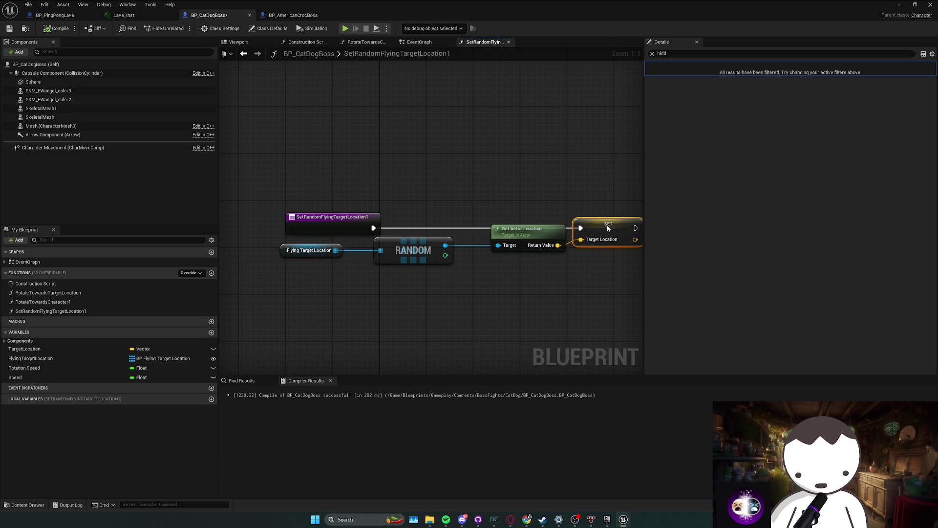
pyautogui.moveTo(519, 268)
pyautogui.mouseDown()
pyautogui.moveTo(279, 241)
pyautogui.moveTo(267, 262)
pyautogui.mouseUp()
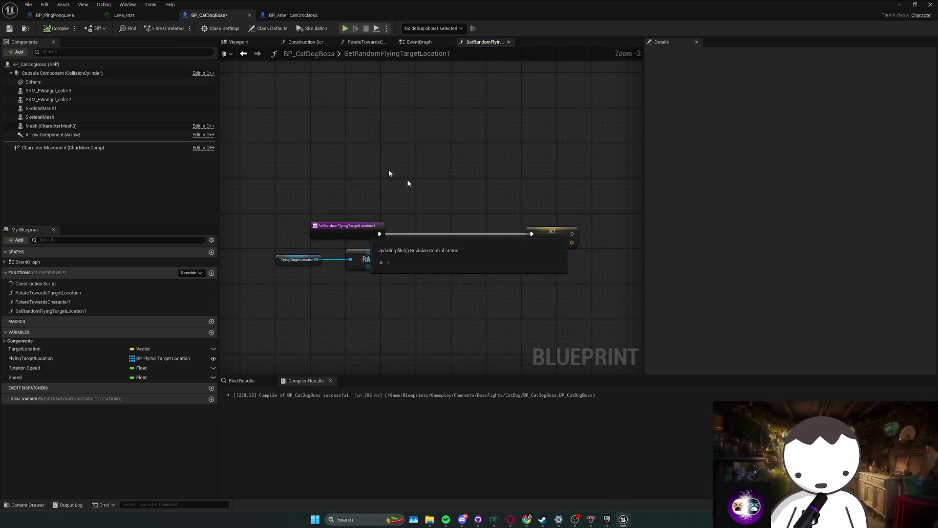
# - Nudge the EventGraph's Target Location and Distance nodes, save BP_CatDogBoss, and return to the level
pyautogui.click(420, 42)
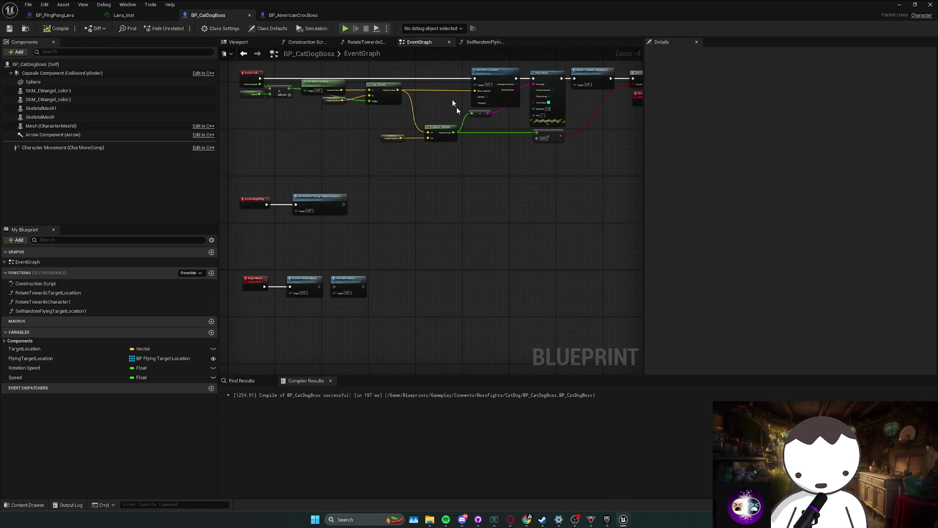
pyautogui.moveTo(408, 167)
pyautogui.mouseDown()
pyautogui.moveTo(419, 166)
pyautogui.moveTo(408, 165)
pyautogui.mouseUp()
pyautogui.moveTo(549, 168); pyautogui.dragTo(542, 186)
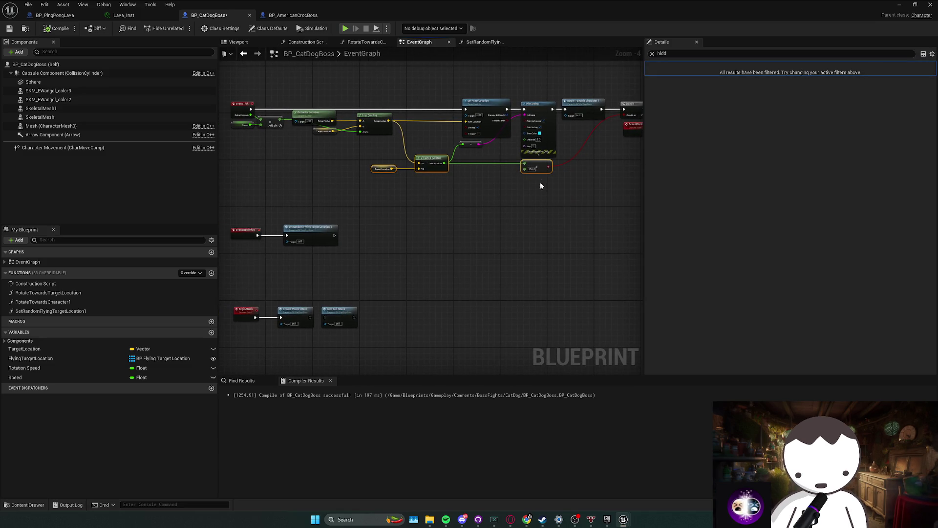
pyautogui.click(614, 187)
pyautogui.hotkey('ctrl', 's')
pyautogui.click(899, 4)
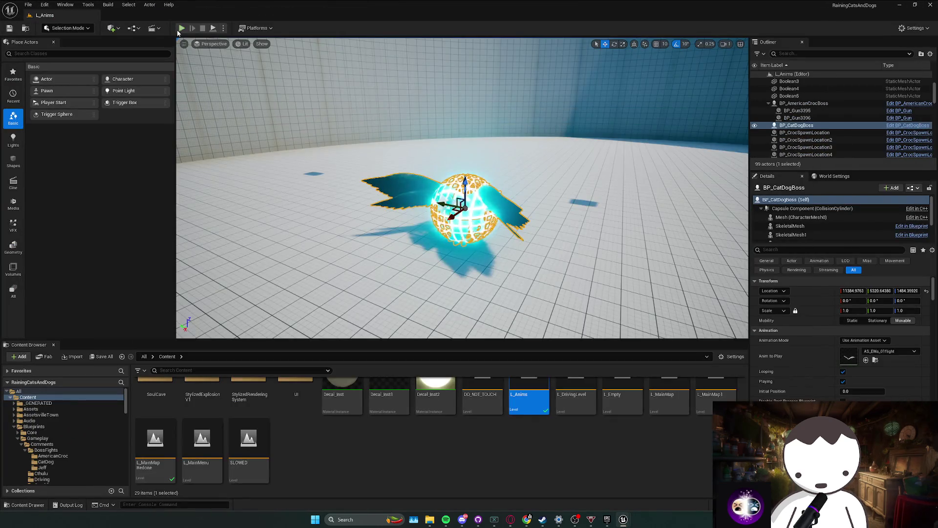
# - Playtest to watch the winged boss hover over the arena, then reopen BP_CatDogBoss's EventGraph
pyautogui.click(179, 29)
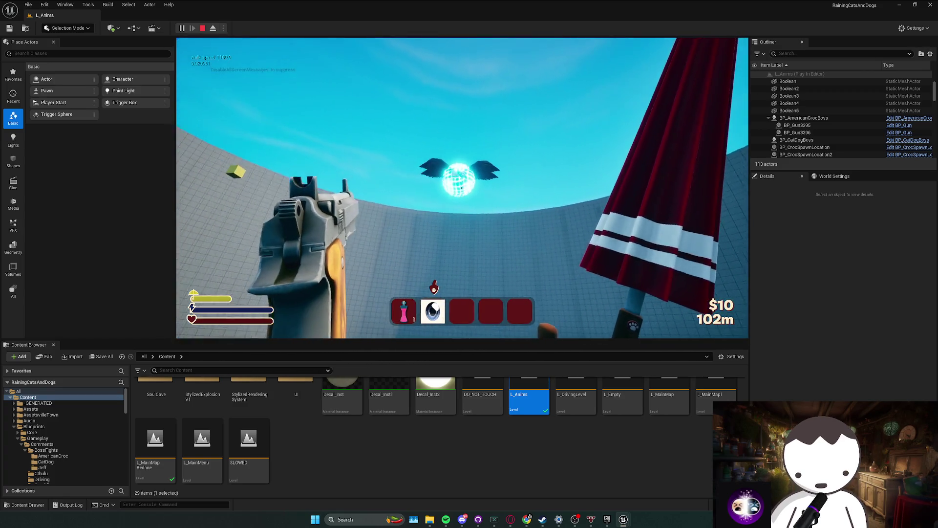
pyautogui.press('Escape')
pyautogui.moveTo(624, 518)
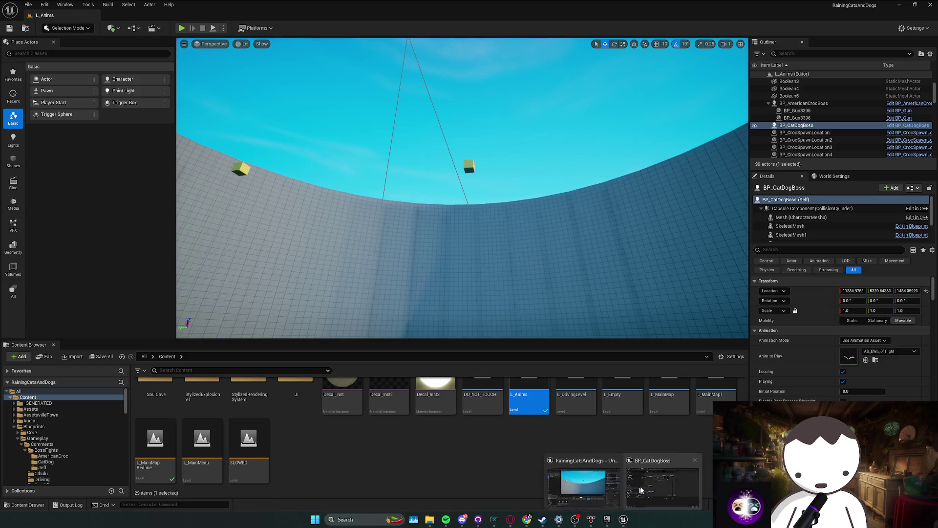
pyautogui.click(642, 490)
pyautogui.scroll(-3, 433, 247)
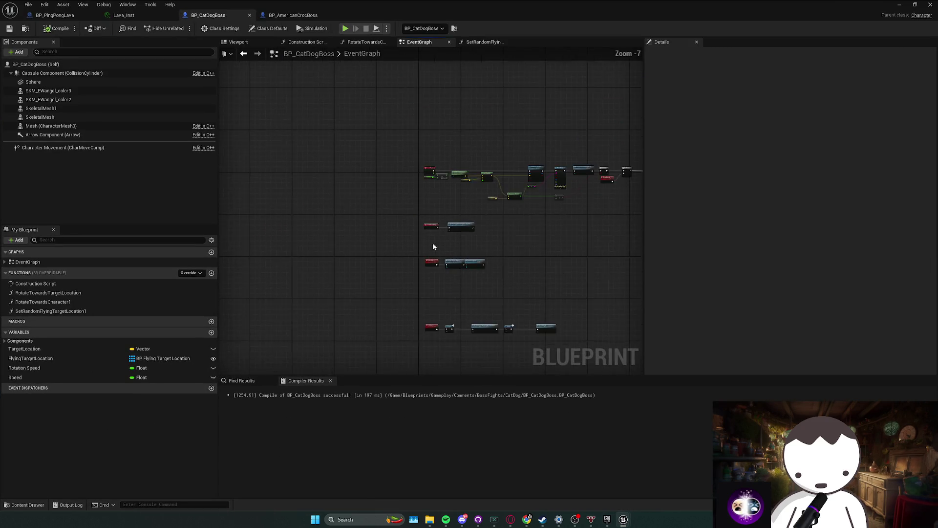
# - Inspect the Yarn Ball Attack node under BeginAttack, then focus the level view on the boss
pyautogui.scroll(2, 433, 247)
pyautogui.moveTo(377, 218); pyautogui.dragTo(393, 272)
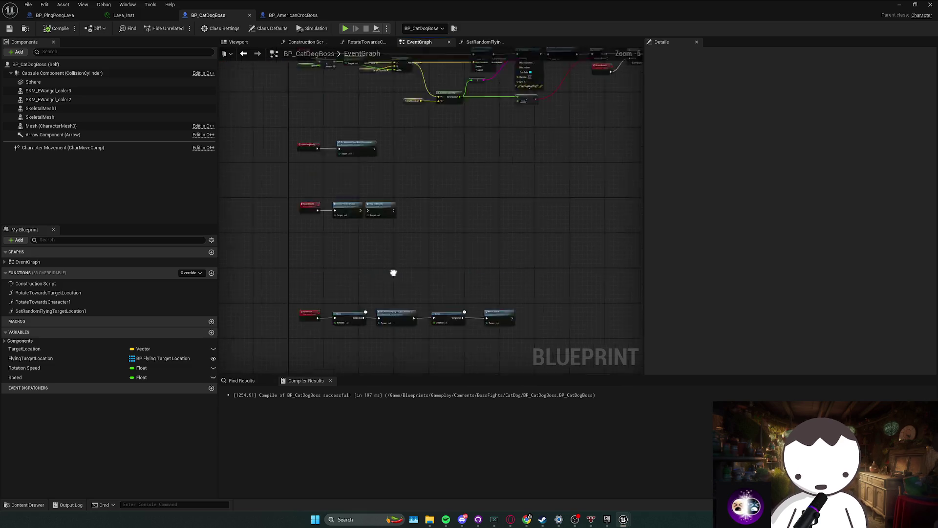
pyautogui.scroll(3, 395, 267)
pyautogui.moveTo(456, 224); pyautogui.dragTo(421, 266)
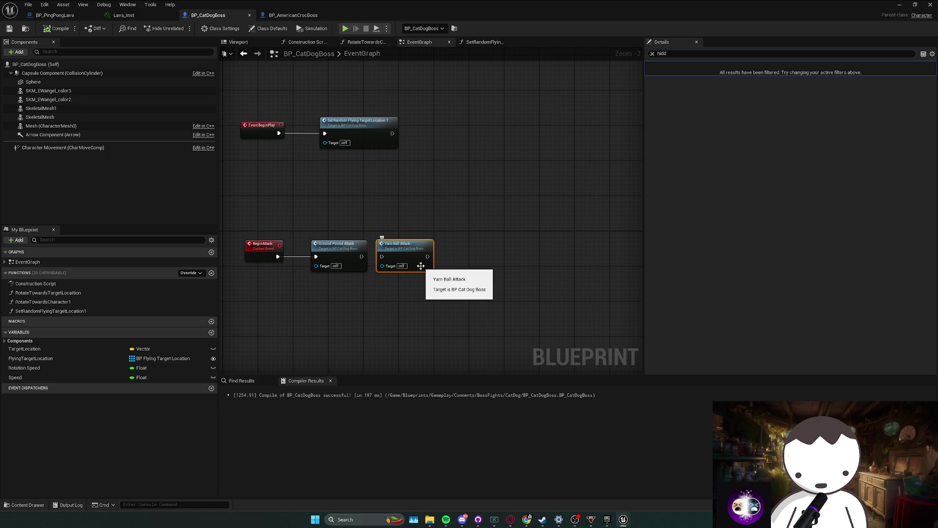
pyautogui.click(379, 289)
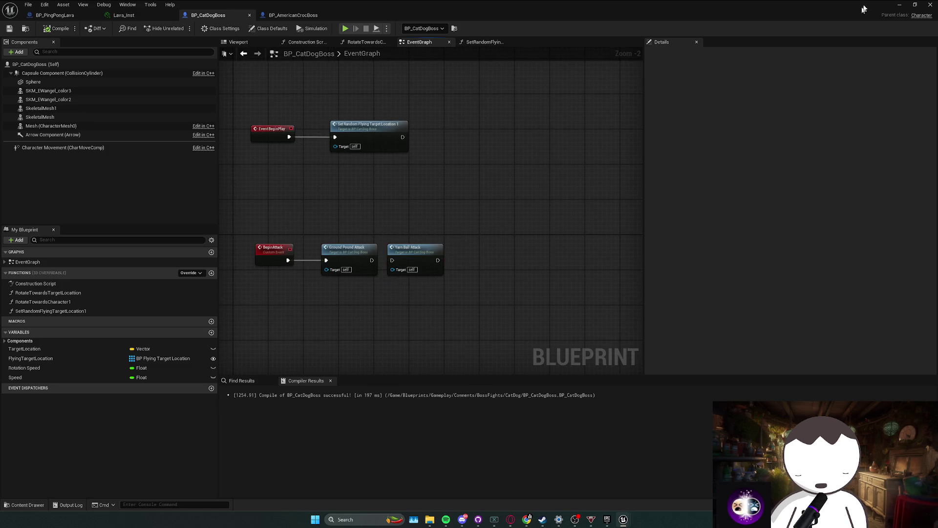
pyautogui.click(893, 6)
pyautogui.press('f')
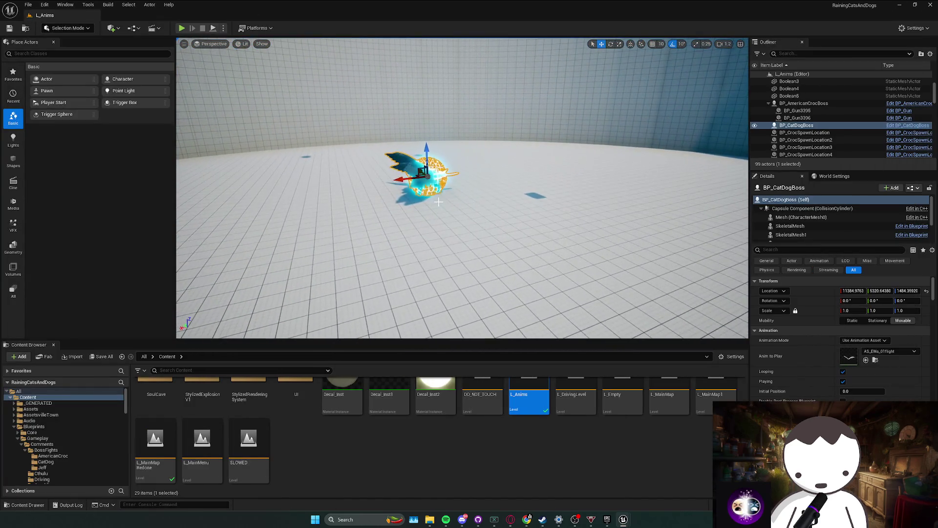
# - Back in BP_CatDogBoss, pan to the Event Tick chain's Set Random Flying Target Location node
pyautogui.click(623, 519)
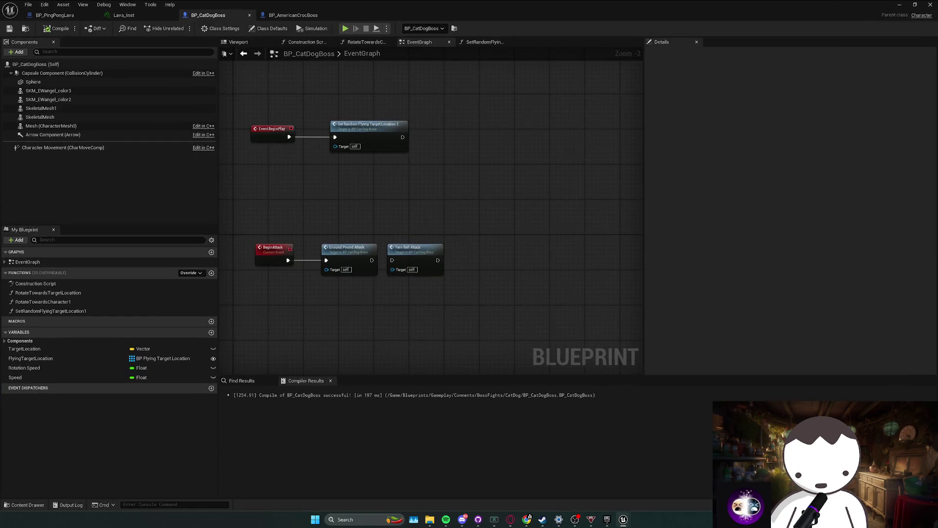
pyautogui.moveTo(478, 296); pyautogui.dragTo(267, 240)
pyautogui.click(482, 308)
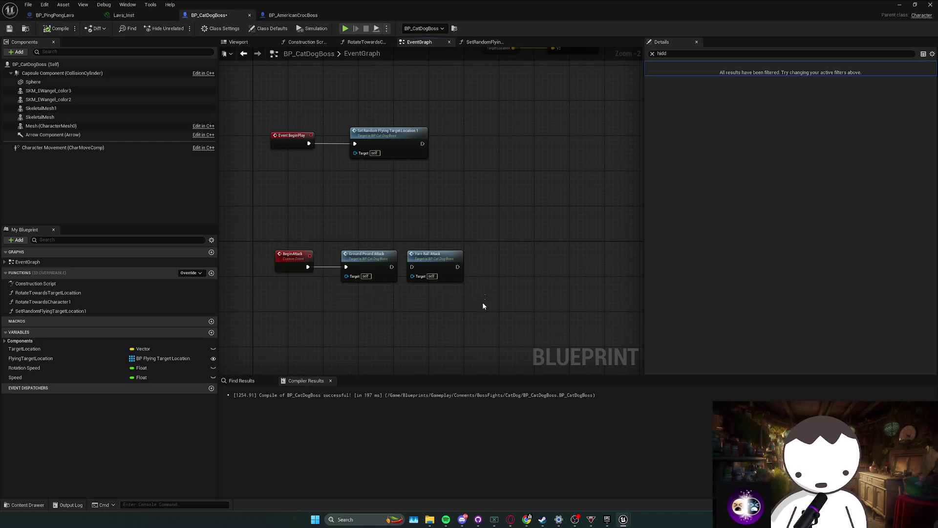
pyautogui.moveTo(451, 208); pyautogui.dragTo(425, 261)
pyautogui.scroll(-2, 425, 261)
pyautogui.moveTo(450, 295); pyautogui.dragTo(373, 314)
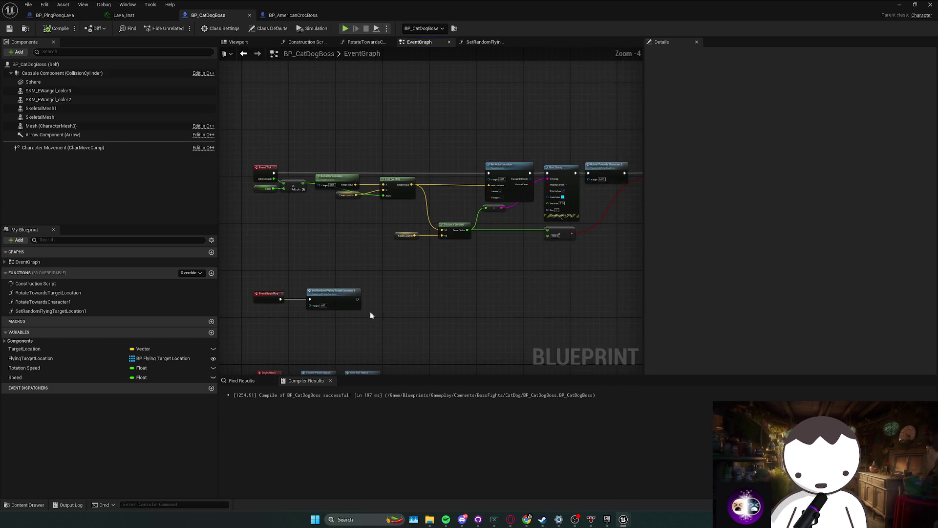
pyautogui.click(338, 299)
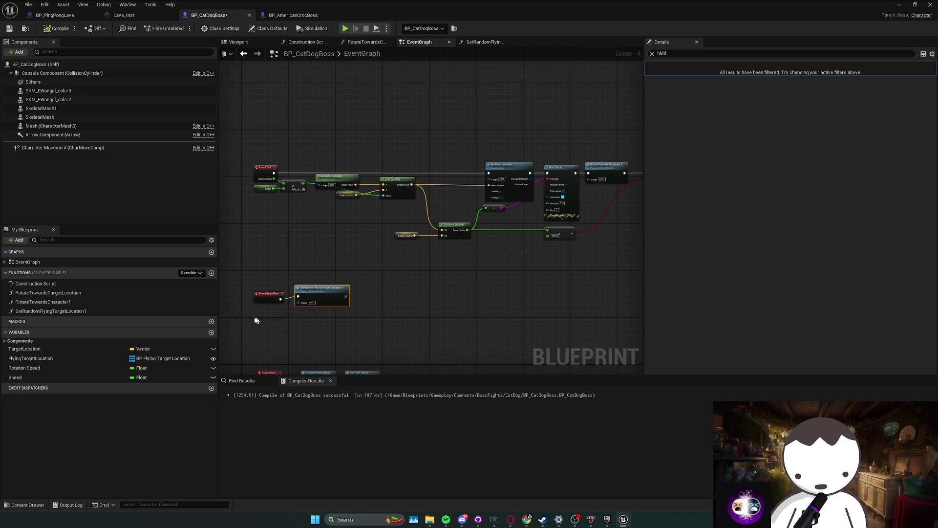
# - Inspect the Switch, attack nodes and the TargetLocation, Distance and 200.0 nodes
pyautogui.scroll(2, 332, 317)
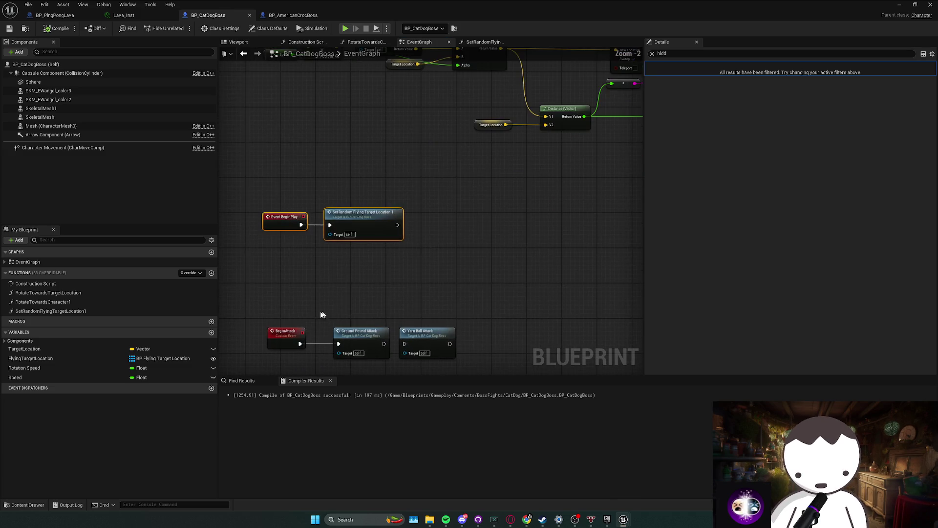
pyautogui.moveTo(506, 366); pyautogui.dragTo(504, 364)
pyautogui.click(477, 321)
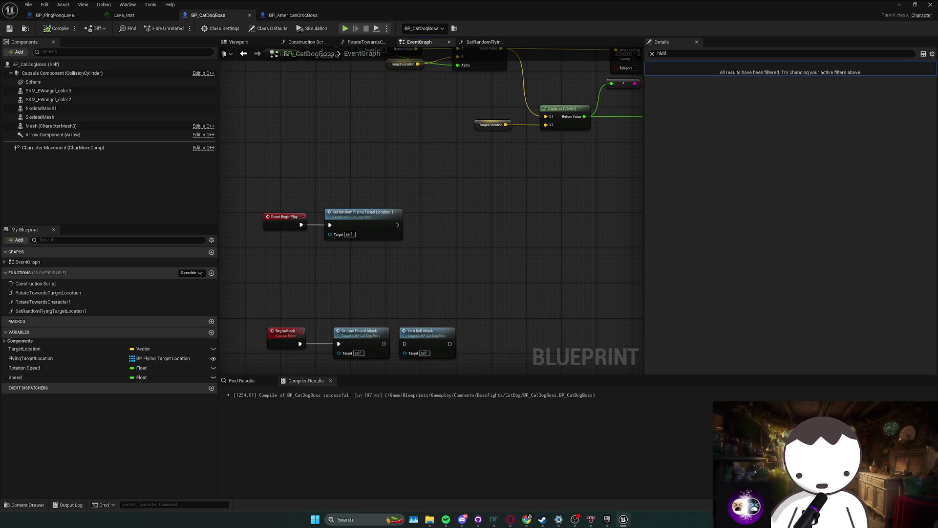
pyautogui.scroll(-2, 422, 286)
pyautogui.moveTo(421, 285)
pyautogui.mouseDown()
pyautogui.moveTo(360, 337)
pyautogui.moveTo(408, 276)
pyautogui.moveTo(310, 285)
pyautogui.moveTo(589, 258)
pyautogui.mouseUp()
pyautogui.moveTo(249, 255); pyautogui.dragTo(489, 227)
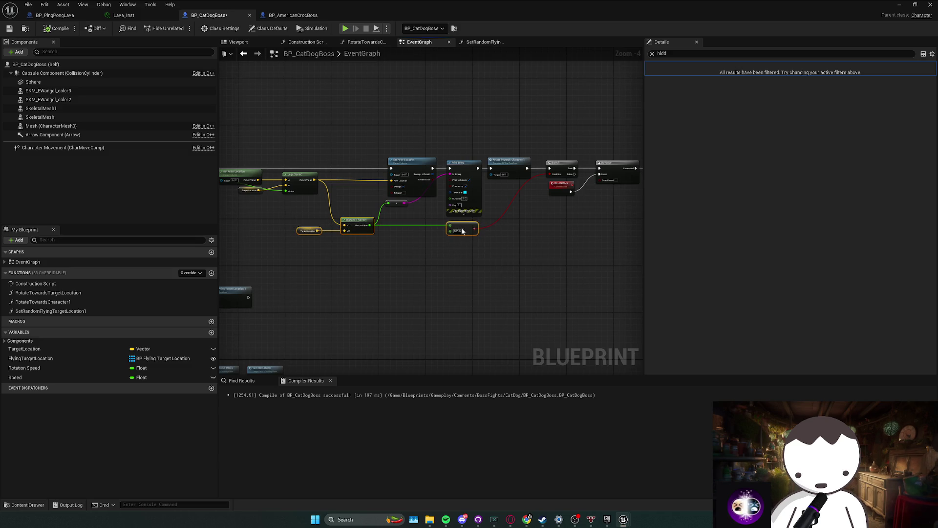
pyautogui.moveTo(289, 289)
pyautogui.mouseDown()
pyautogui.moveTo(405, 252)
pyautogui.moveTo(457, 220)
pyautogui.mouseUp()
pyautogui.click(394, 230)
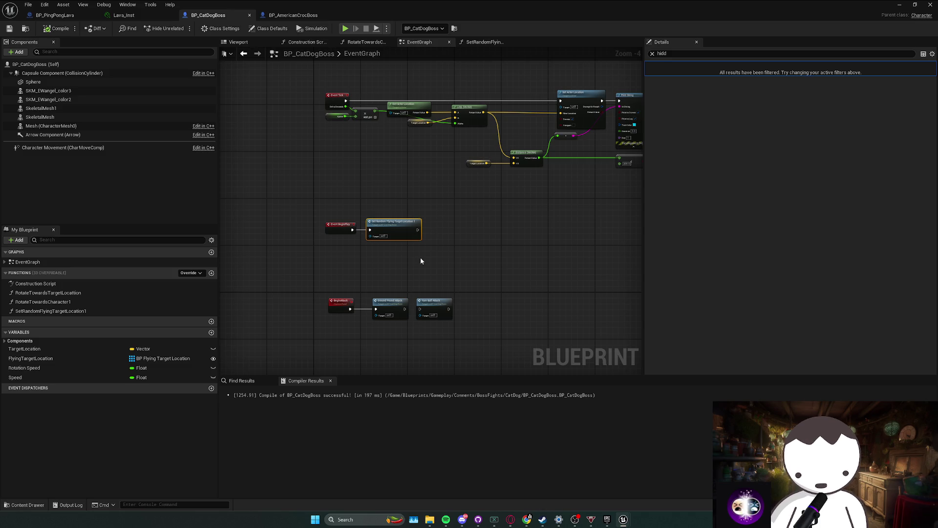
# - Jump to the GroundPoundAttack event, drag a new action off it, and survey Branch, DoOnce and Begin Attack
pyautogui.doubleClick(390, 307)
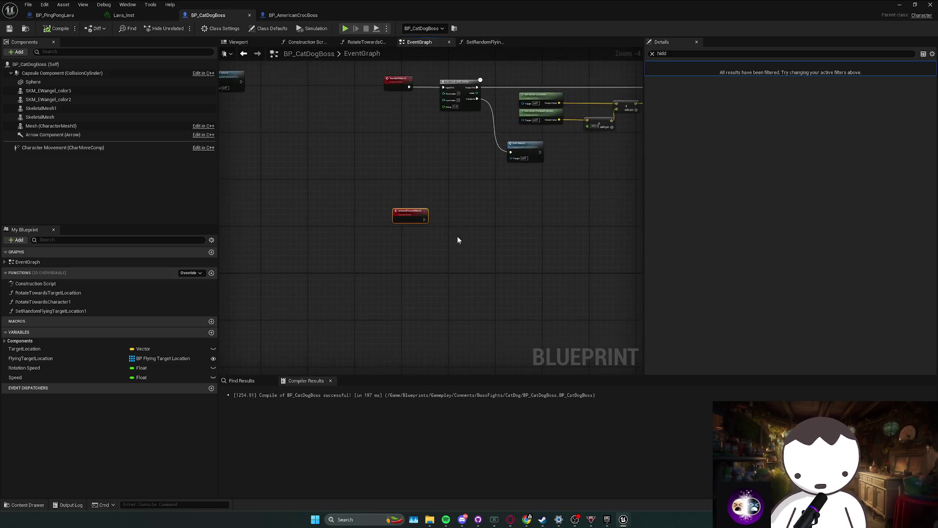
pyautogui.moveTo(392, 232)
pyautogui.mouseDown()
pyautogui.moveTo(472, 230)
pyautogui.moveTo(430, 231)
pyautogui.moveTo(379, 261)
pyautogui.moveTo(379, 277)
pyautogui.moveTo(350, 254)
pyautogui.moveTo(381, 247)
pyautogui.moveTo(354, 240)
pyautogui.mouseUp()
pyautogui.scroll(-2, 354, 240)
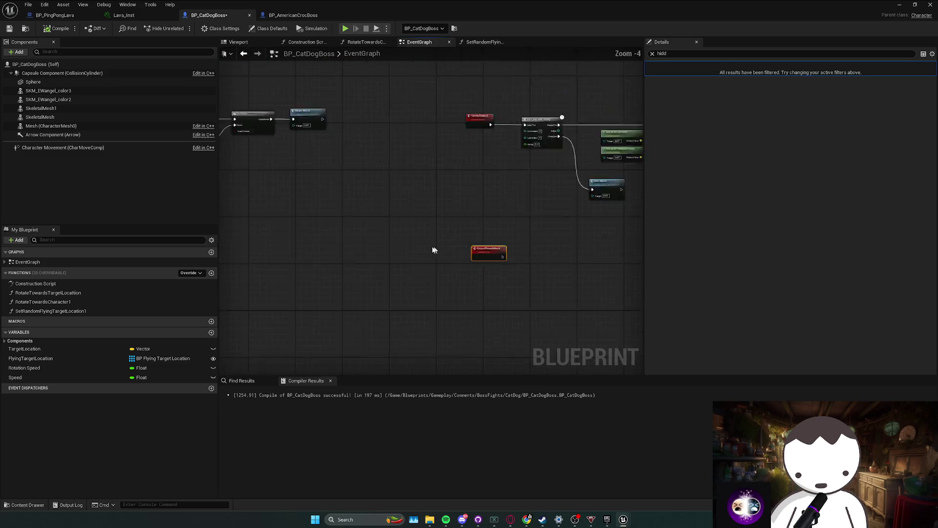
pyautogui.moveTo(392, 203)
pyautogui.mouseDown()
pyautogui.moveTo(419, 209)
pyautogui.moveTo(388, 231)
pyautogui.moveTo(390, 241)
pyautogui.moveTo(503, 252)
pyautogui.moveTo(370, 235)
pyautogui.mouseUp()
pyautogui.scroll(1, 390, 241)
pyautogui.moveTo(312, 240); pyautogui.dragTo(444, 239)
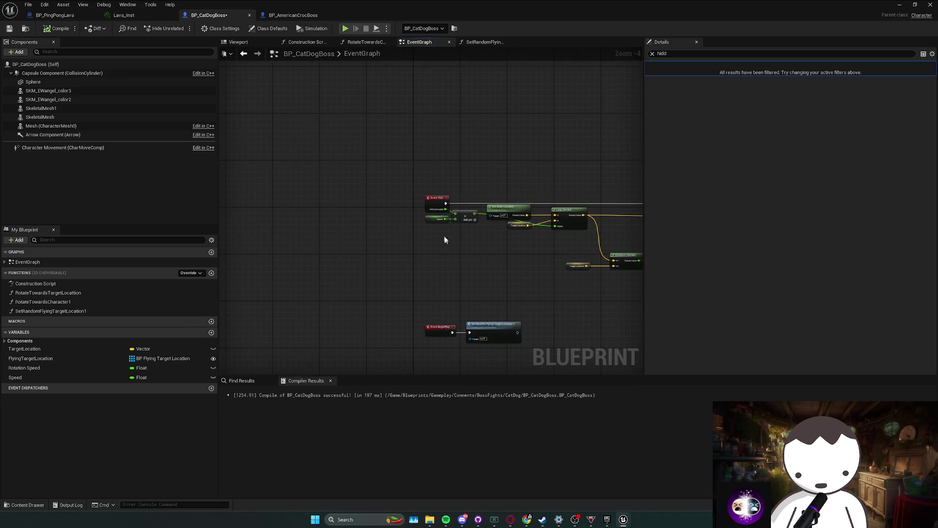
# - Reposition the Event Tick node and review the Speed, Add, Lerp, TargetLocation and Distance nodes
pyautogui.moveTo(434, 200); pyautogui.dragTo(339, 200)
pyautogui.moveTo(338, 200)
pyautogui.mouseDown()
pyautogui.moveTo(433, 222)
pyautogui.moveTo(402, 225)
pyautogui.mouseUp()
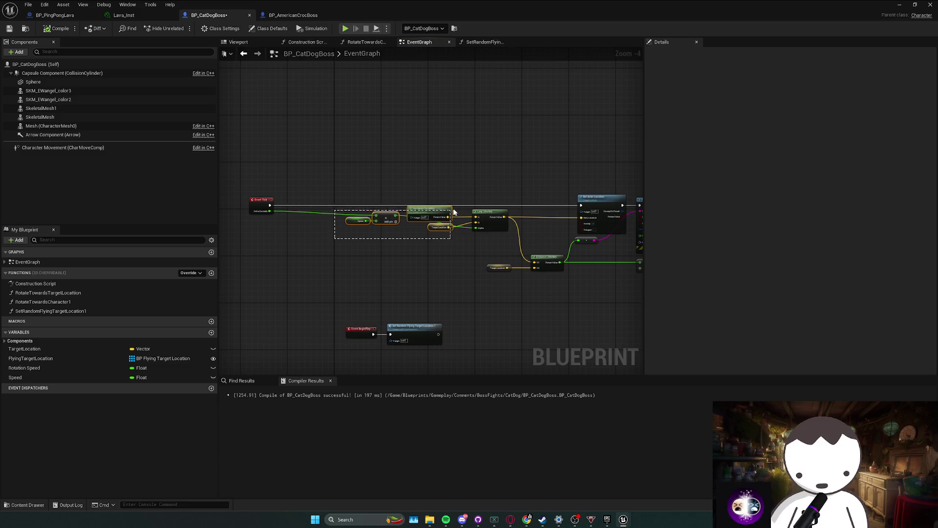
pyautogui.moveTo(288, 250)
pyautogui.mouseDown()
pyautogui.moveTo(473, 220)
pyautogui.moveTo(439, 221)
pyautogui.mouseUp()
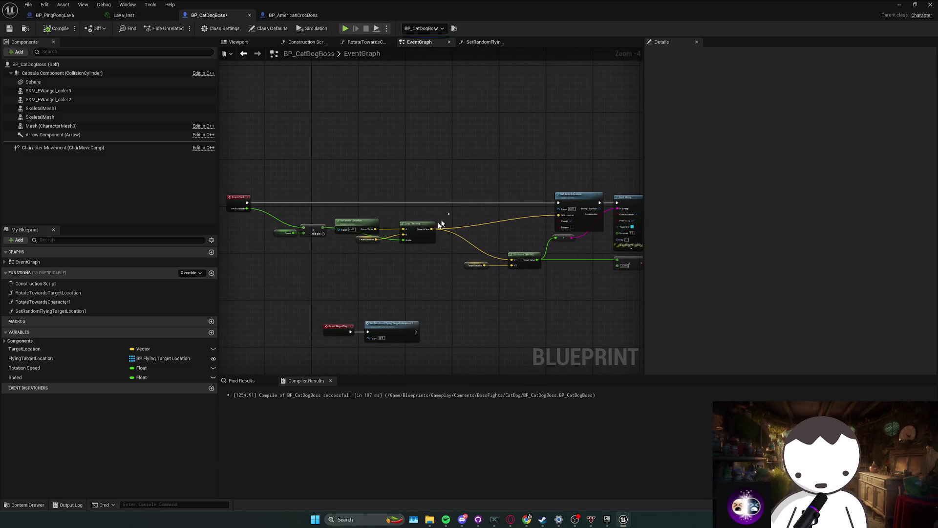
pyautogui.moveTo(278, 262); pyautogui.dragTo(454, 213)
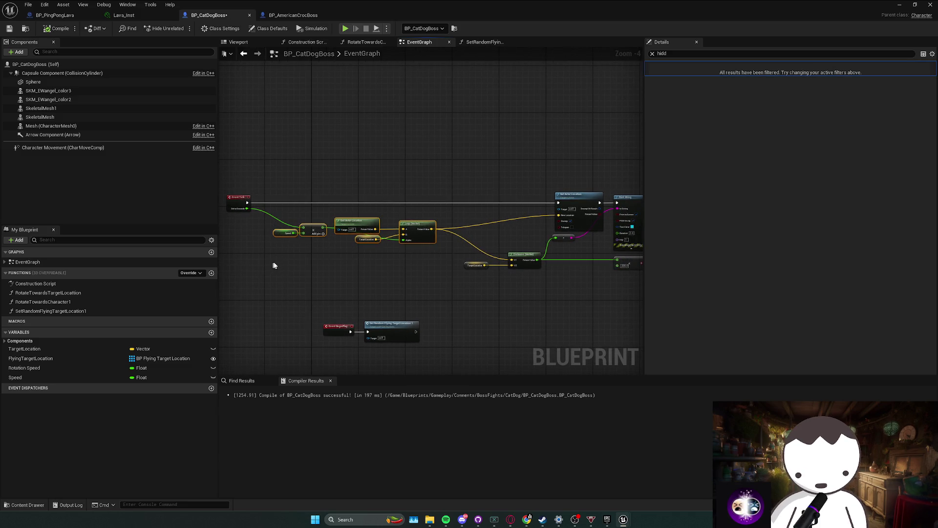
pyautogui.moveTo(274, 266); pyautogui.dragTo(214, 269)
pyautogui.moveTo(405, 285); pyautogui.dragTo(509, 254)
pyautogui.click(449, 250)
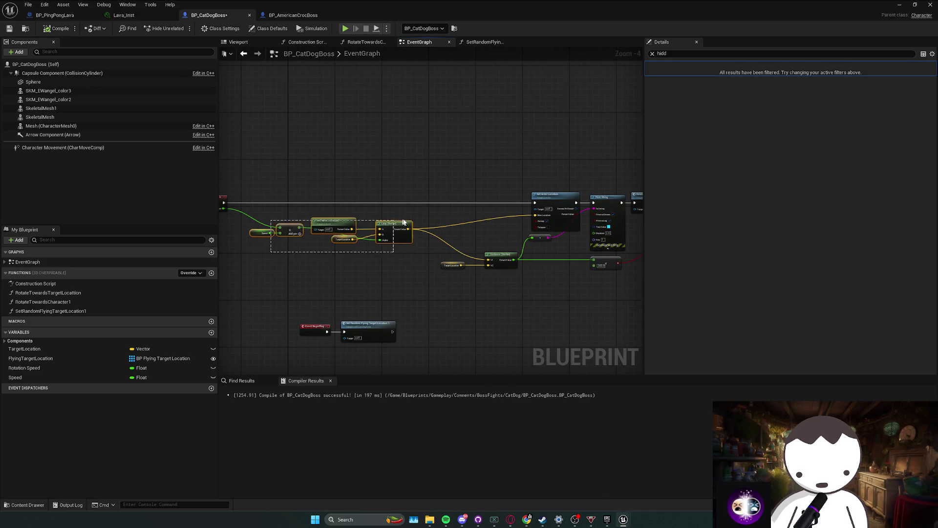
# - Briefly minimize the Blueprint editor to view the level, then switch back
pyautogui.click(622, 520)
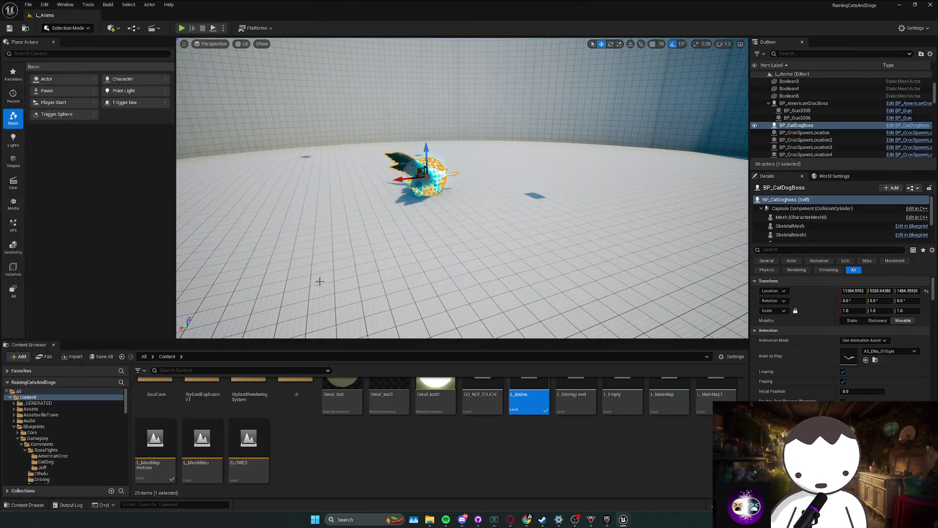
pyautogui.scroll(5, 273, 424)
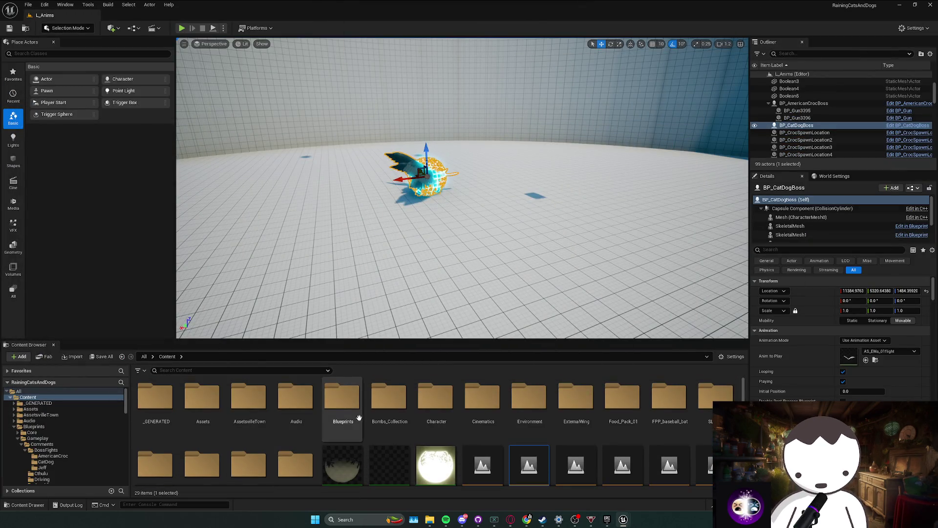
pyautogui.hotkey('alt', 'Tab')
pyautogui.hotkey('alt', 'Tab')
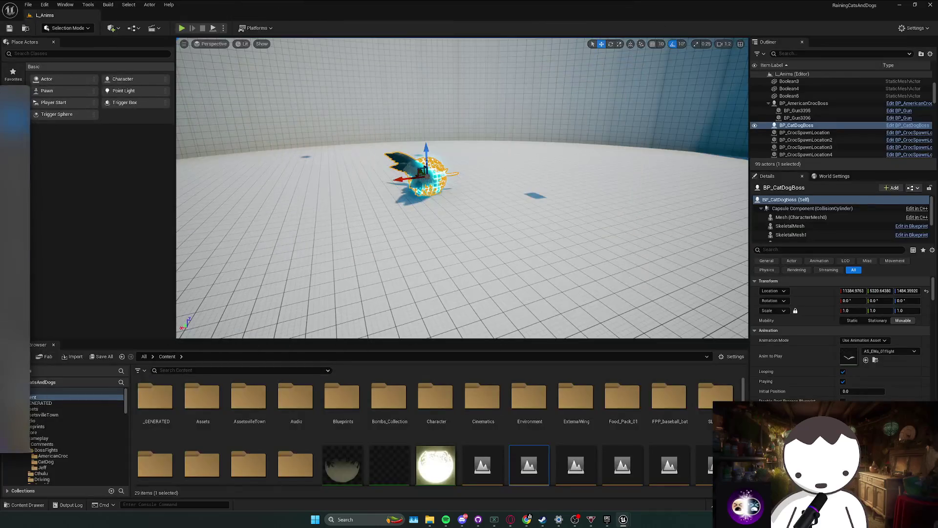
pyautogui.hotkey('alt', 'Tab')
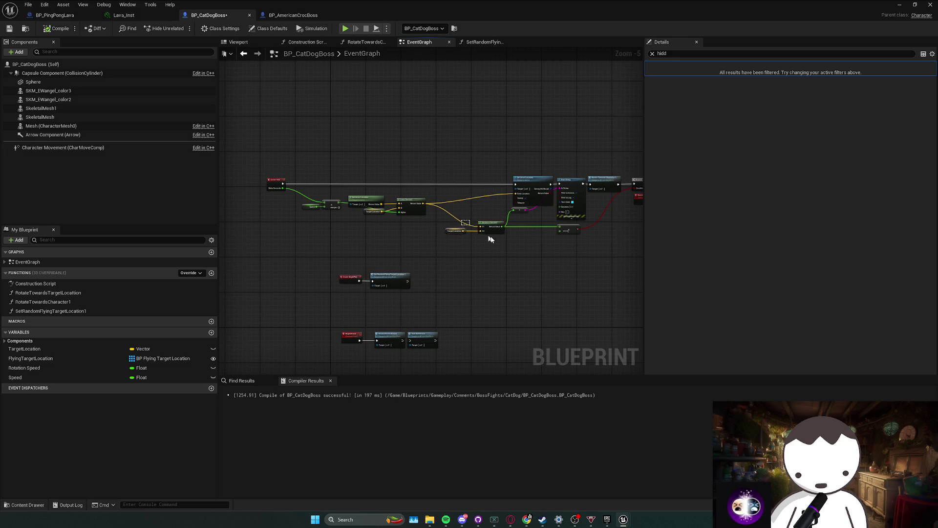
# - Move End Attack beneath the Get Actor nodes in the YarnBallAttack chain, then return to the level editor
pyautogui.moveTo(490, 239); pyautogui.dragTo(441, 227)
pyautogui.moveTo(390, 206)
pyautogui.mouseDown()
pyautogui.moveTo(513, 237)
pyautogui.moveTo(505, 248)
pyautogui.mouseUp()
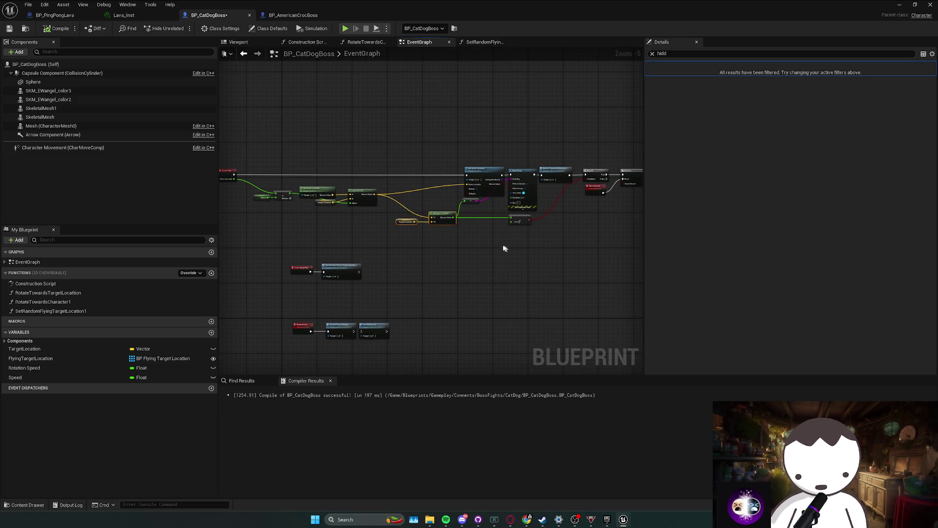
pyautogui.scroll(-1, 537, 251)
pyautogui.scroll(1, 465, 264)
pyautogui.scroll(2, 429, 237)
pyautogui.moveTo(436, 247); pyautogui.dragTo(362, 282)
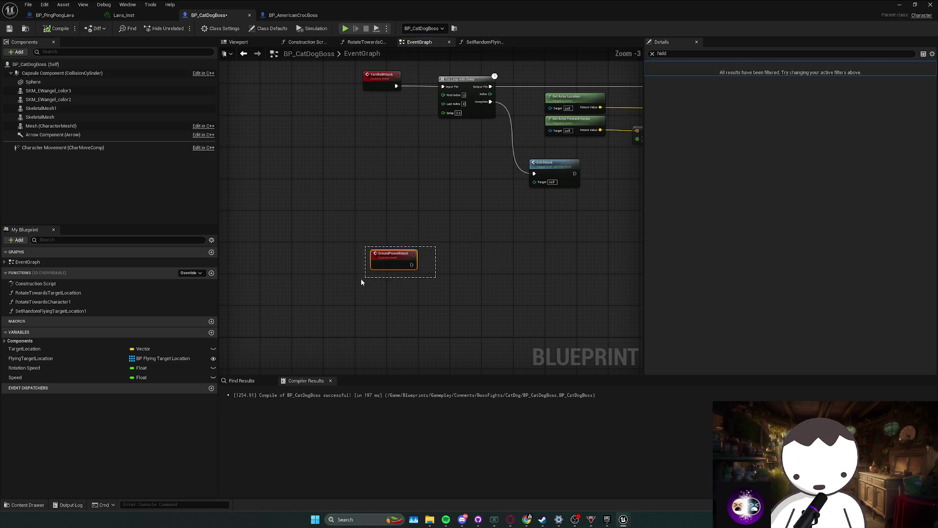
pyautogui.moveTo(442, 243); pyautogui.dragTo(387, 246)
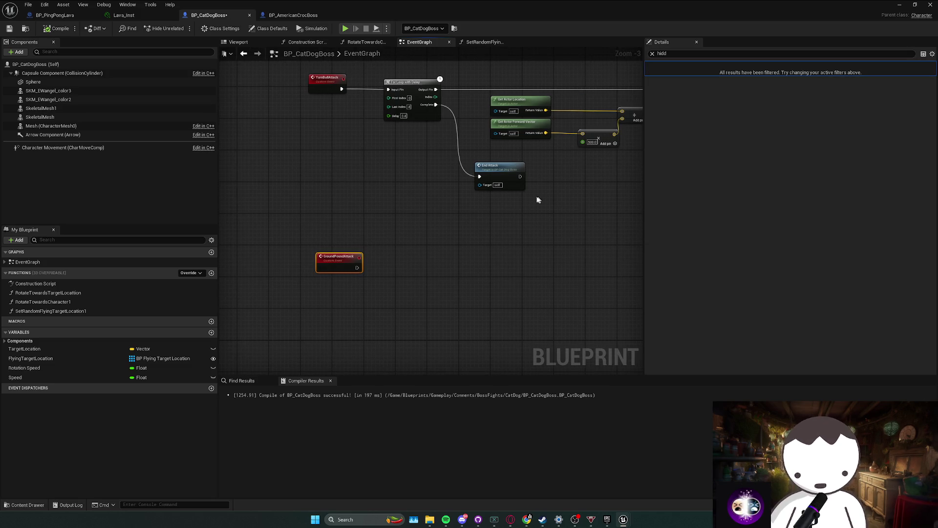
pyautogui.moveTo(494, 166); pyautogui.dragTo(510, 146)
pyautogui.scroll(-1, 415, 205)
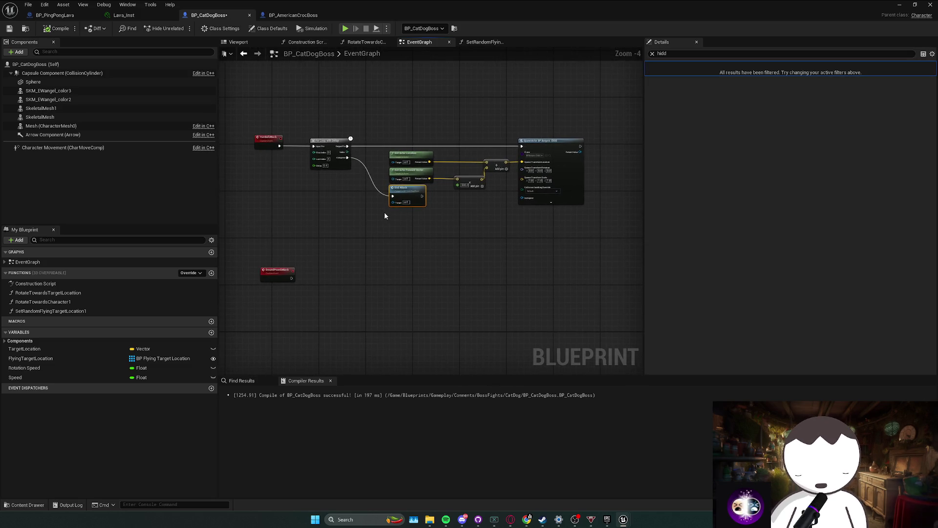
pyautogui.moveTo(436, 189); pyautogui.dragTo(384, 218)
pyautogui.moveTo(452, 197); pyautogui.dragTo(513, 135)
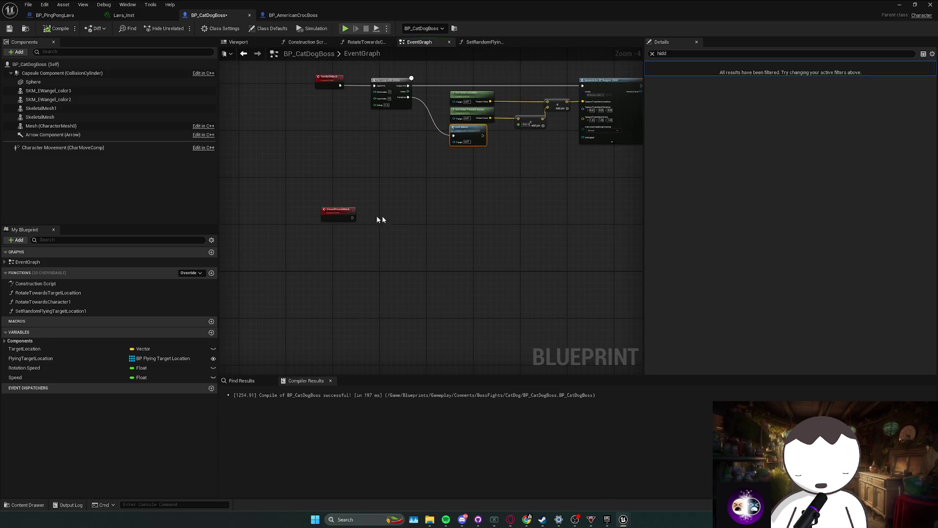
pyautogui.hotkey('alt', 'Tab')
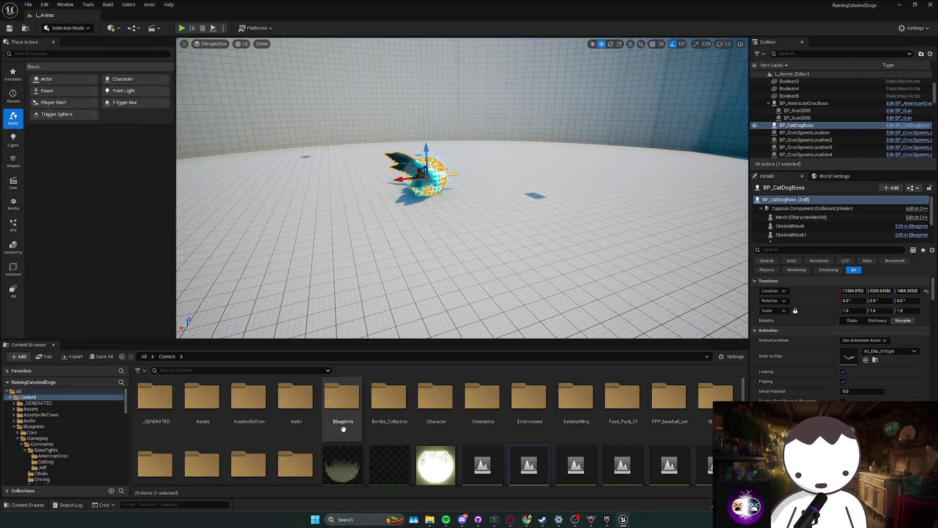
# - Open SLOWED, check the Lava material in Mats, and drag the Lava mesh into the L_Anims arena
pyautogui.scroll(-2, 343, 425)
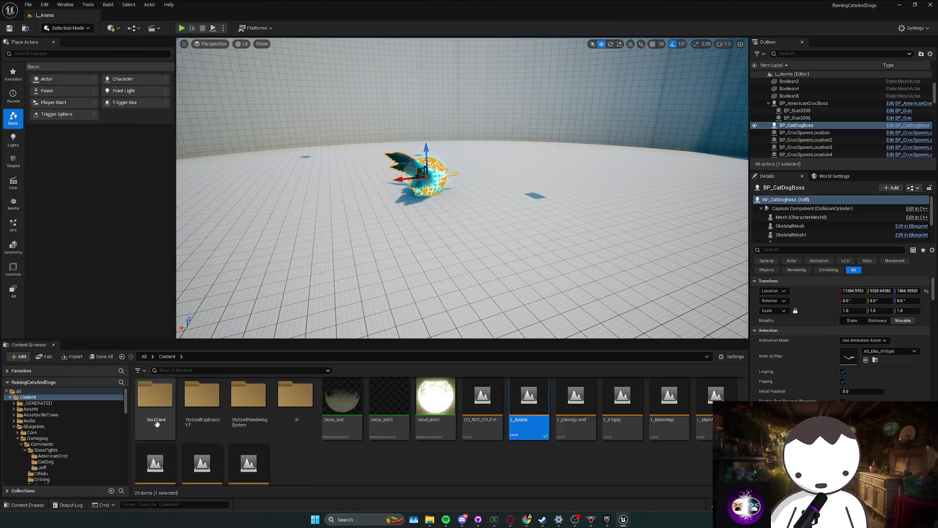
pyautogui.scroll(2, 437, 453)
pyautogui.doubleClick(716, 406)
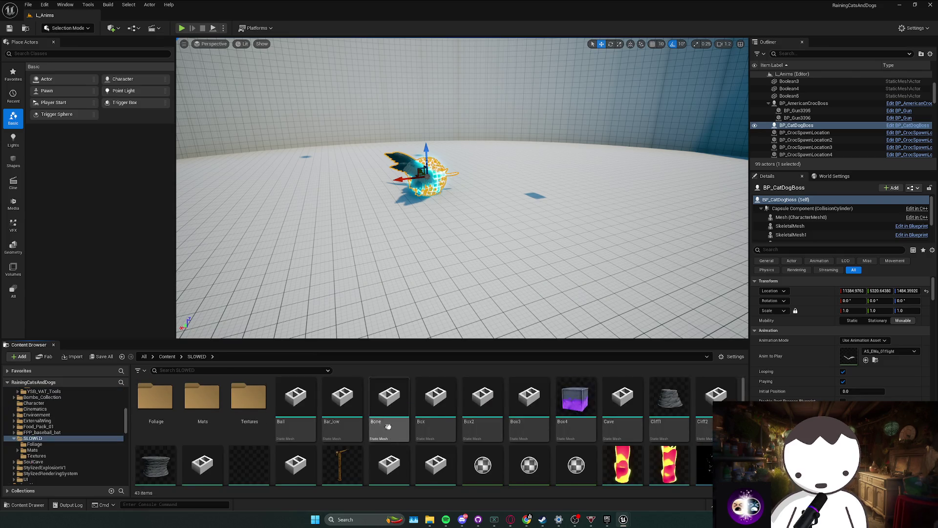
pyautogui.scroll(-2, 622, 447)
pyautogui.click(622, 447)
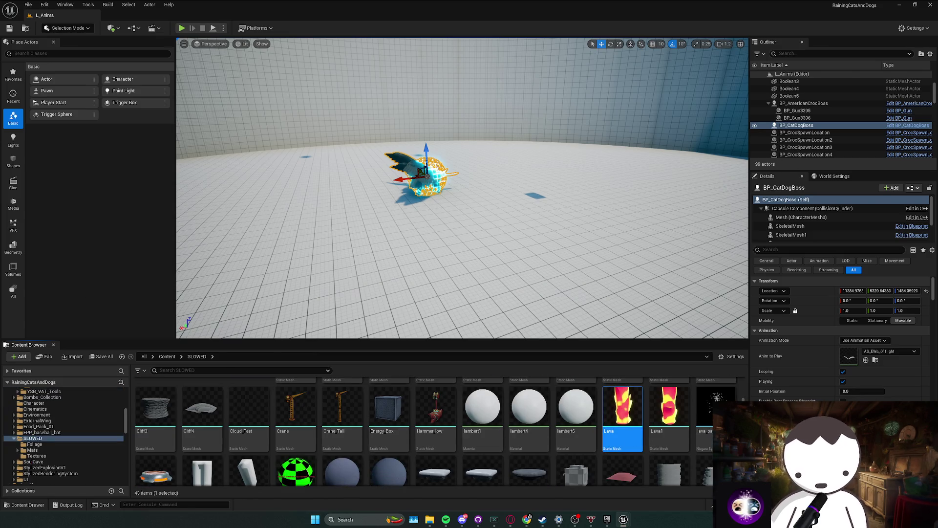
pyautogui.doubleClick(32, 450)
pyautogui.click(594, 440)
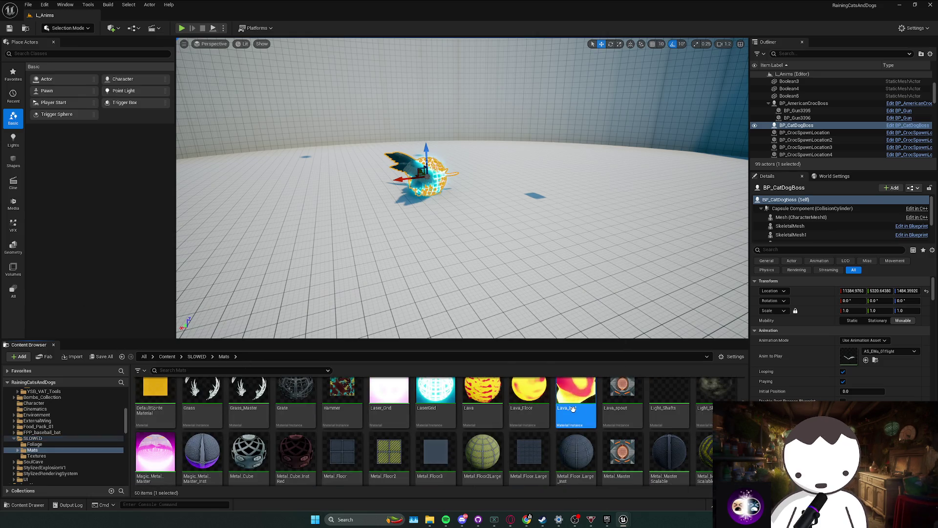
pyautogui.click(492, 419)
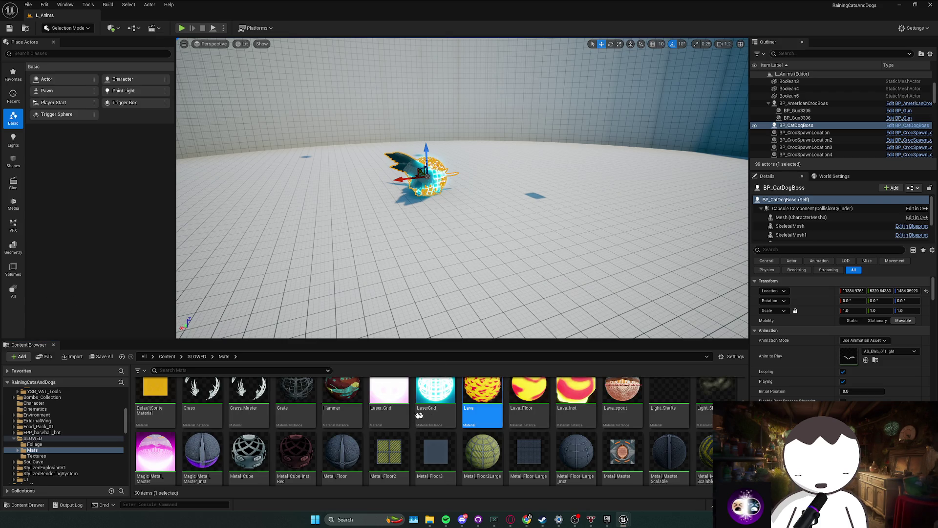
pyautogui.click(197, 356)
pyautogui.moveTo(622, 454); pyautogui.dragTo(555, 283)
pyautogui.press('f')
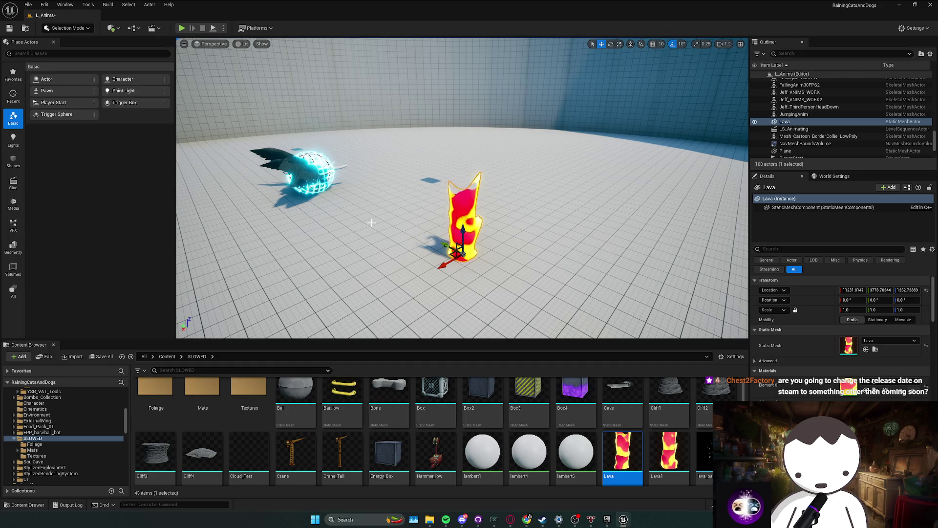
# - Browse back to the Mats materials folder and drop the Lava_Floor material into the level
pyautogui.scroll(3, 371, 223)
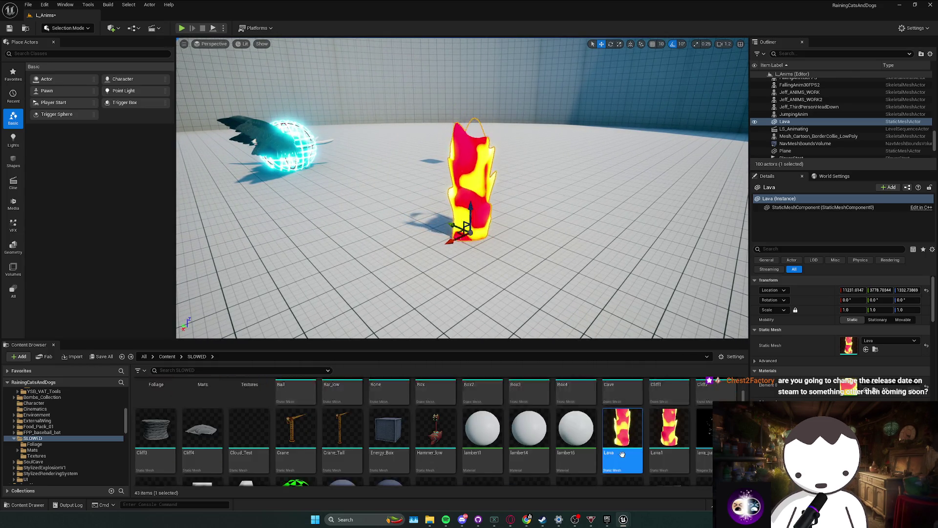
pyautogui.scroll(-2, 522, 448)
pyautogui.hotkey('alt', 'Left')
pyautogui.hotkey('alt', 'Right')
pyautogui.hotkey('alt', 'Right')
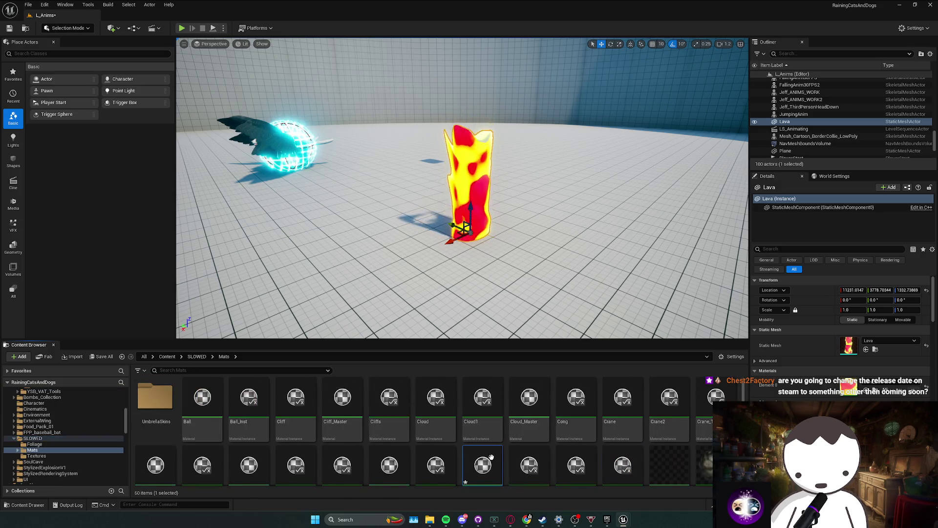
pyautogui.moveTo(529, 406); pyautogui.dragTo(554, 306)
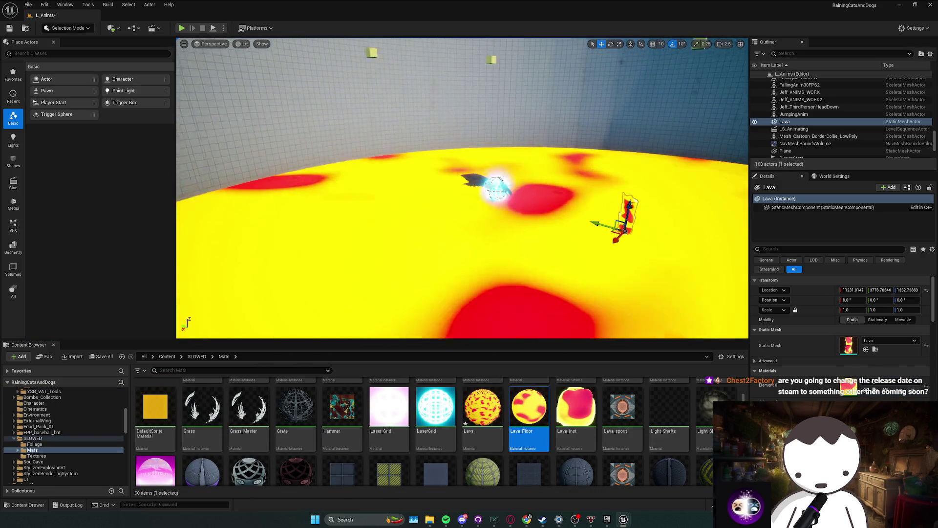
# - Fly the camera toward the lava actor and select the Lava_Inst material
pyautogui.press('w')
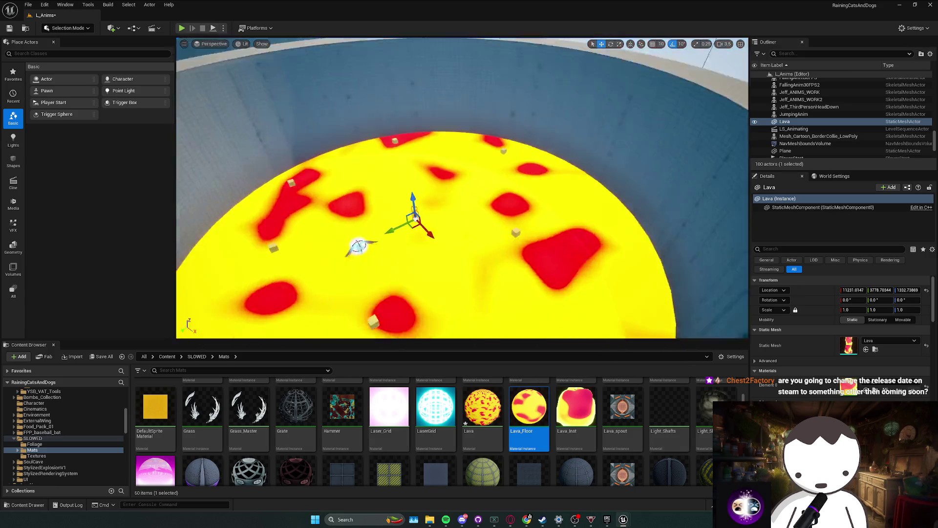
pyautogui.scroll(-2, 481, 270)
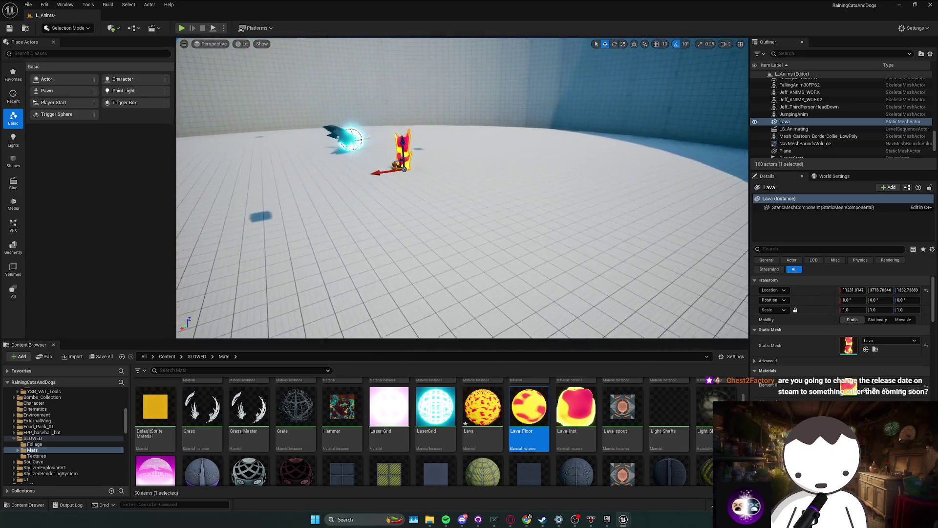
pyautogui.press('w')
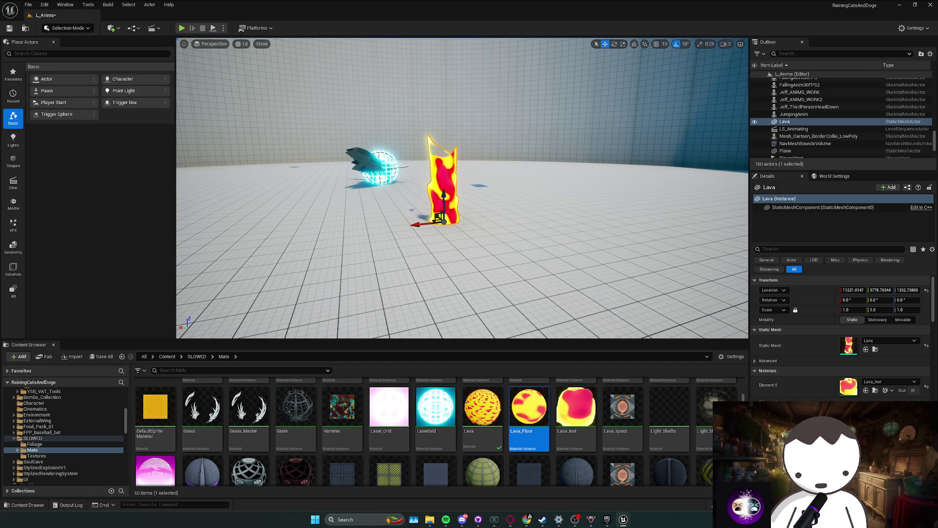
pyautogui.press('w')
pyautogui.scroll(-1, 409, 237)
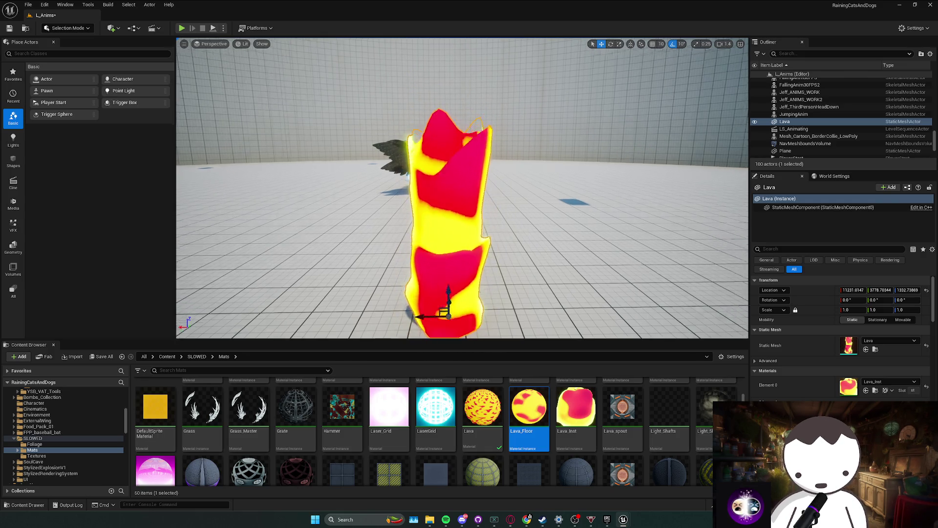
pyautogui.scroll(-1, 462, 188)
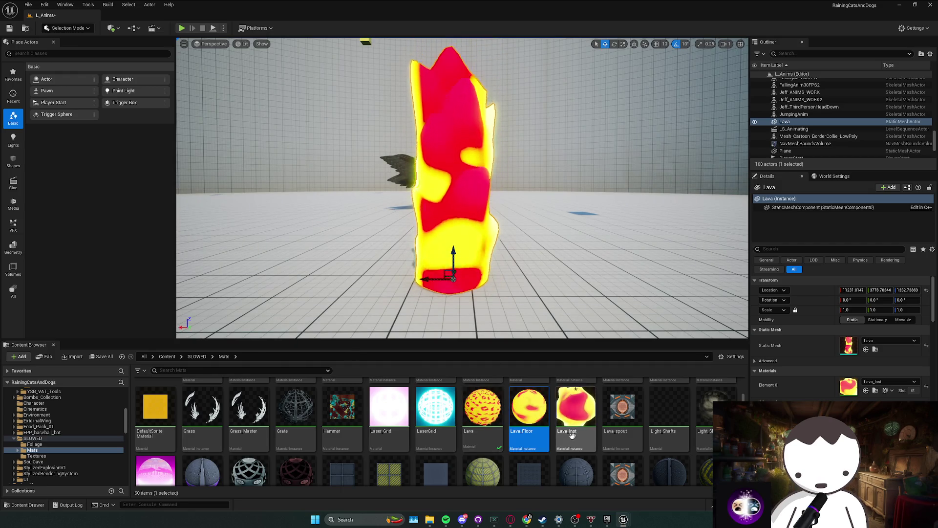
pyautogui.click(576, 408)
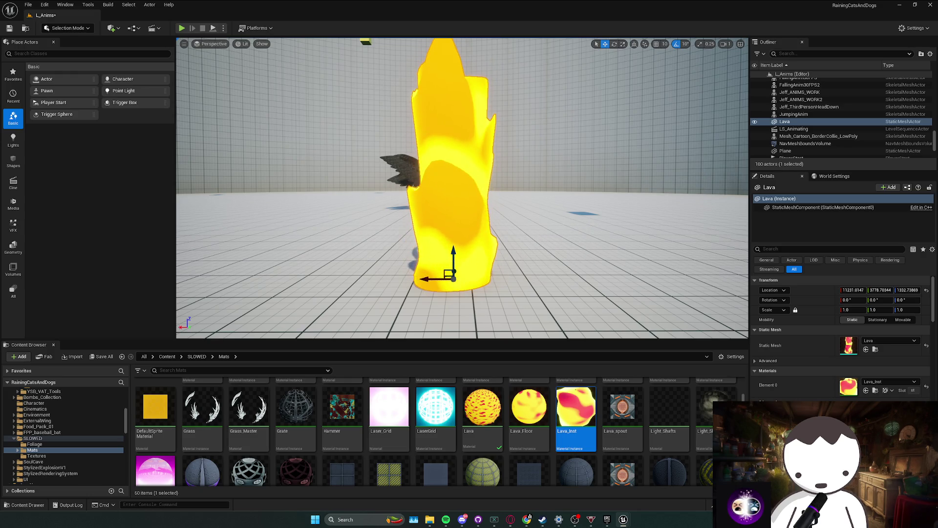
# - Undo the Lava actor placement, apply the material changes and save BP_CatDogBoss and Lava
pyautogui.hotkey('ctrl', 'z')
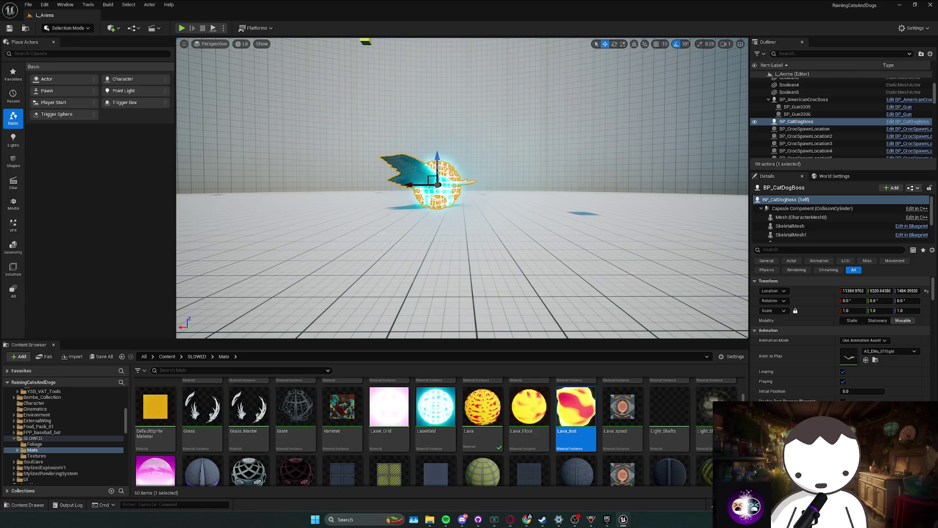
pyautogui.hotkey('ctrl', 'y')
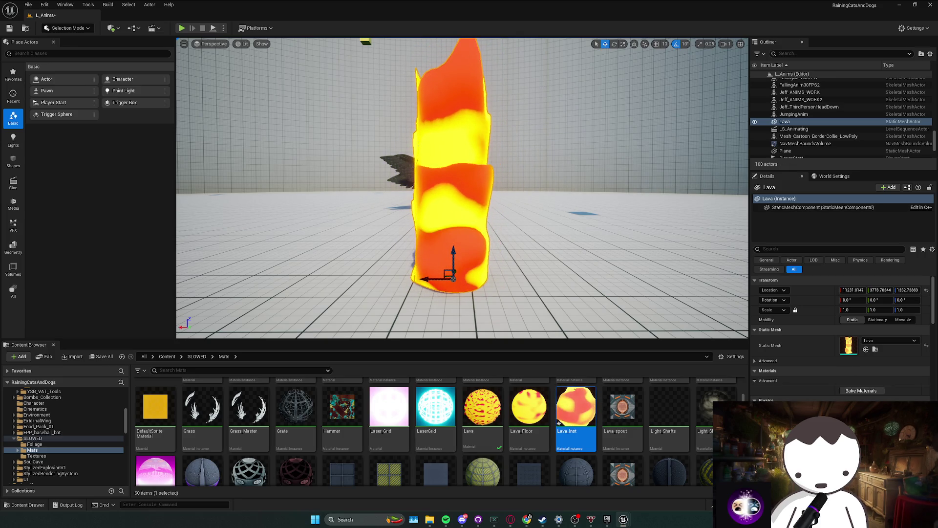
pyautogui.hotkey('ctrl', 'z')
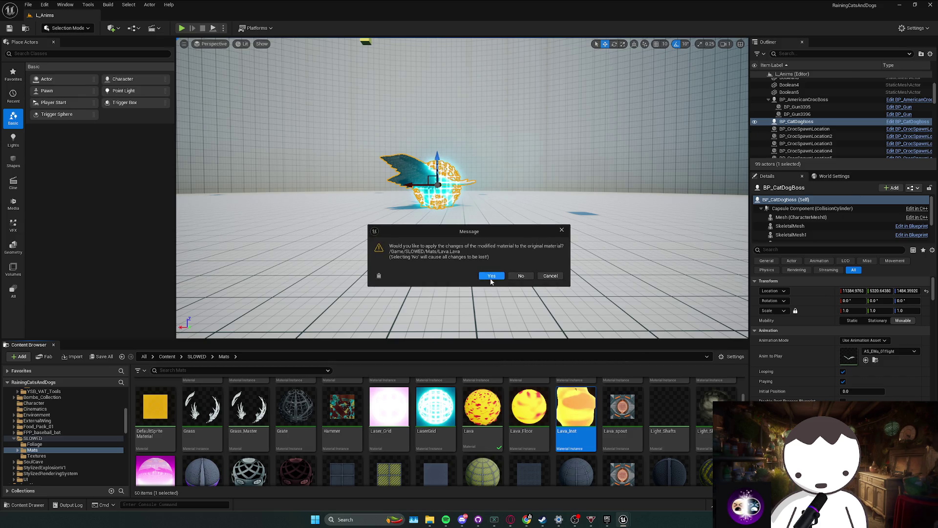
pyautogui.click(492, 276)
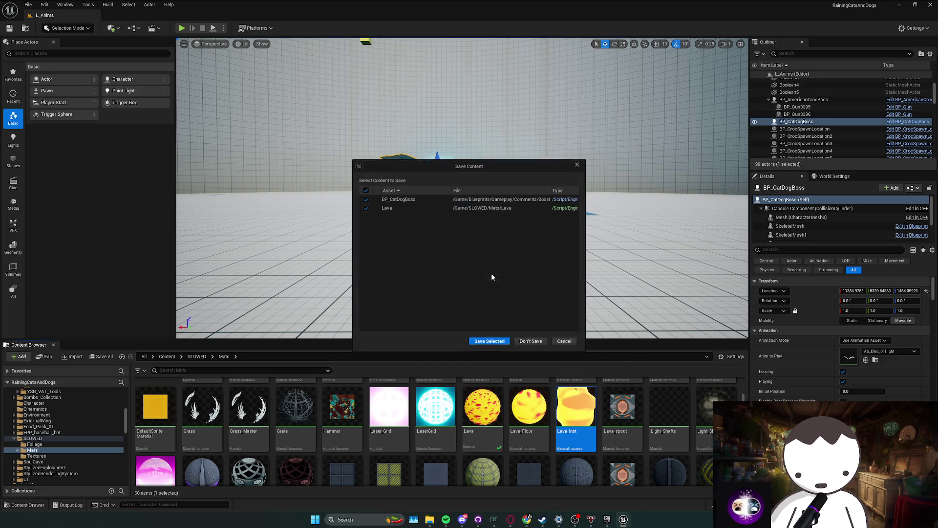
pyautogui.click(489, 342)
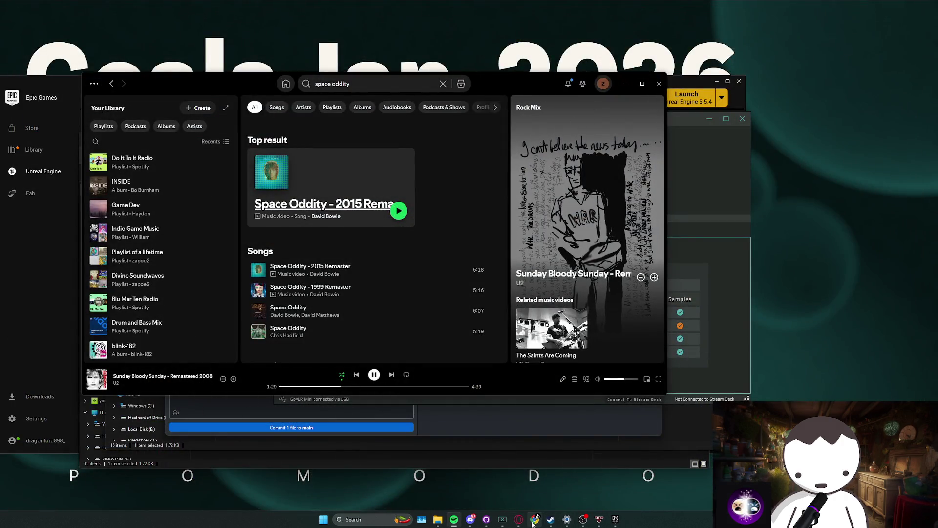
# - In GitHub Desktop, review the Lava.uasset and texture cache changes, widening the file list to read paths
pyautogui.click(488, 522)
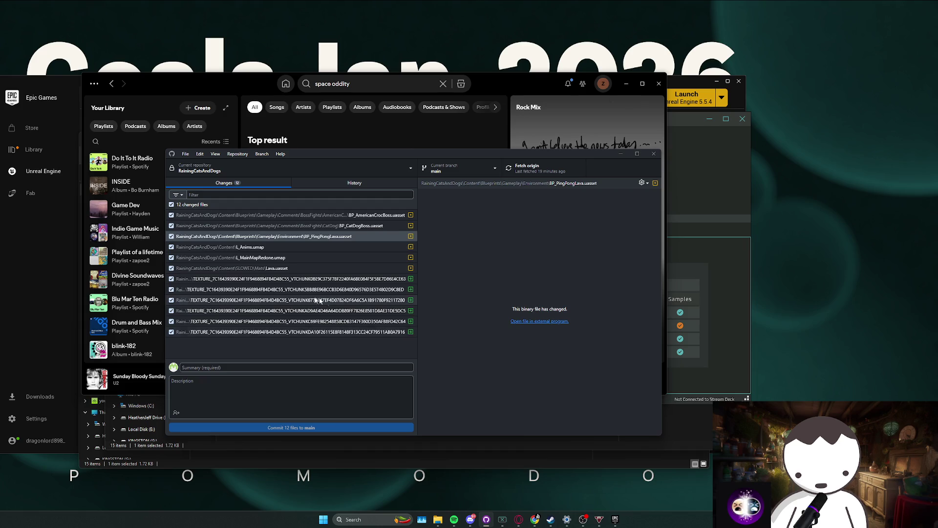
pyautogui.click(283, 268)
pyautogui.click(294, 332)
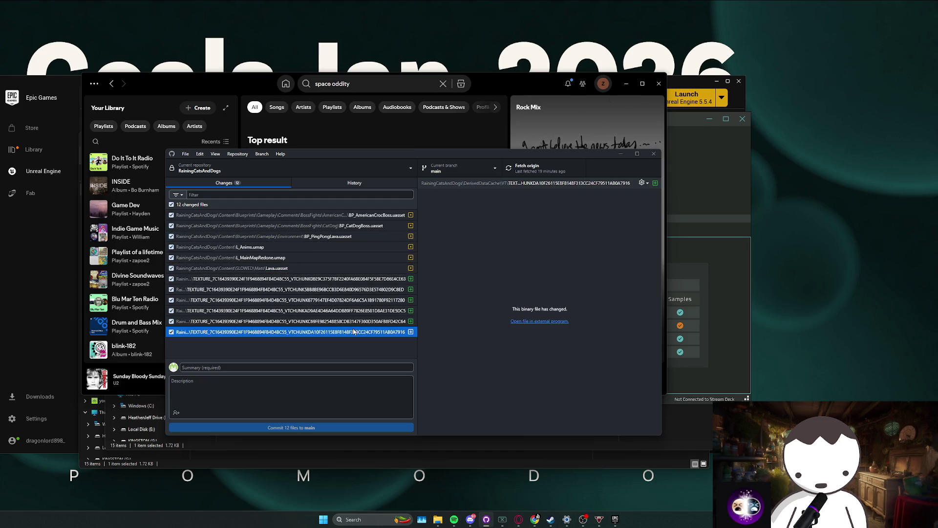
pyautogui.click(291, 278)
pyautogui.click(285, 268)
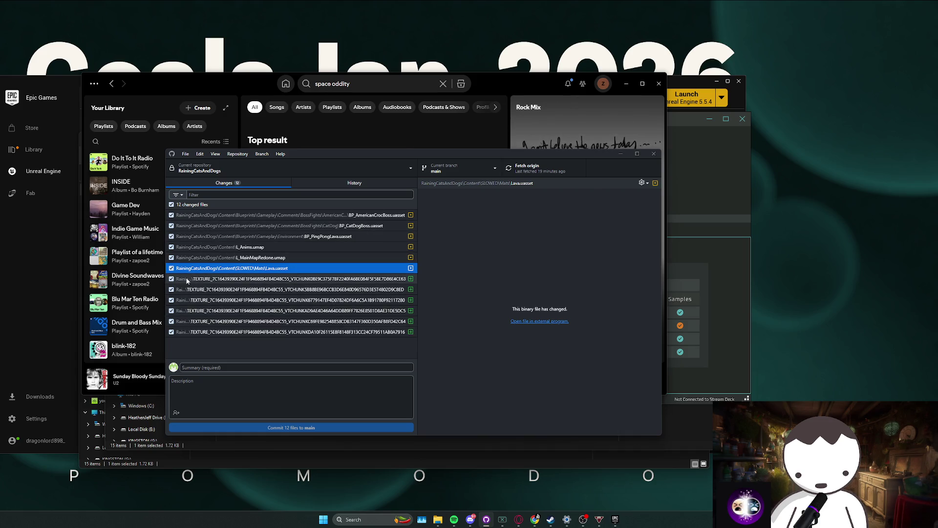
pyautogui.click(199, 280)
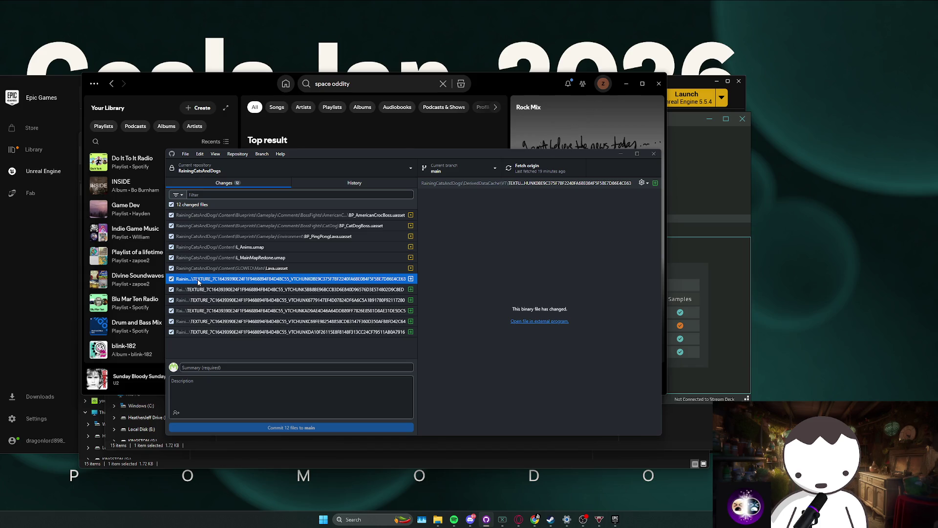
pyautogui.click(203, 300)
pyautogui.click(210, 321)
pyautogui.click(215, 332)
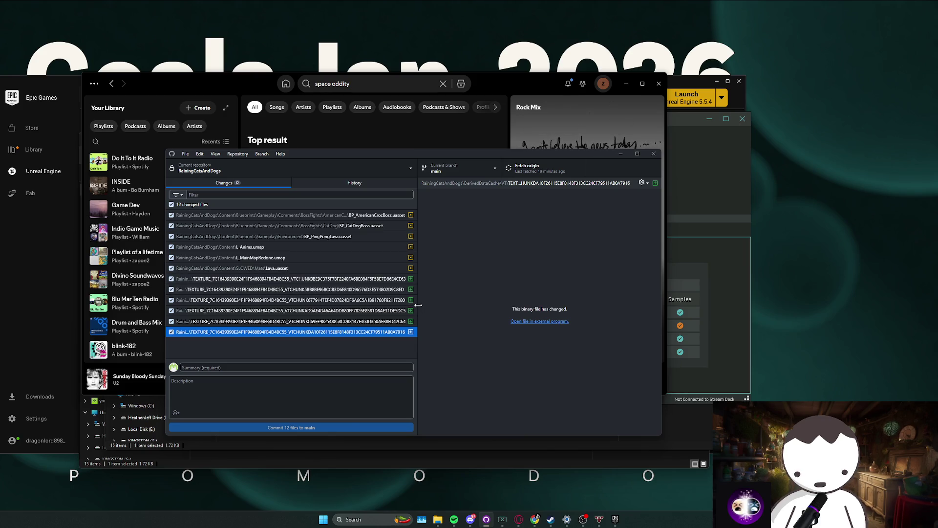
pyautogui.moveTo(418, 298); pyautogui.dragTo(492, 301)
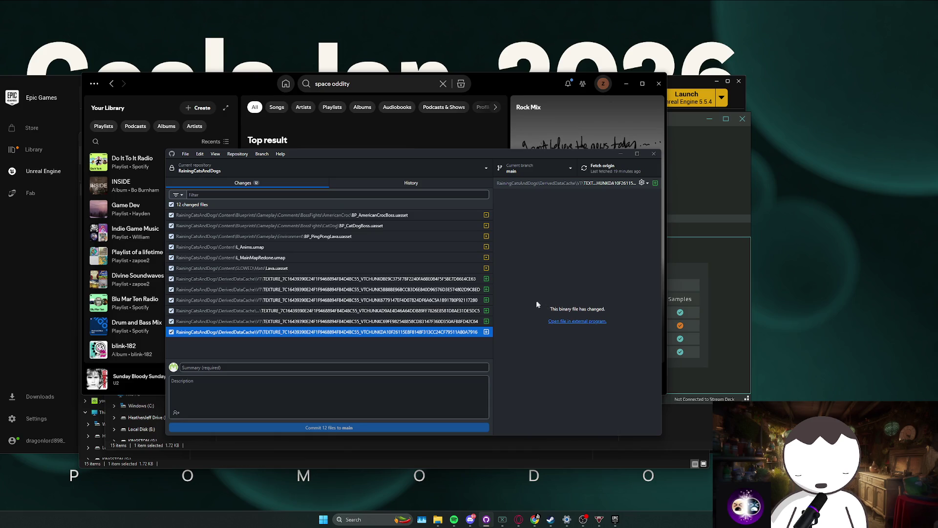
# - Discard the six texture cache changes and check the remaining changed files
pyautogui.keyDown('shift'); pyautogui.click(400, 281); pyautogui.keyUp('shift')
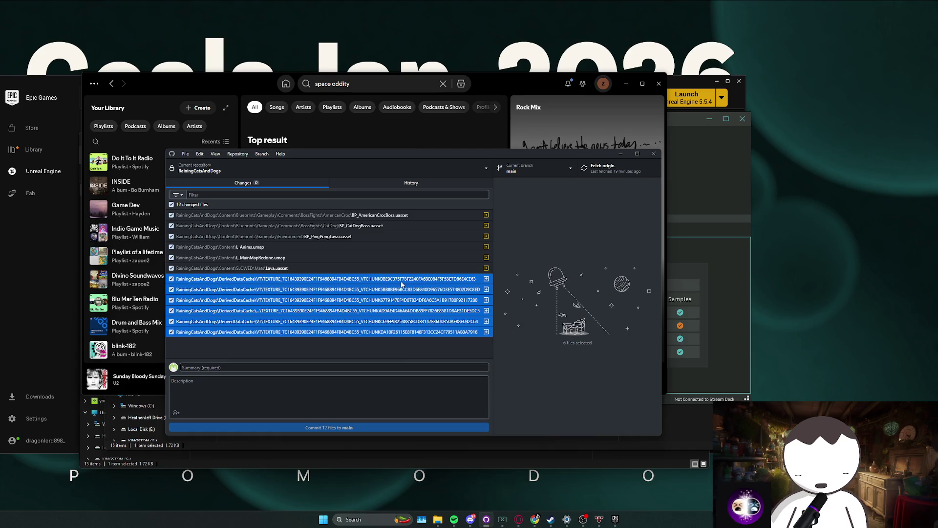
pyautogui.rightClick(401, 284)
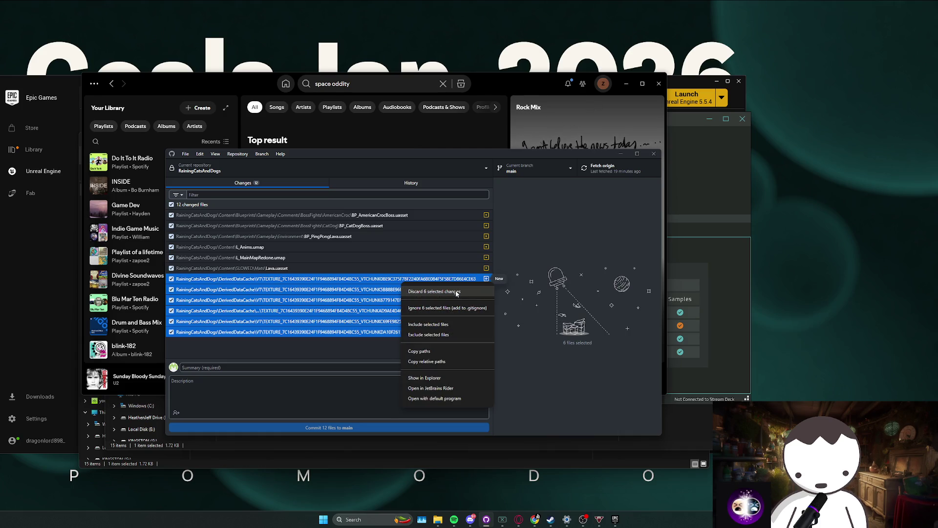
pyautogui.click(456, 292)
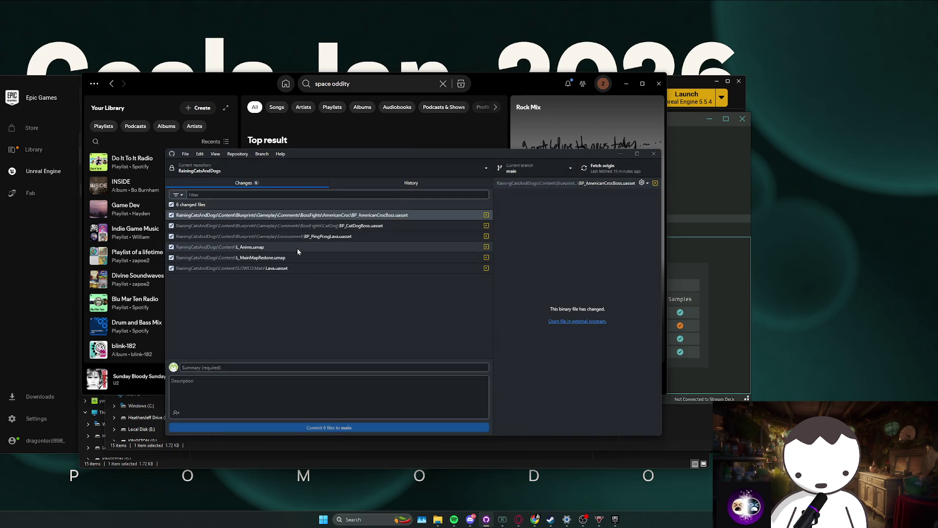
pyautogui.click(337, 215)
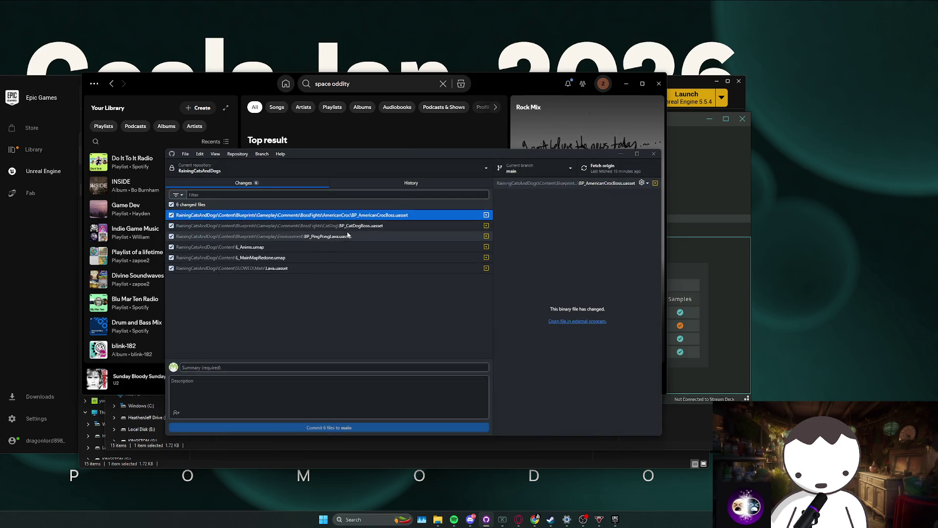
pyautogui.press('Down')
pyautogui.press('Down')
pyautogui.press('Down')
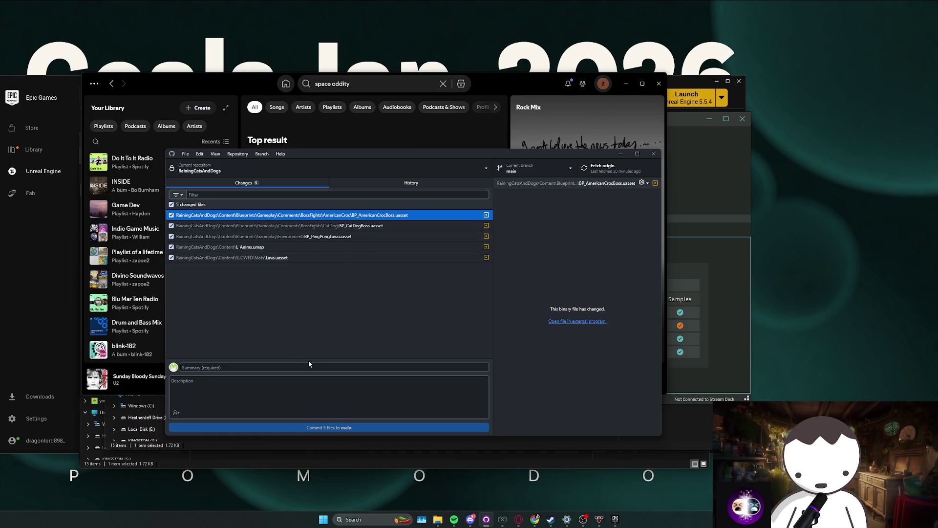
# - Show the repository in Explorer and launch the RainingCatsAndDogs .uproject
pyautogui.click(238, 154)
pyautogui.click(257, 237)
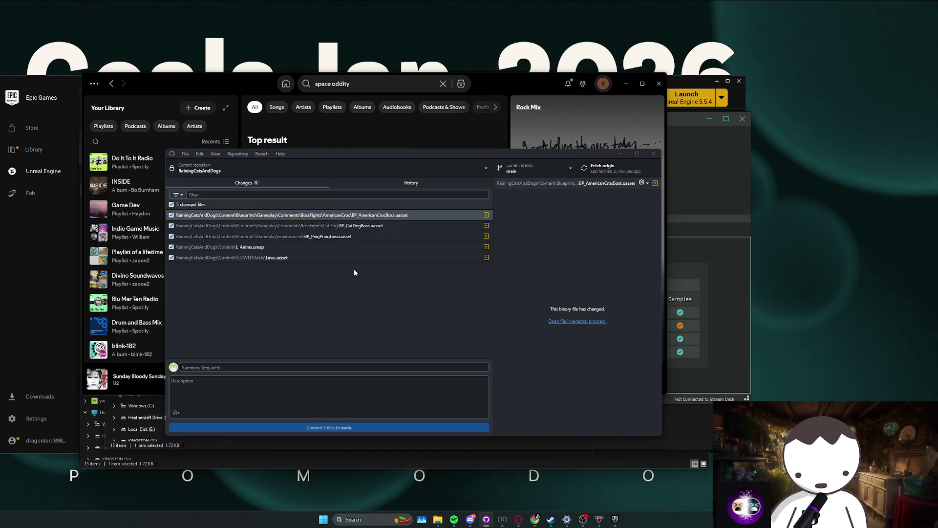
pyautogui.doubleClick(268, 201)
pyautogui.doubleClick(374, 332)
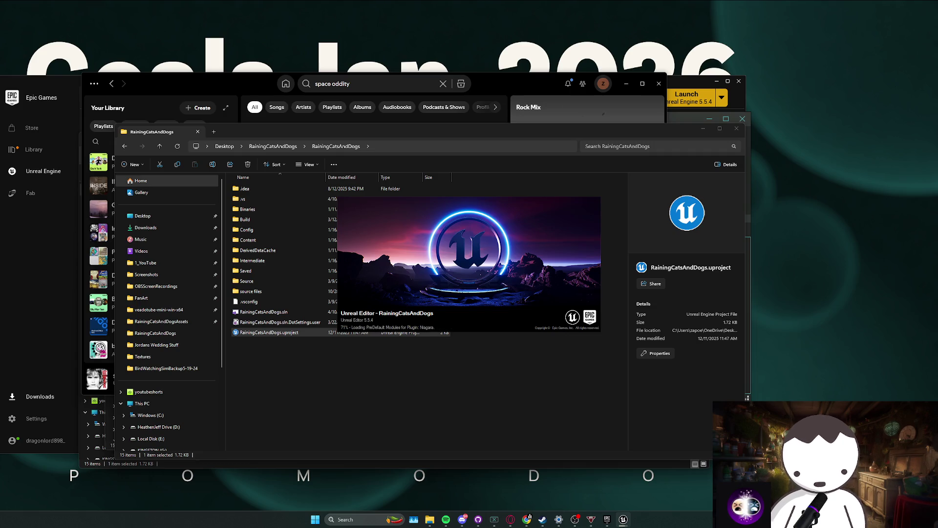
# - View the Raining Cats and Dogs store page from the Steam library, then minimise Steam
pyautogui.click(542, 519)
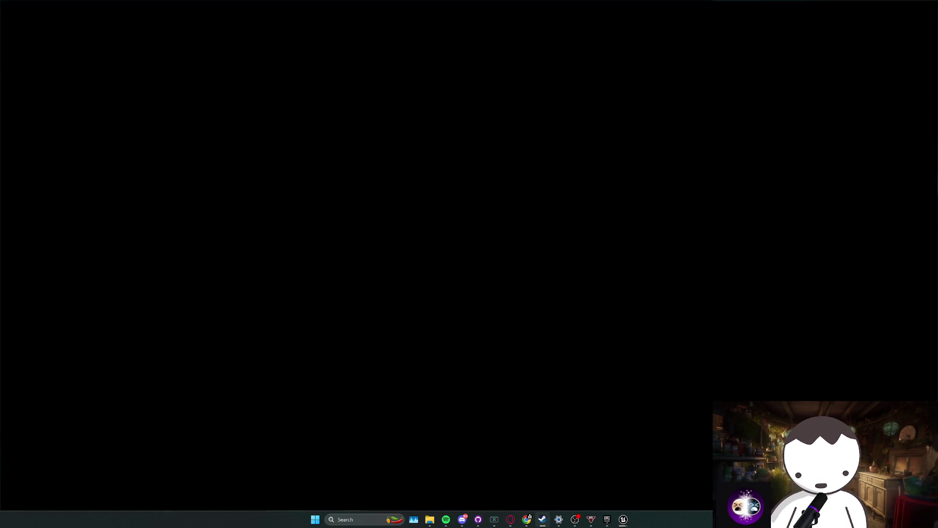
pyautogui.click(96, 101)
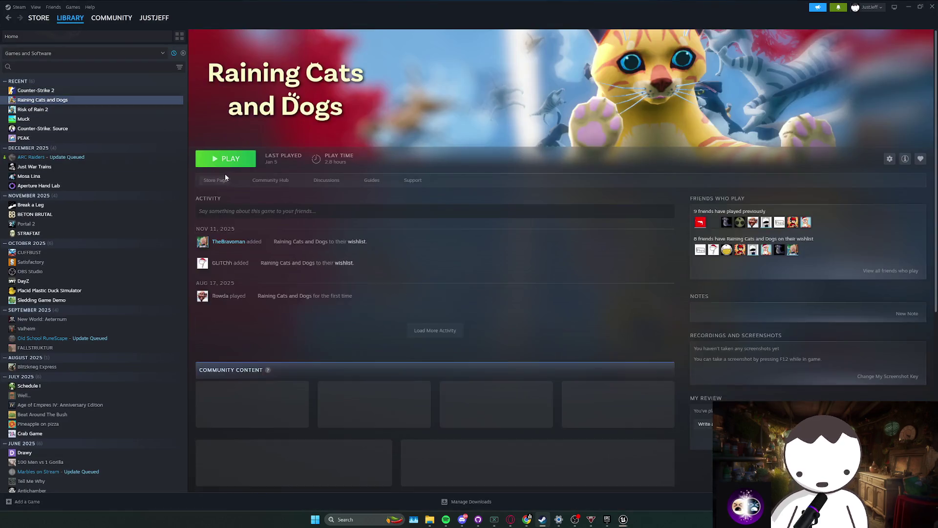
pyautogui.click(224, 179)
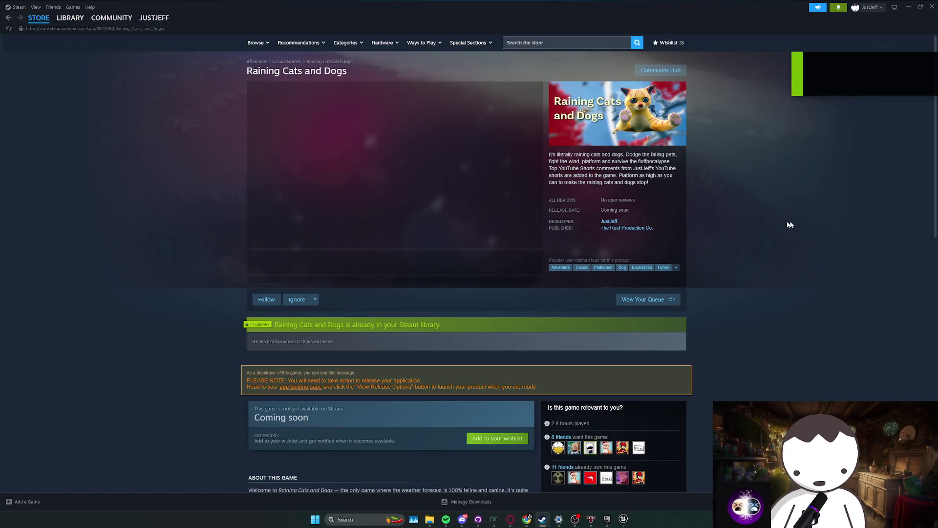
pyautogui.hotkey('alt', 'Left')
pyautogui.click(909, 7)
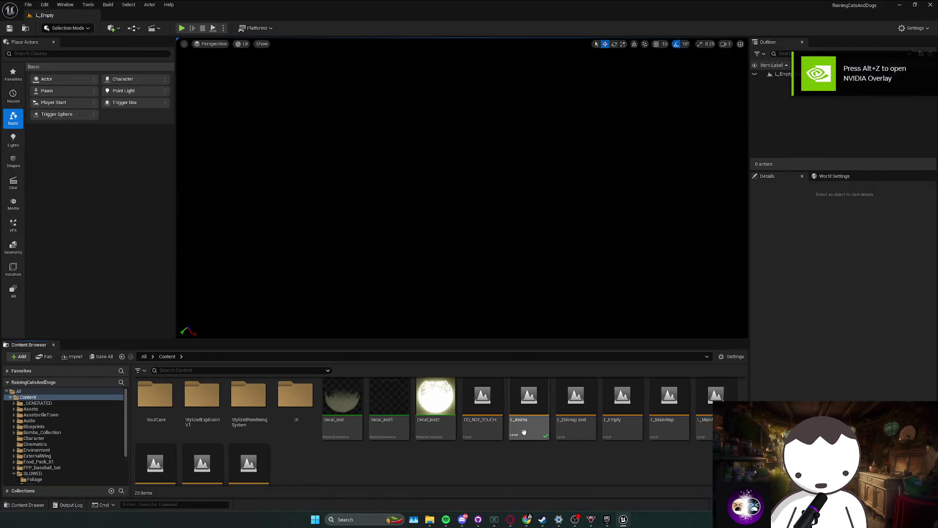
# - Scroll through the SLOWED/Mats folder and select the Lava_Inst material instance
pyautogui.scroll(-1, 315, 446)
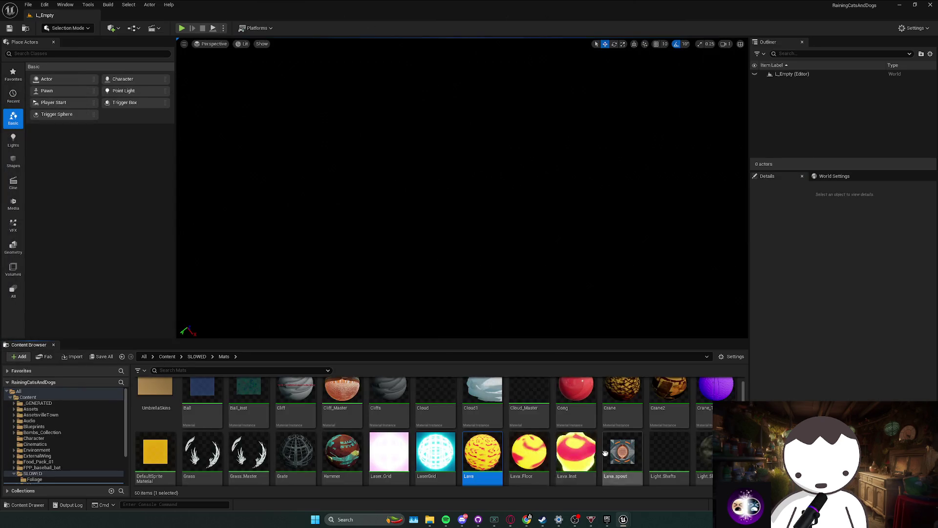
pyautogui.scroll(-1, 584, 453)
pyautogui.click(584, 452)
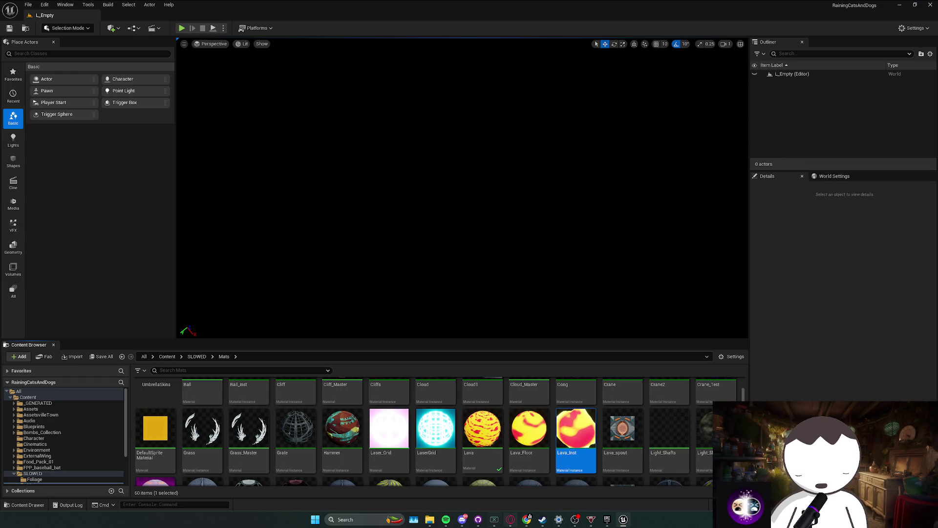
# - Commit the five changed files to main as 'lava oops' and push to origin
pyautogui.click(478, 518)
pyautogui.click(277, 369)
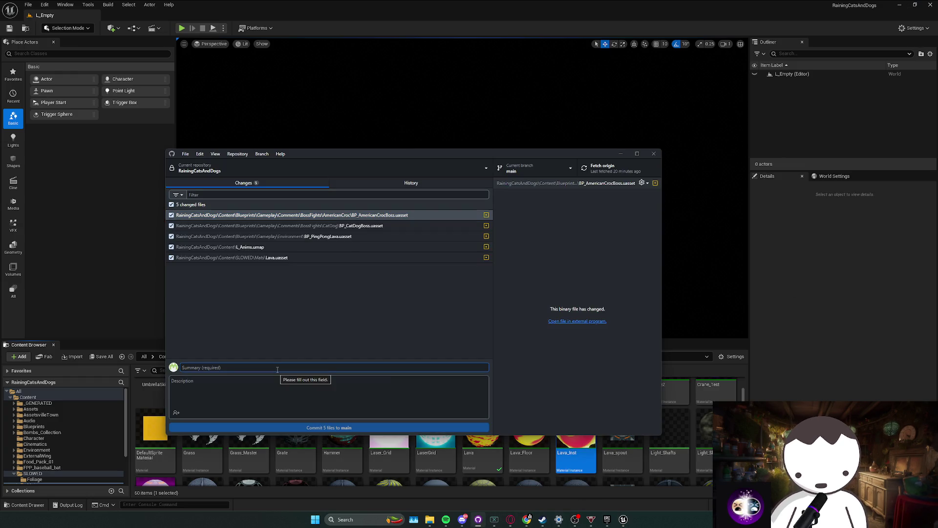
pyautogui.write('lava oops')
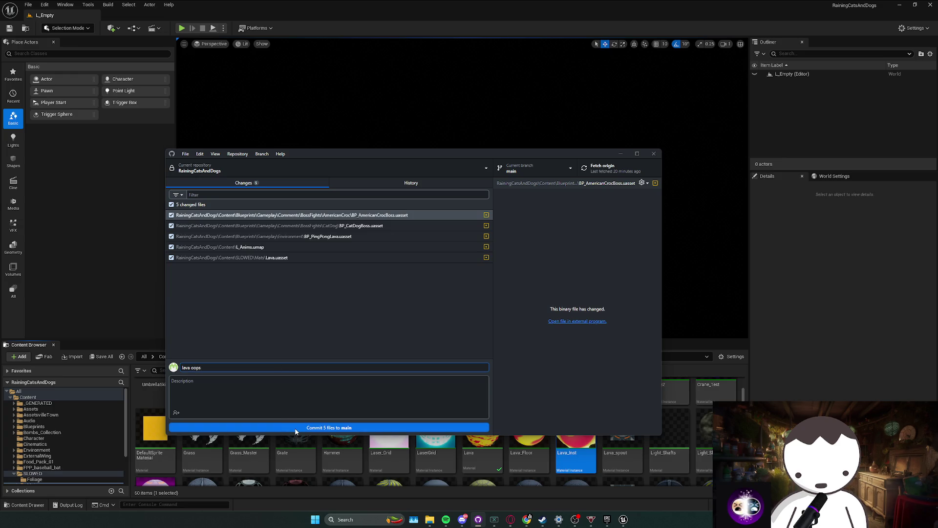
pyautogui.click(299, 428)
pyautogui.click(608, 169)
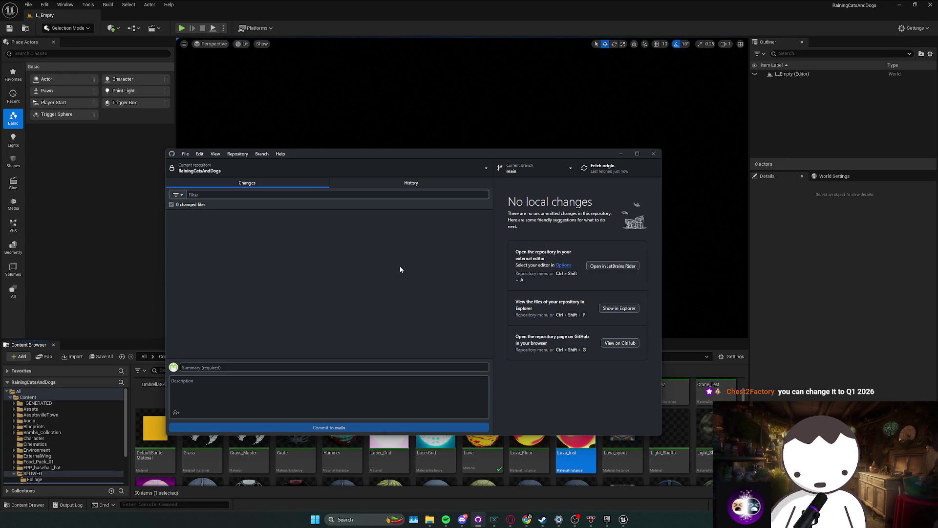
pyautogui.click(737, 230)
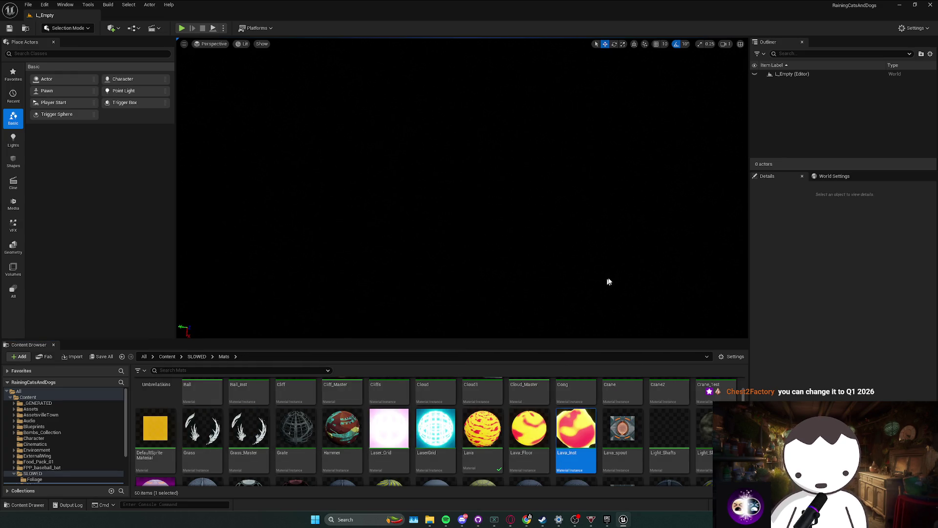
# - Load L_Anims from the Content folder, then edit BP_CatDogBoss from the boss actor's context menu
pyautogui.click(168, 356)
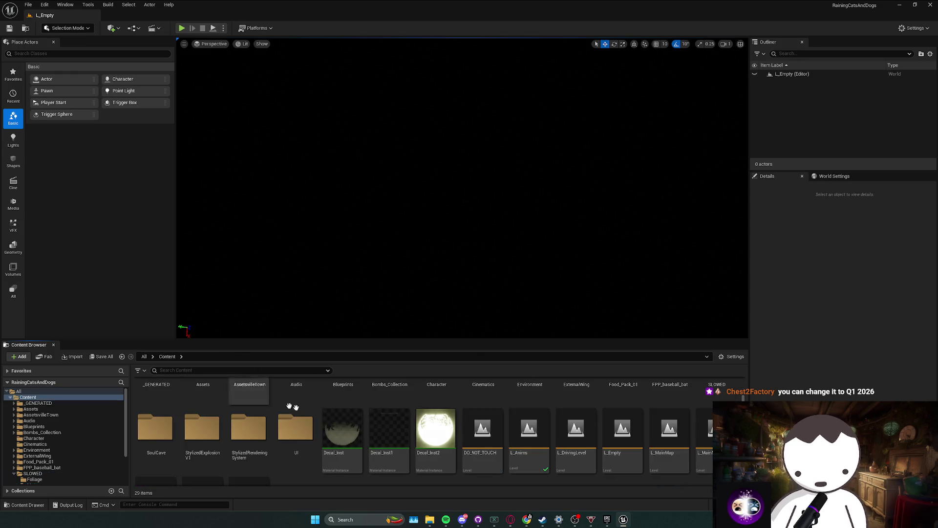
pyautogui.scroll(-1, 478, 435)
pyautogui.scroll(1, 478, 434)
pyautogui.doubleClick(527, 415)
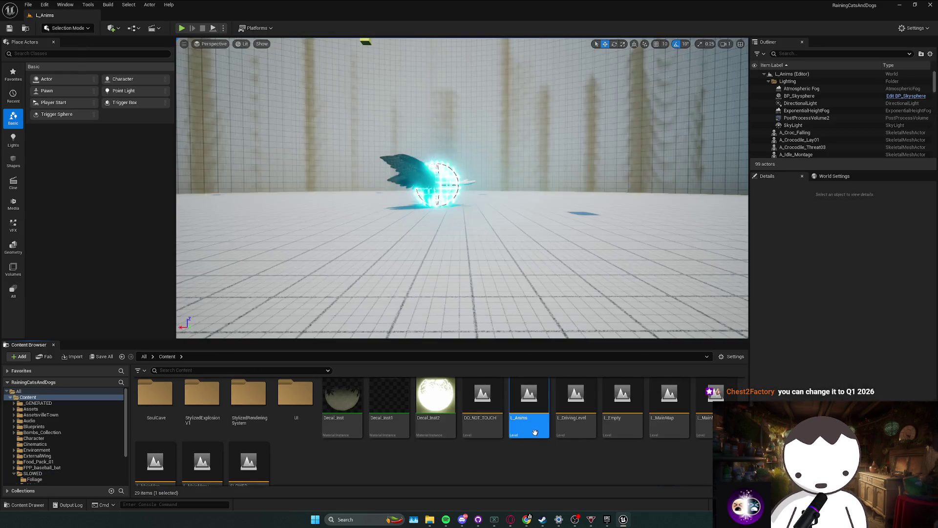
pyautogui.moveTo(326, 328)
pyautogui.mouseDown()
pyautogui.moveTo(326, 293)
pyautogui.moveTo(326, 337)
pyautogui.moveTo(327, 328)
pyautogui.moveTo(327, 337)
pyautogui.moveTo(274, 337)
pyautogui.moveTo(352, 337)
pyautogui.moveTo(342, 338)
pyautogui.mouseUp()
pyautogui.scroll(-2, 342, 337)
pyautogui.rightClick(449, 146)
pyautogui.click(487, 179)
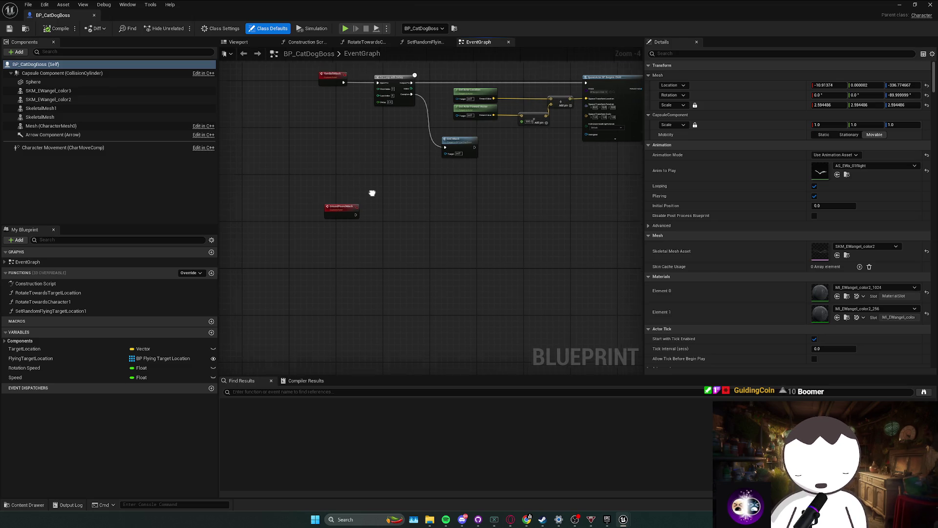
# - Collapse the Get Actor, Add and SpawnActor nodes into a new function named SpawnYarnBall
pyautogui.click(332, 205)
pyautogui.scroll(-1, 454, 230)
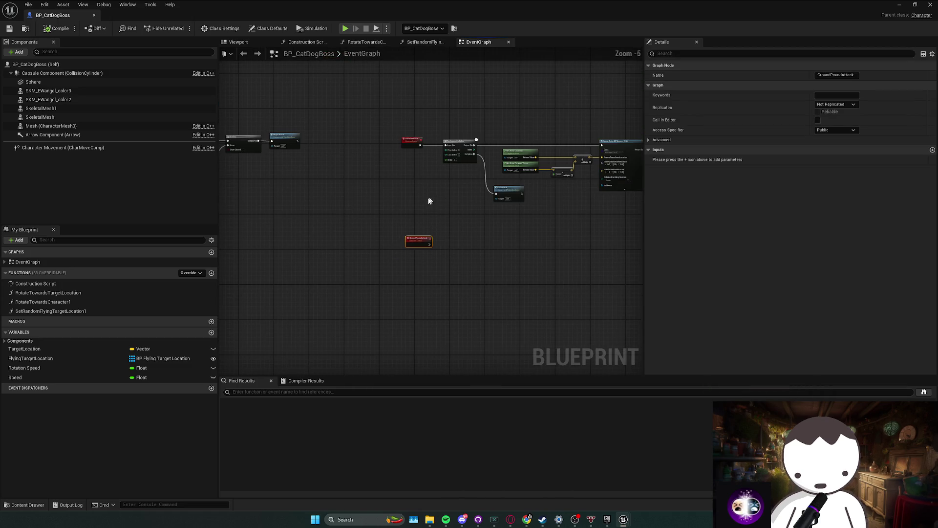
pyautogui.click(504, 193)
pyautogui.moveTo(417, 131); pyautogui.dragTo(548, 191)
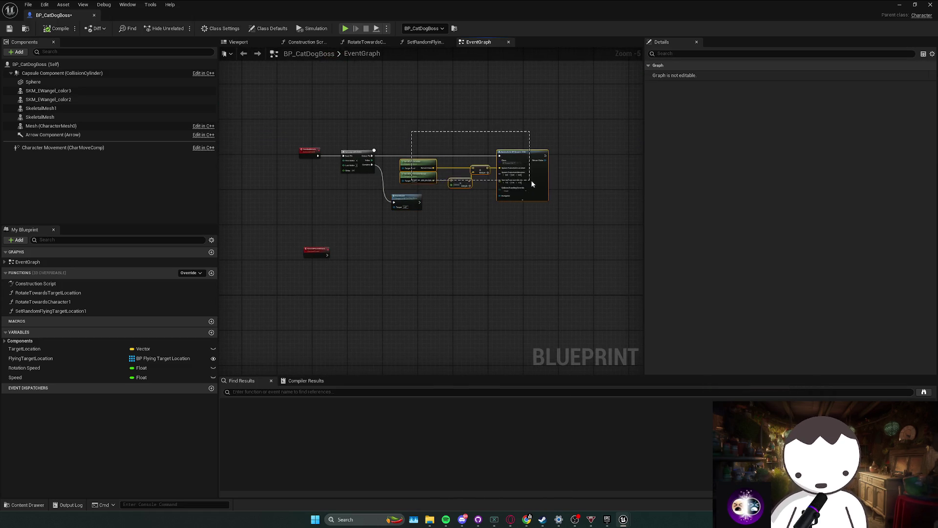
pyautogui.scroll(1, 513, 175)
pyautogui.rightClick(511, 149)
pyautogui.click(554, 251)
pyautogui.write('SpawnYarnBall')
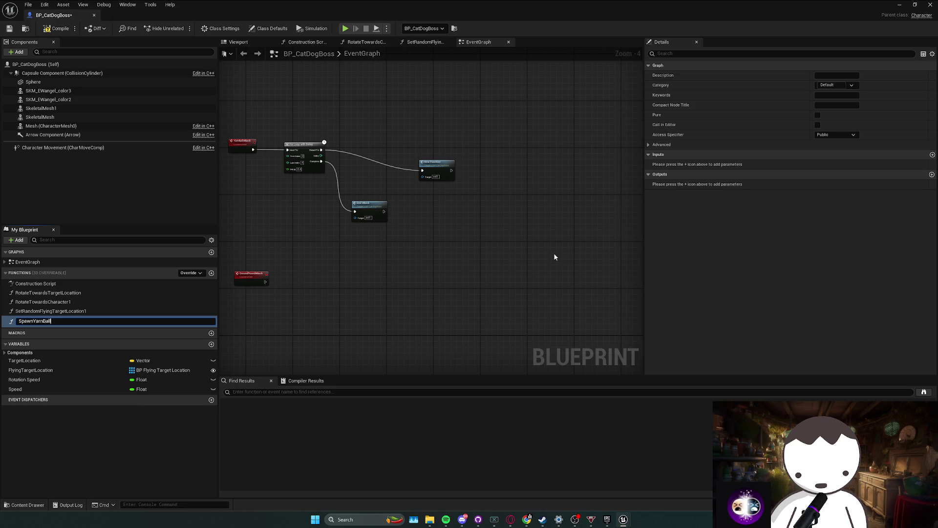
pyautogui.press('Return')
# - Move End Attack up toward Spawn Yarn Ball and save the blueprint
pyautogui.scroll(3, 445, 206)
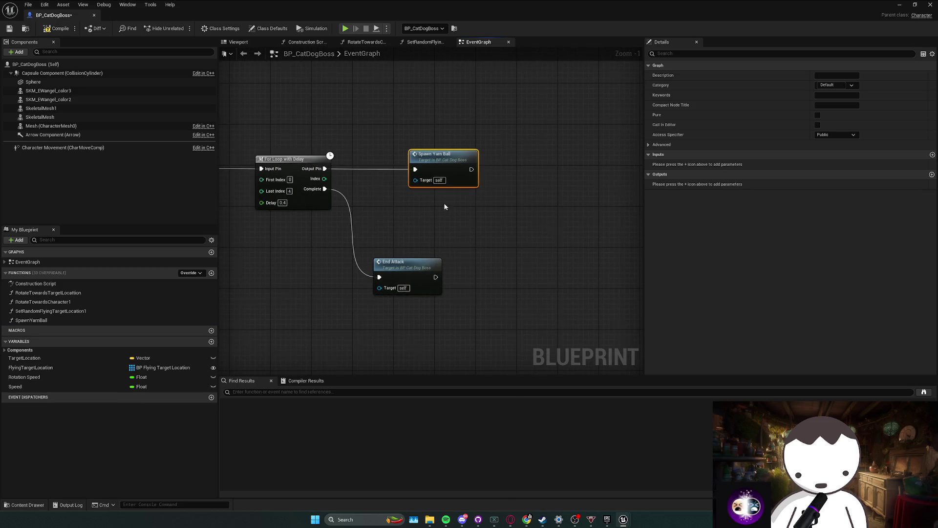
pyautogui.moveTo(449, 285); pyautogui.dragTo(464, 269)
pyautogui.click(423, 201)
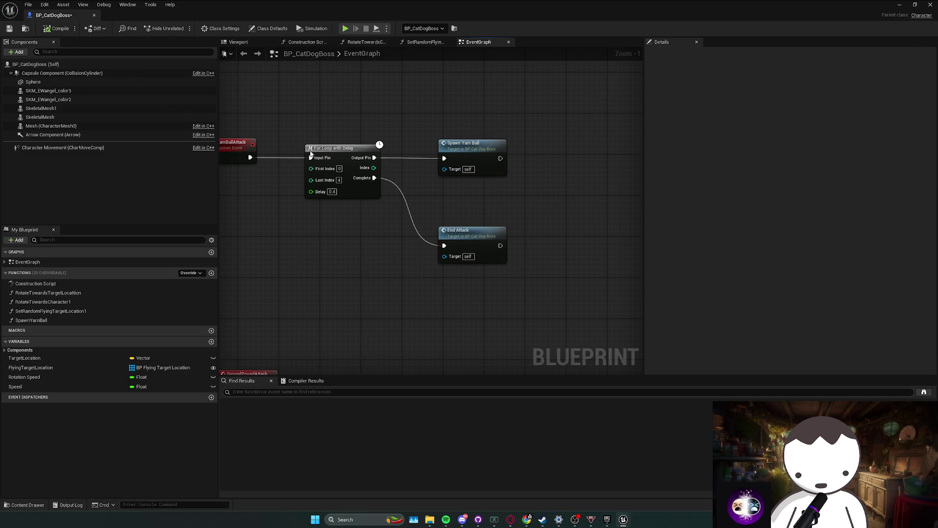
pyautogui.hotkey('ctrl', 's')
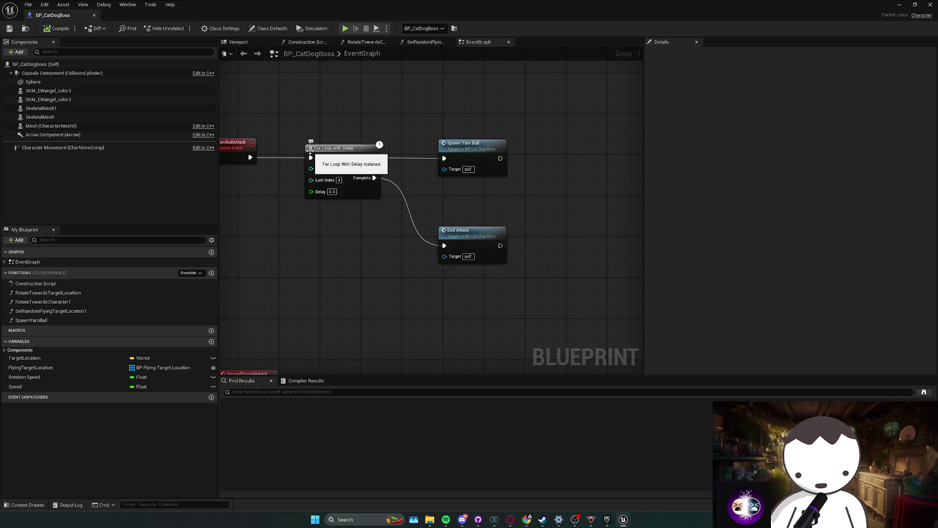
# - Nudge the GroundPoundAttack event node slightly up and left
pyautogui.moveTo(310, 151); pyautogui.dragTo(443, 102)
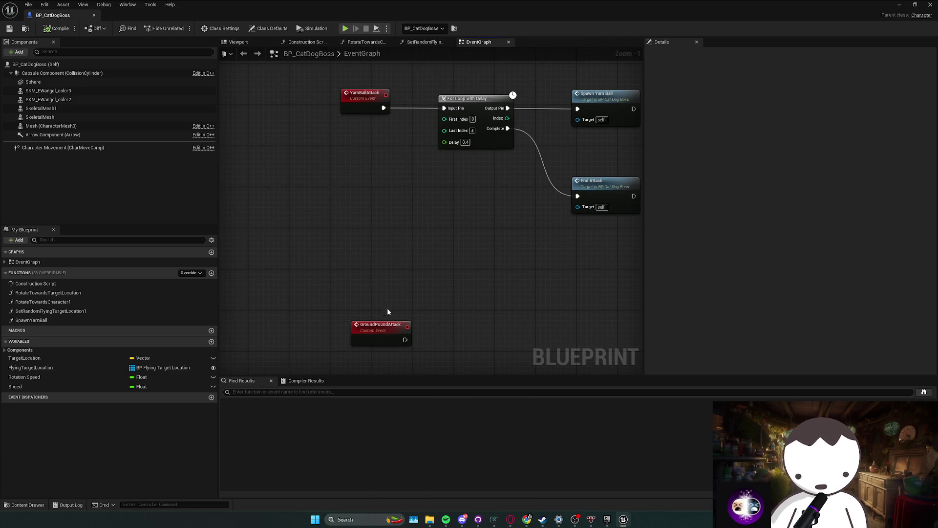
pyautogui.click(382, 324)
pyautogui.moveTo(382, 324); pyautogui.dragTo(377, 319)
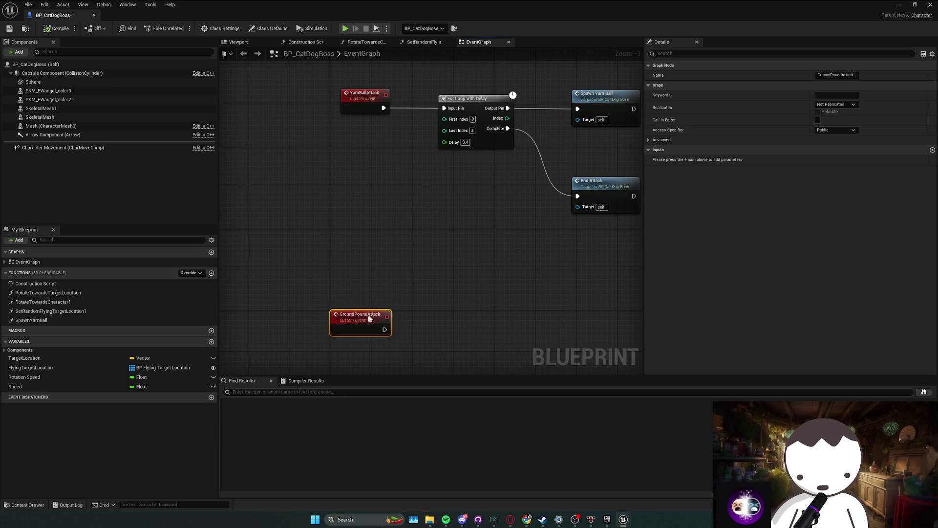
pyautogui.scroll(-3, 440, 257)
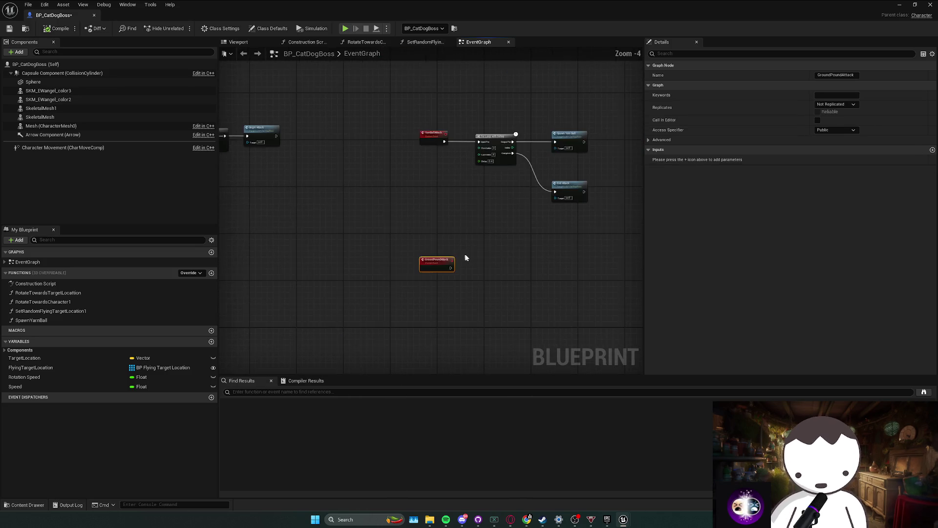
# - Box-select the lower Event Tick nodes, including Distance, float and Target Location
pyautogui.moveTo(425, 247); pyautogui.dragTo(430, 241)
pyautogui.scroll(-1, 456, 269)
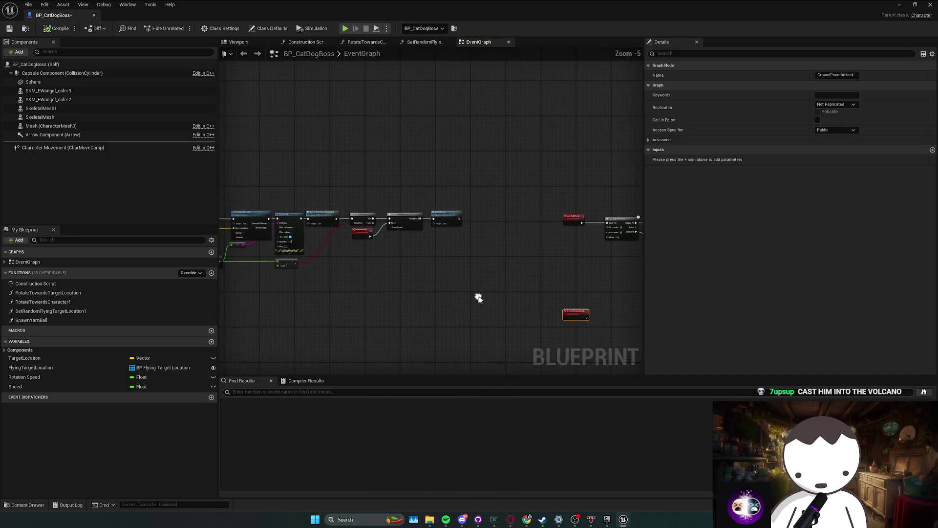
pyautogui.moveTo(285, 259); pyautogui.dragTo(411, 245)
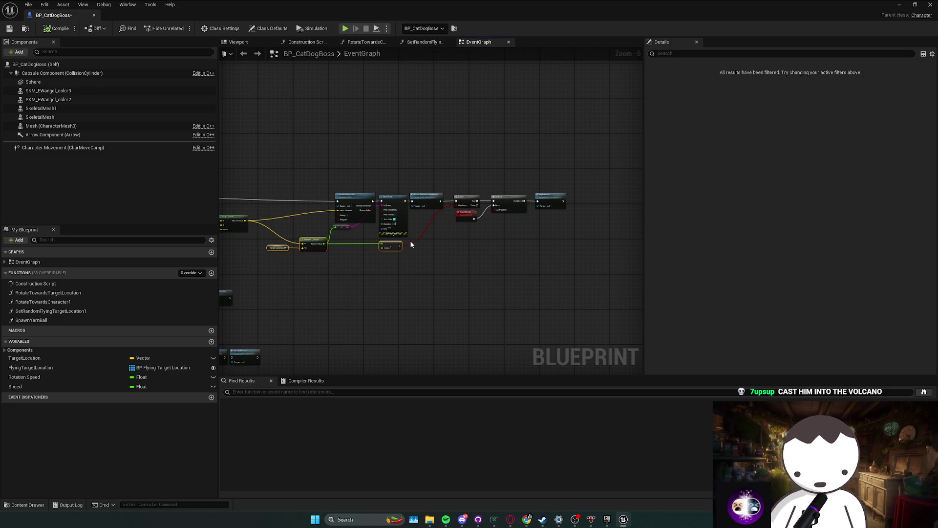
pyautogui.moveTo(410, 245); pyautogui.dragTo(467, 250)
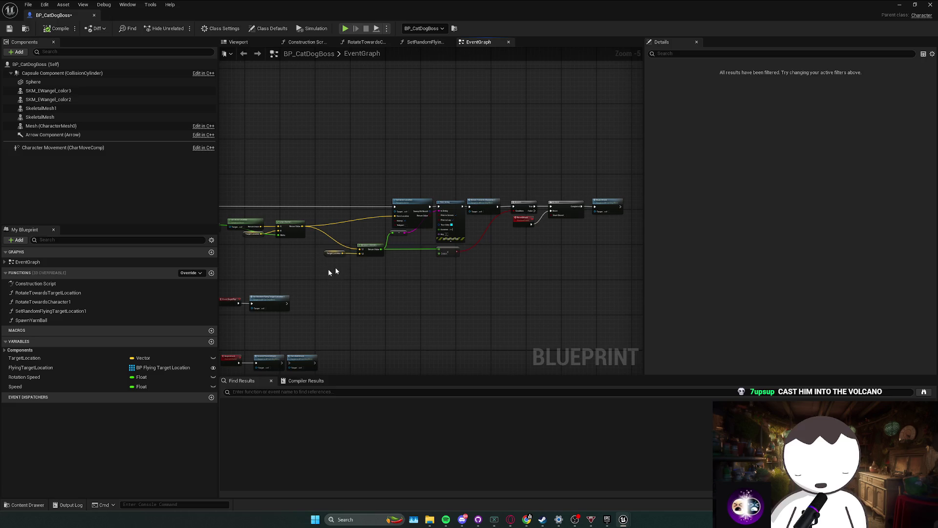
pyautogui.moveTo(337, 255); pyautogui.dragTo(337, 254)
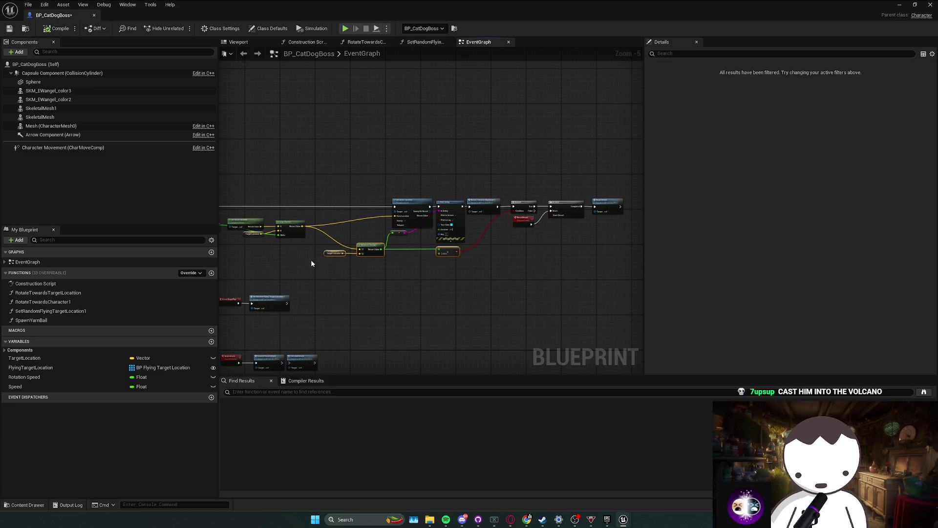
pyautogui.moveTo(310, 262)
pyautogui.mouseDown()
pyautogui.moveTo(472, 247)
pyautogui.moveTo(330, 271)
pyautogui.mouseUp()
pyautogui.click(494, 250)
# - Shift a group of tick-chain nodes down, then select Speed, Add and Set Actor Location
pyautogui.moveTo(469, 252)
pyautogui.mouseDown()
pyautogui.moveTo(308, 253)
pyautogui.moveTo(403, 233)
pyautogui.moveTo(391, 285)
pyautogui.moveTo(370, 283)
pyautogui.moveTo(383, 307)
pyautogui.mouseUp()
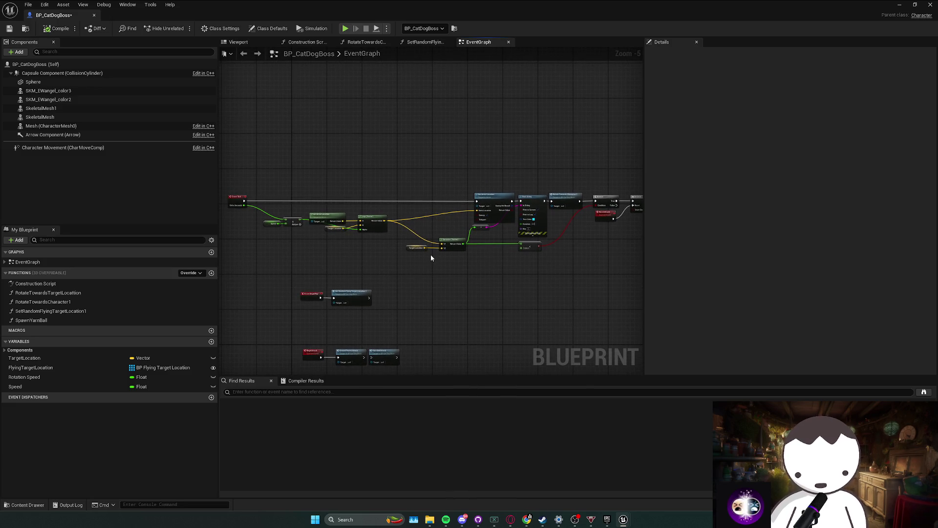
pyautogui.scroll(1, 344, 243)
pyautogui.moveTo(344, 243)
pyautogui.mouseDown()
pyautogui.moveTo(408, 269)
pyautogui.moveTo(434, 268)
pyautogui.moveTo(331, 289)
pyautogui.moveTo(554, 257)
pyautogui.moveTo(456, 259)
pyautogui.moveTo(465, 258)
pyautogui.moveTo(457, 248)
pyautogui.mouseUp()
pyautogui.scroll(-1, 461, 258)
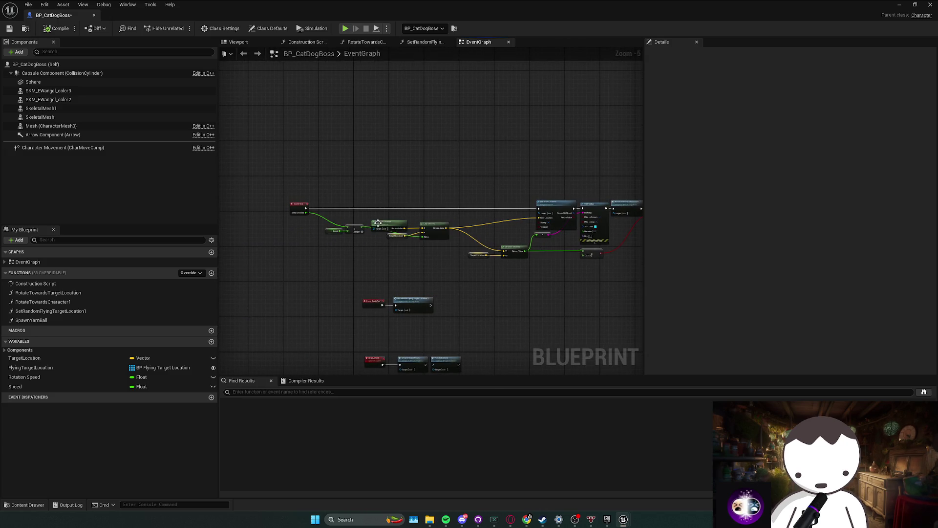
pyautogui.moveTo(322, 254)
pyautogui.mouseDown()
pyautogui.moveTo(449, 221)
pyautogui.moveTo(430, 243)
pyautogui.mouseUp()
pyautogui.click(372, 228)
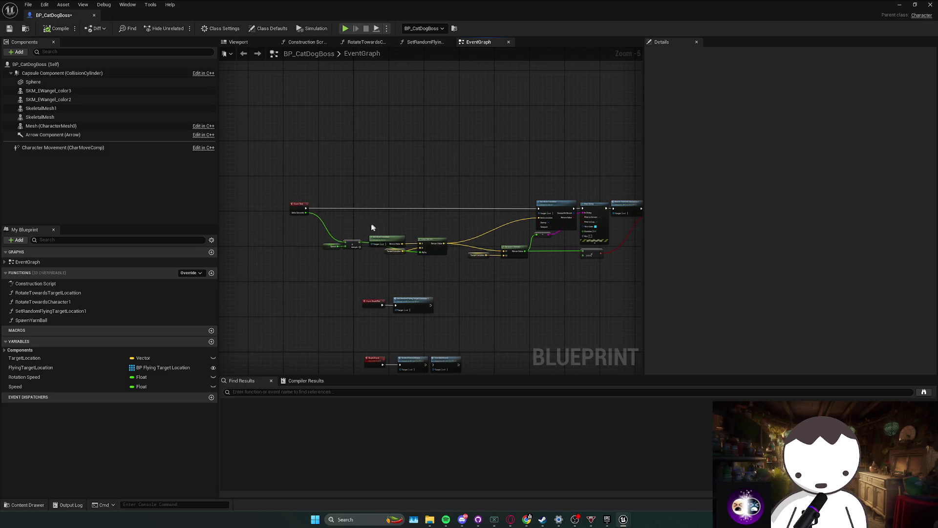
pyautogui.moveTo(299, 259); pyautogui.dragTo(378, 238)
# - Move the Get Actor Location, Target Location and Lerp nodes up and to the right
pyautogui.scroll(1, 346, 252)
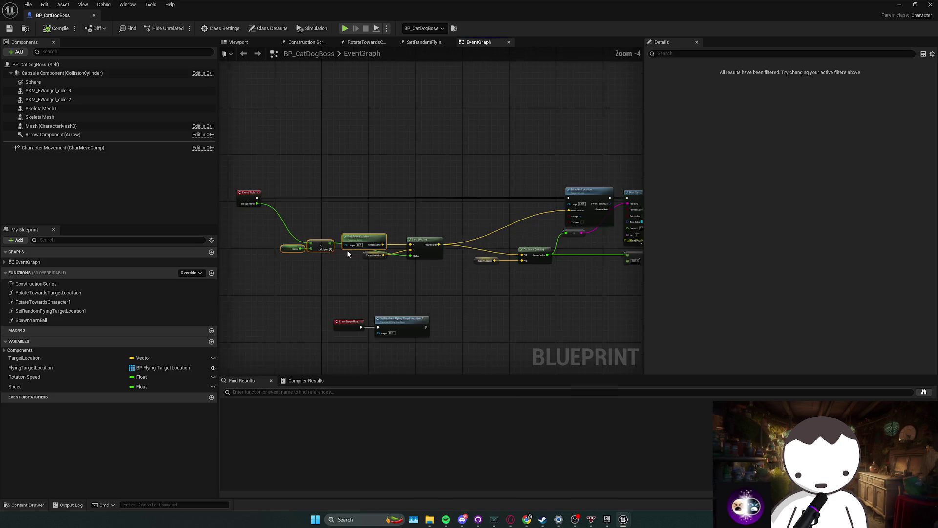
pyautogui.click(350, 277)
pyautogui.moveTo(321, 262)
pyautogui.mouseDown()
pyautogui.moveTo(381, 249)
pyautogui.moveTo(448, 256)
pyautogui.moveTo(459, 246)
pyautogui.mouseUp()
pyautogui.moveTo(282, 285); pyautogui.dragTo(342, 258)
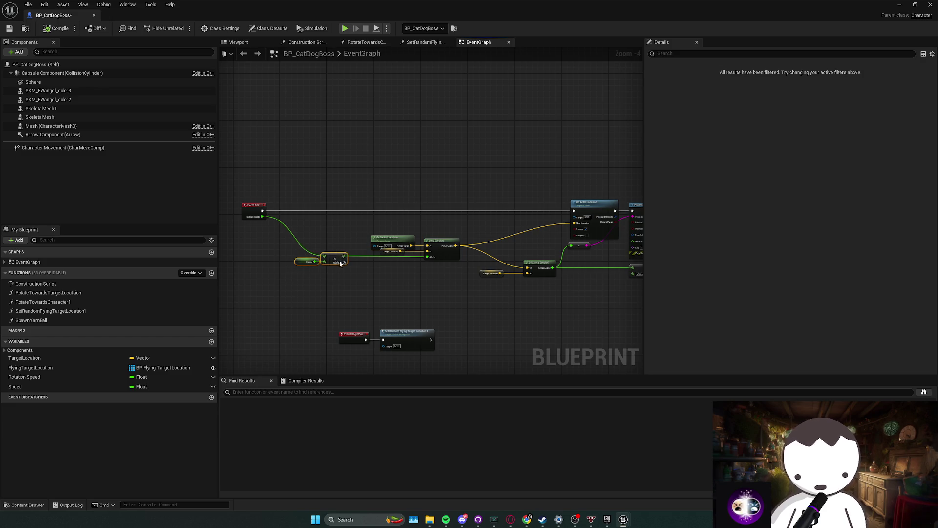
pyautogui.scroll(1, 404, 282)
pyautogui.click(450, 273)
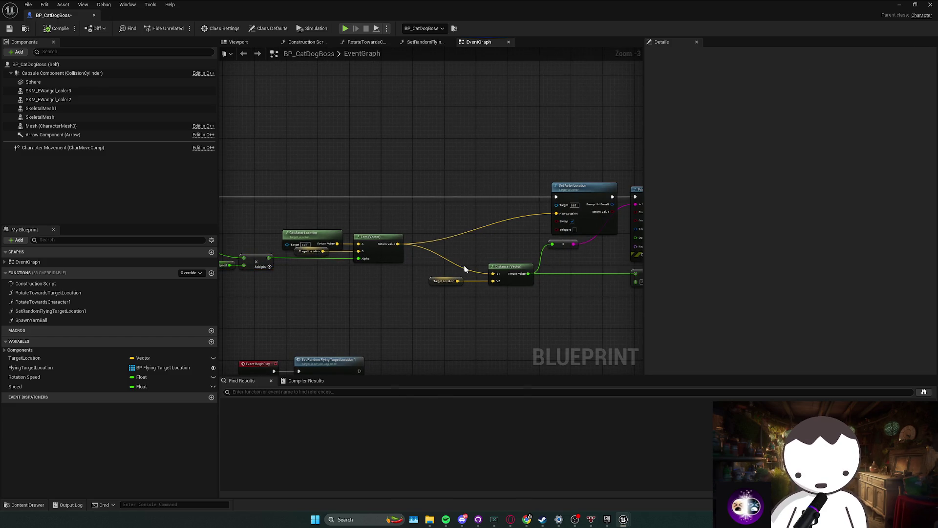
# - Delete the float-to-string and Print String nodes, wire Set Actor Location to Rotate Towards Character, and save
pyautogui.moveTo(486, 269); pyautogui.dragTo(488, 264)
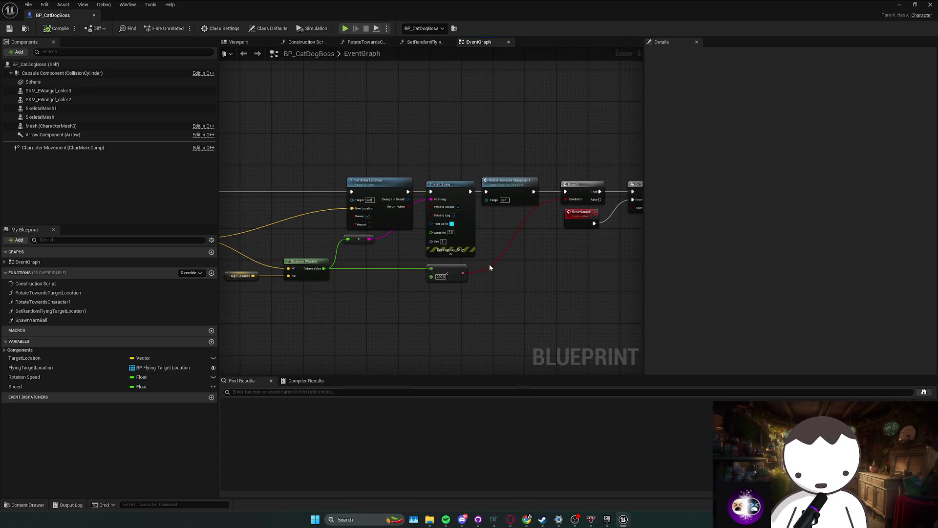
pyautogui.moveTo(362, 236); pyautogui.dragTo(411, 239)
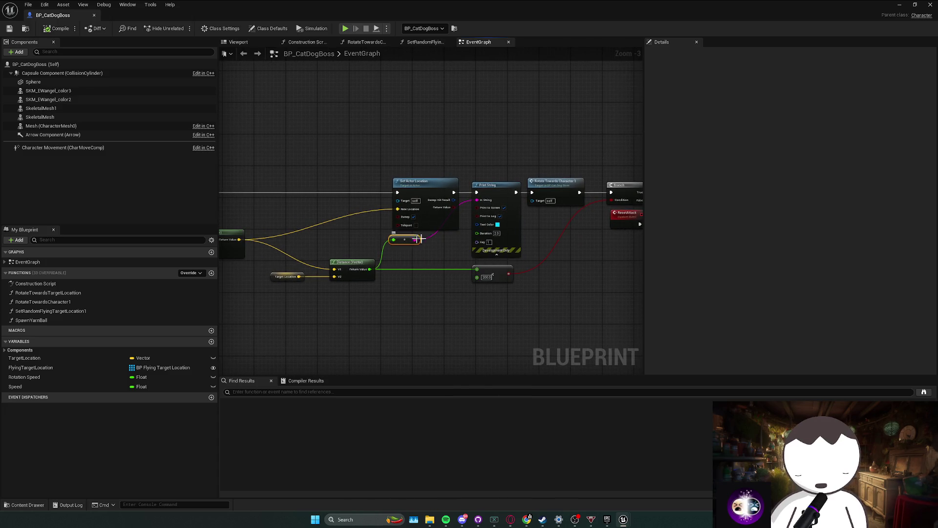
pyautogui.press('Delete')
pyautogui.press('Delete')
pyautogui.moveTo(453, 195); pyautogui.dragTo(545, 198)
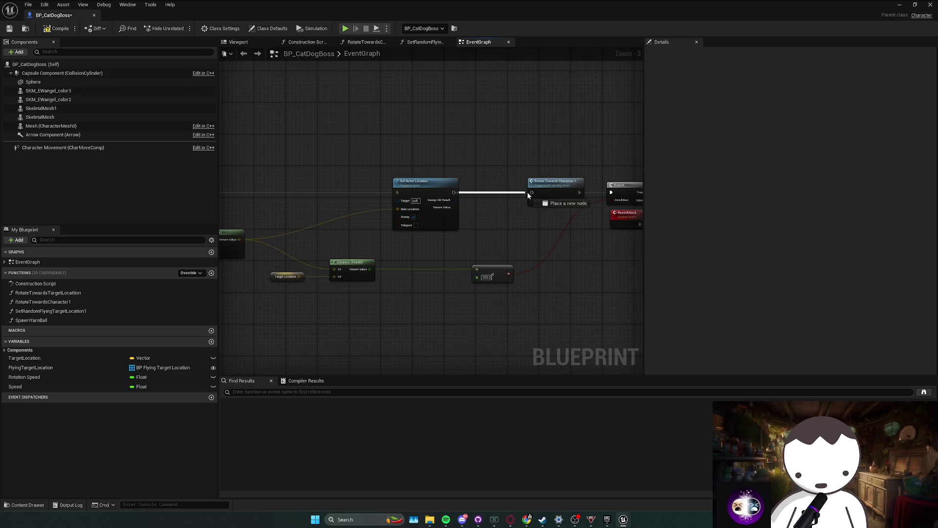
pyautogui.moveTo(328, 132); pyautogui.dragTo(479, 145)
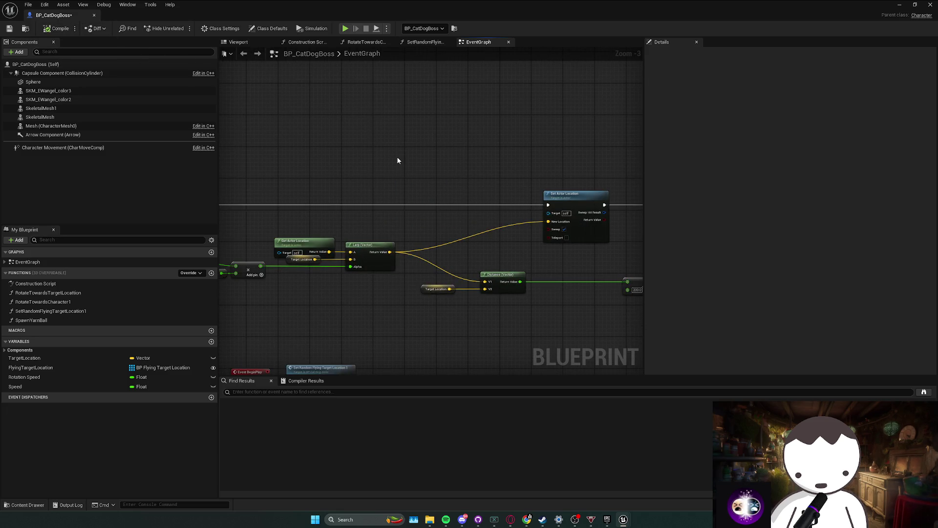
pyautogui.hotkey('ctrl', 's')
pyautogui.moveTo(396, 157); pyautogui.dragTo(506, 154)
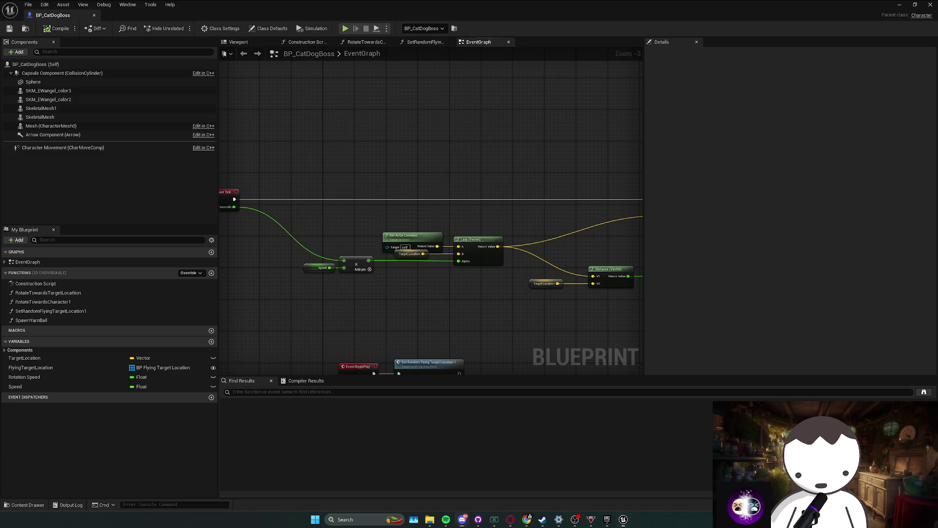
pyautogui.moveTo(420, 215); pyautogui.dragTo(431, 169)
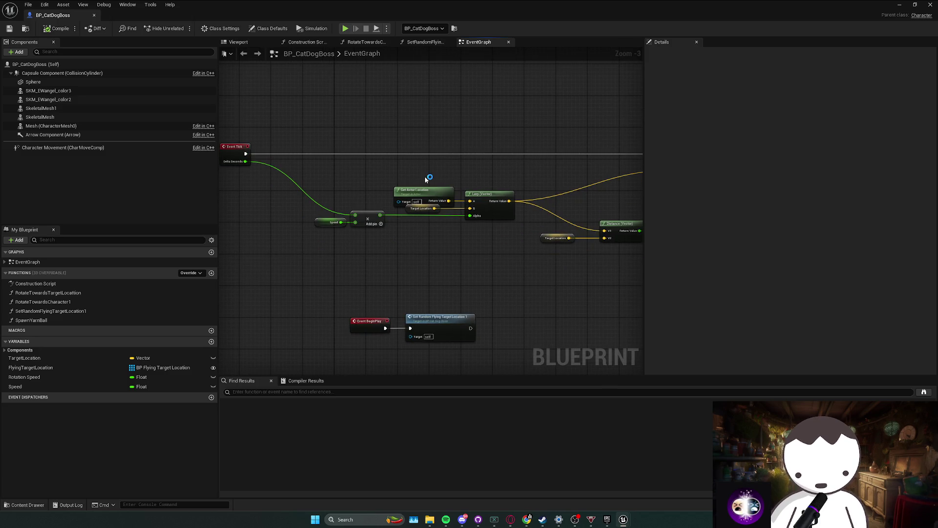
# - Move the BeginPlay and BeginAttack node rows beneath the Event Tick row
pyautogui.moveTo(426, 179); pyautogui.dragTo(448, 155)
pyautogui.moveTo(362, 266); pyautogui.dragTo(532, 329)
pyautogui.moveTo(522, 293); pyautogui.dragTo(454, 227)
pyautogui.scroll(-1, 454, 227)
pyautogui.scroll(-2, 454, 227)
pyautogui.moveTo(325, 218); pyautogui.dragTo(570, 360)
pyautogui.scroll(-1, 473, 268)
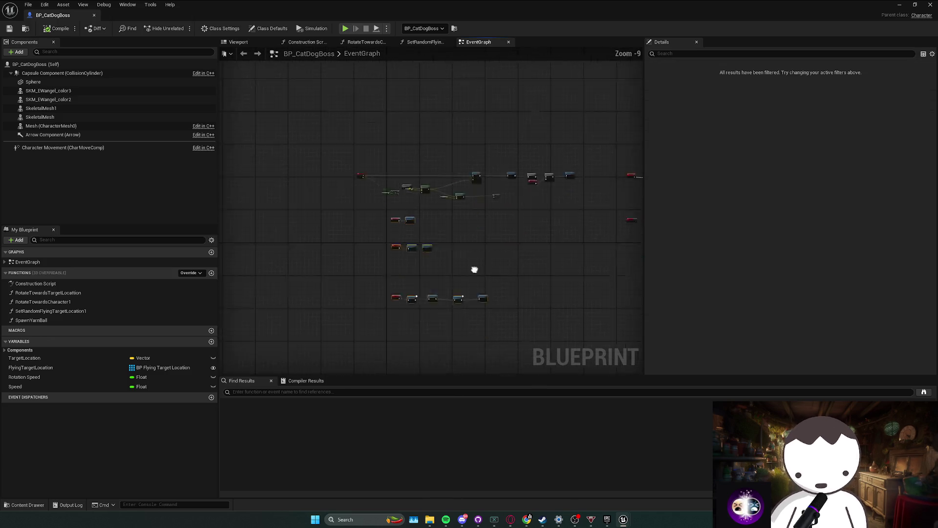
pyautogui.scroll(2, 400, 209)
pyautogui.moveTo(425, 226)
pyautogui.mouseDown()
pyautogui.moveTo(351, 220)
pyautogui.moveTo(350, 118)
pyautogui.mouseUp()
# - Move the EndAttack row up closer to the rows above
pyautogui.moveTo(585, 368); pyautogui.dragTo(293, 254)
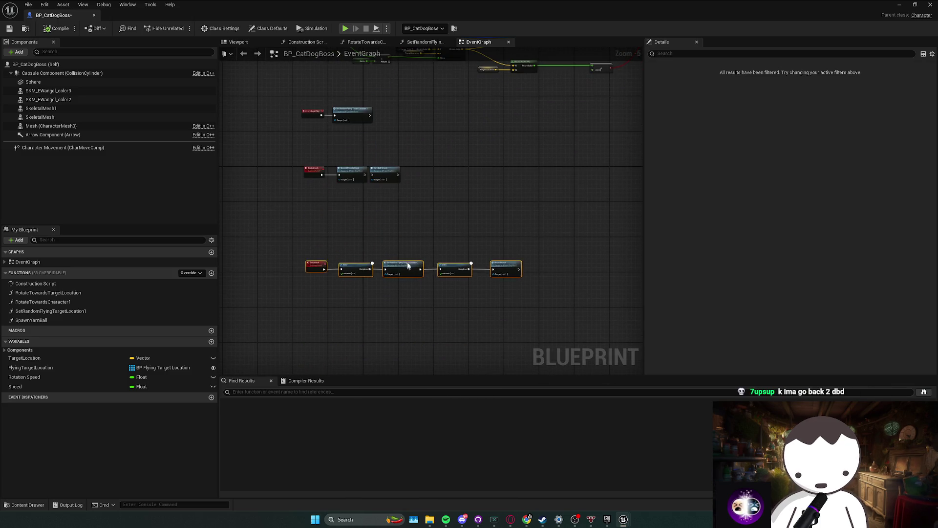
pyautogui.moveTo(406, 267); pyautogui.dragTo(406, 242)
pyautogui.click(430, 264)
pyautogui.scroll(2, 454, 289)
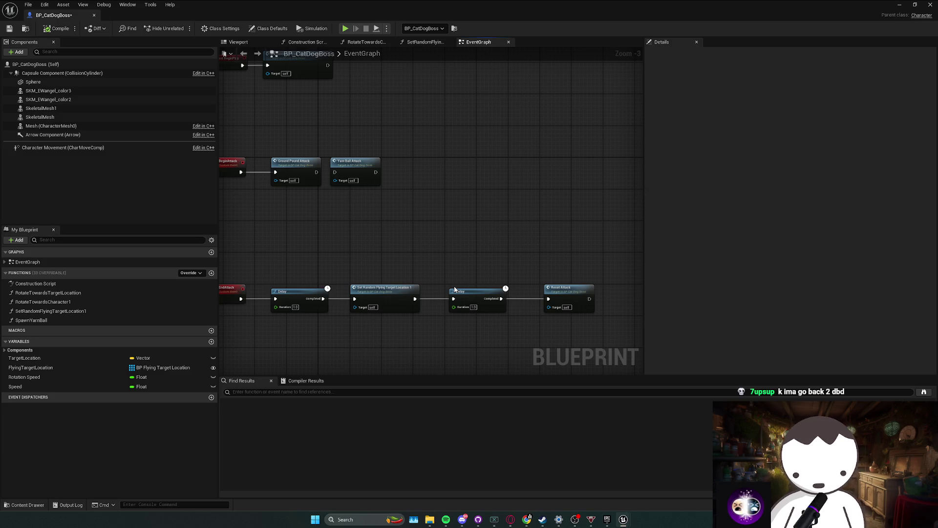
# - Select the Ground Pound Attack call node
pyautogui.scroll(-1, 454, 289)
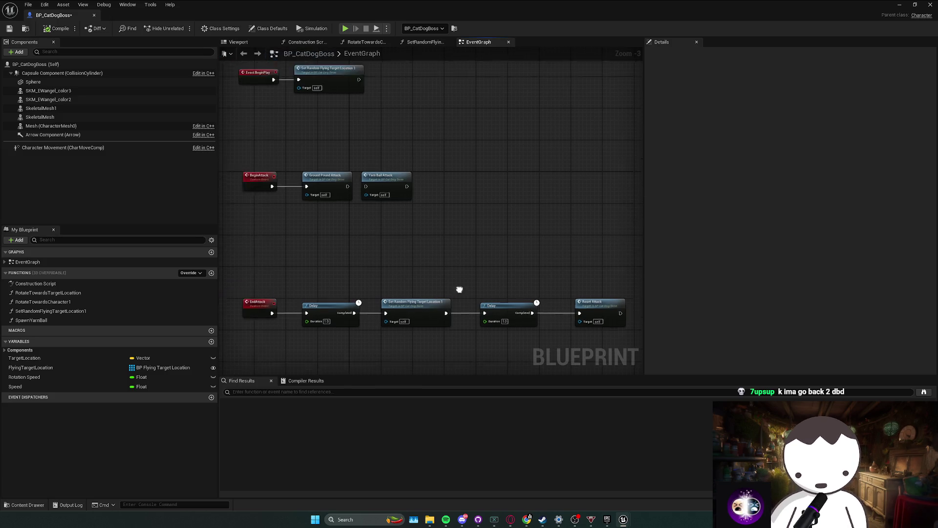
pyautogui.moveTo(419, 314); pyautogui.dragTo(363, 281)
pyautogui.scroll(4, 363, 281)
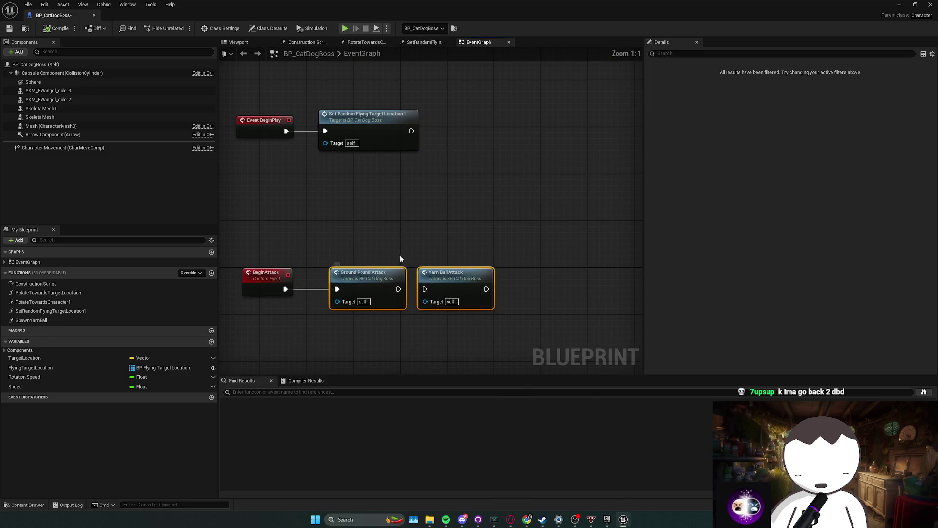
pyautogui.click(373, 298)
pyautogui.click(367, 274)
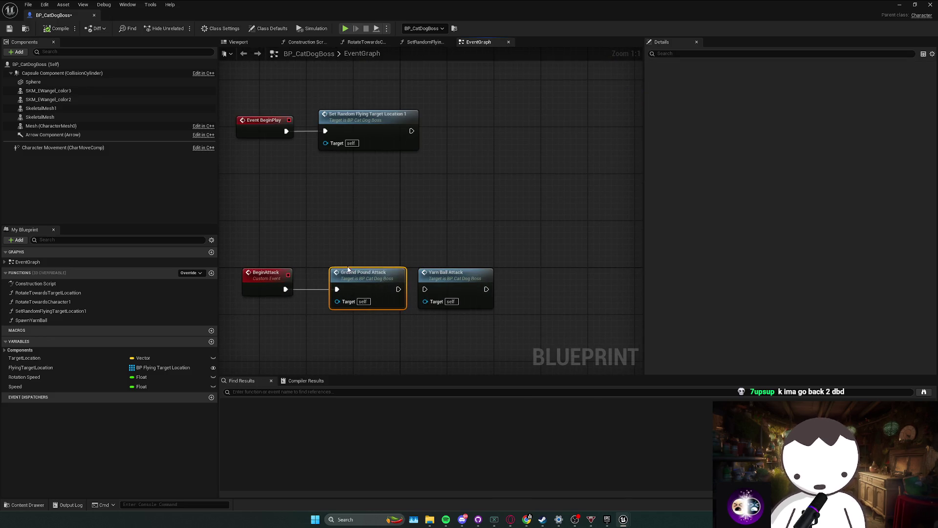
# - Jump to the GroundPoundAttack definition and back, then to the YarnBallAttack custom event
pyautogui.doubleClick(366, 274)
pyautogui.hotkey('alt', 'Left')
pyautogui.scroll(-2, 388, 280)
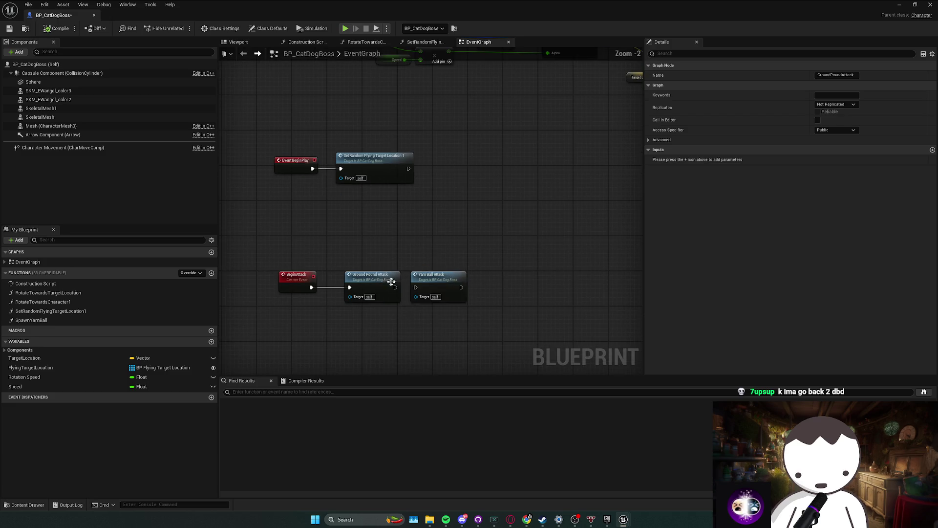
pyautogui.doubleClick(385, 285)
pyautogui.hotkey('alt', 'Left')
pyautogui.doubleClick(430, 275)
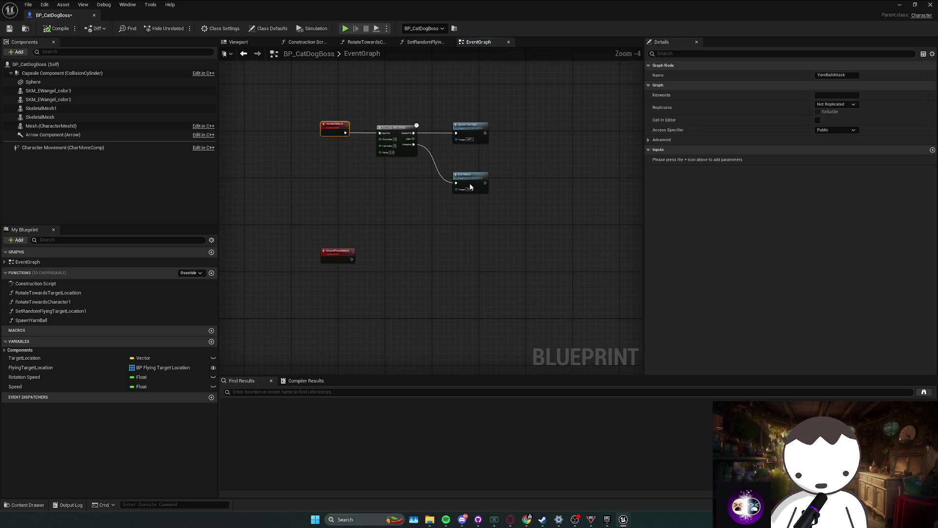
# - Place the End Attack node just below Spawn Yarn Ball
pyautogui.moveTo(465, 175)
pyautogui.mouseDown()
pyautogui.moveTo(462, 137)
pyautogui.moveTo(473, 157)
pyautogui.mouseUp()
pyautogui.click(472, 130)
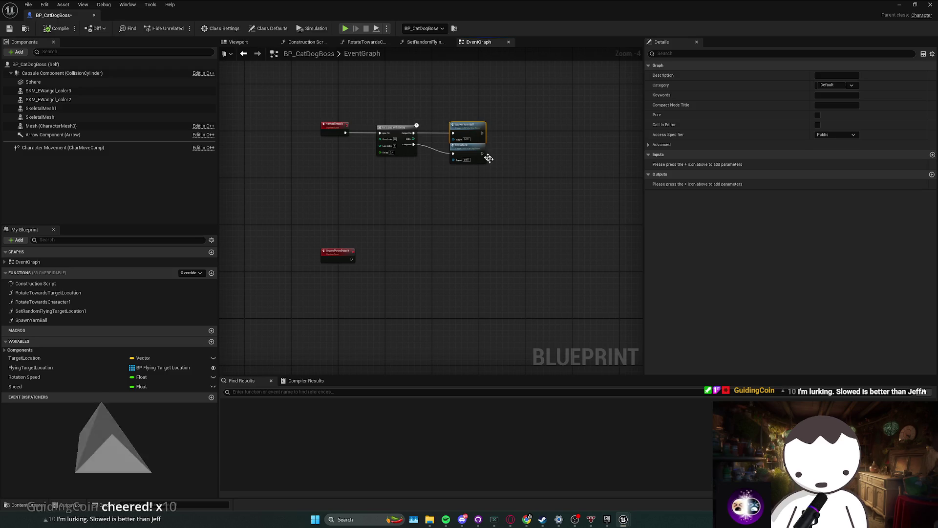
pyautogui.click(478, 216)
pyautogui.moveTo(478, 216)
pyautogui.mouseDown()
pyautogui.moveTo(360, 225)
pyautogui.moveTo(422, 206)
pyautogui.moveTo(457, 216)
pyautogui.moveTo(458, 244)
pyautogui.moveTo(388, 288)
pyautogui.moveTo(313, 283)
pyautogui.mouseUp()
# - Nudge the GroundPoundAttack event node slightly to the left
pyautogui.click(472, 237)
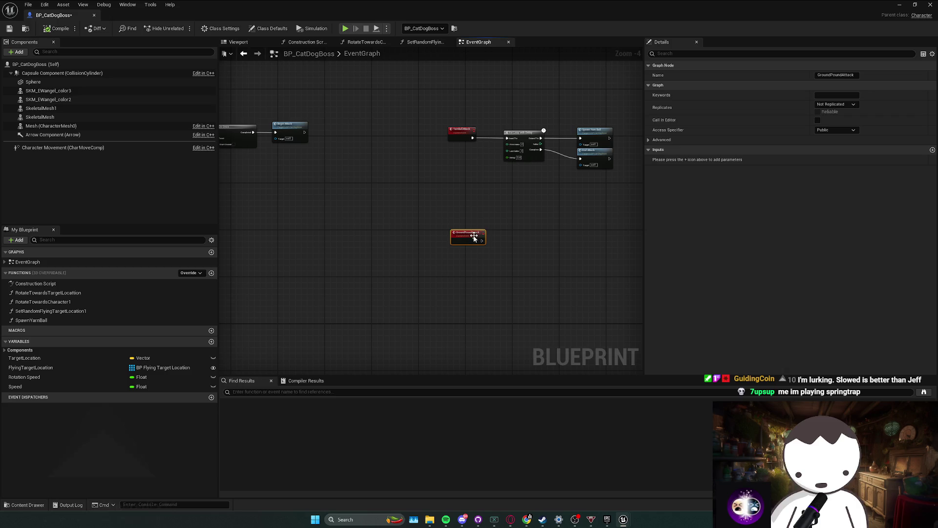
pyautogui.moveTo(474, 238)
pyautogui.mouseDown()
pyautogui.moveTo(435, 257)
pyautogui.moveTo(578, 294)
pyautogui.moveTo(541, 232)
pyautogui.mouseUp()
pyautogui.click(465, 265)
pyautogui.scroll(-1, 435, 258)
pyautogui.scroll(5, 541, 232)
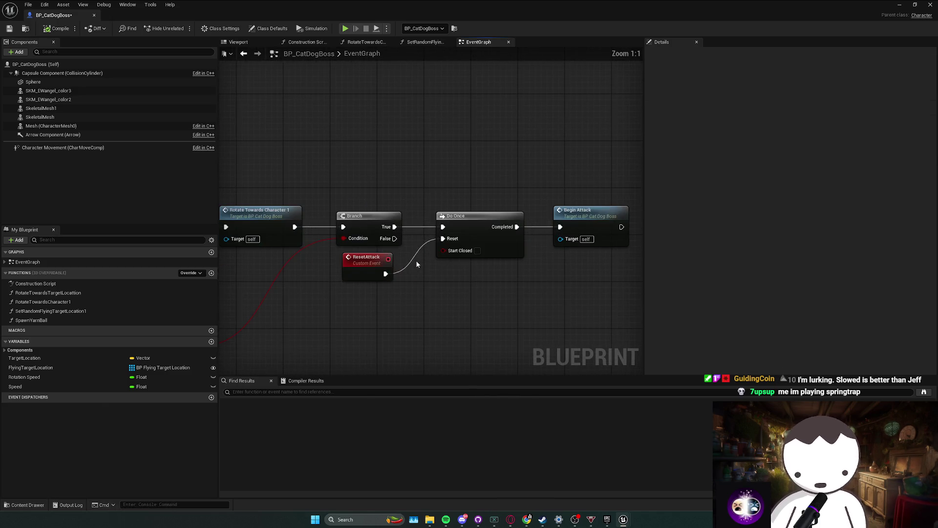
# - Nudge the ResetAttack node into place and frame the movement chain in view
pyautogui.moveTo(362, 254)
pyautogui.mouseDown()
pyautogui.moveTo(371, 266)
pyautogui.moveTo(362, 254)
pyautogui.mouseUp()
pyautogui.click(432, 299)
pyautogui.moveTo(432, 299); pyautogui.dragTo(486, 283)
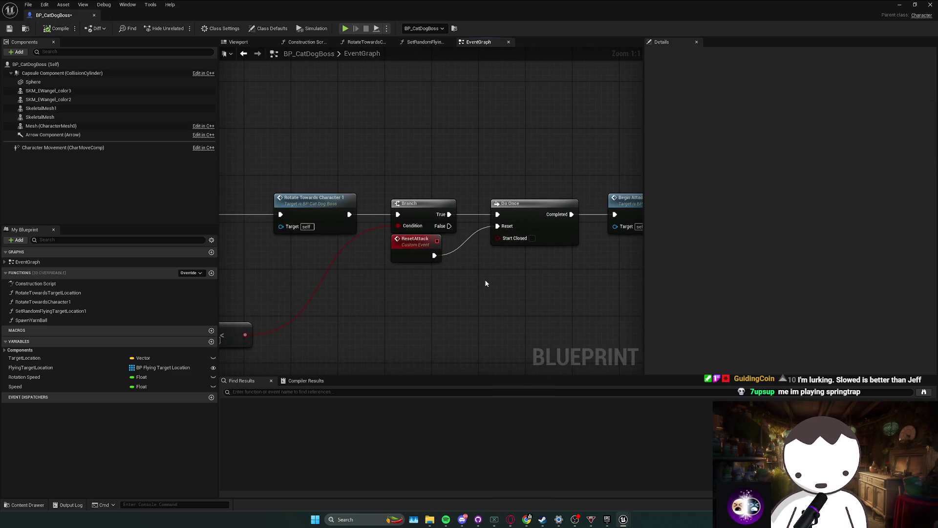
pyautogui.scroll(-2, 428, 304)
pyautogui.moveTo(428, 304); pyautogui.dragTo(438, 224)
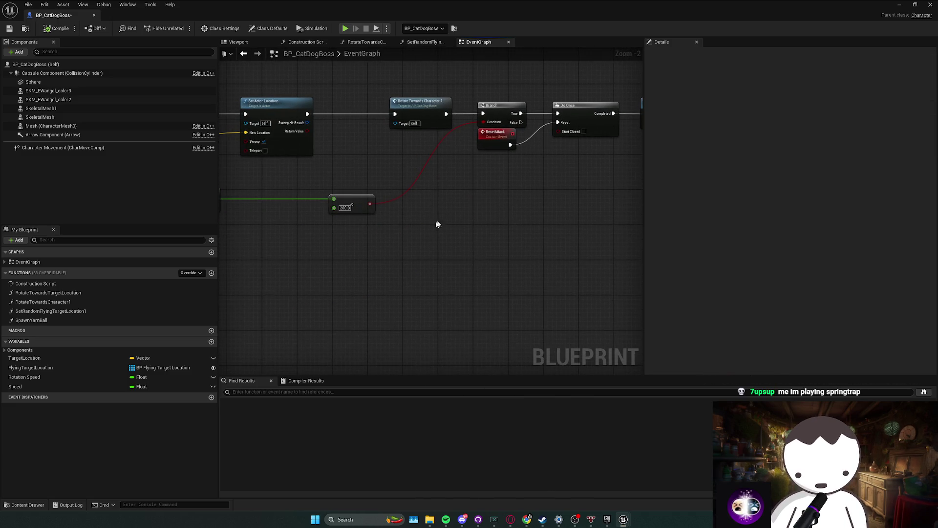
pyautogui.click(342, 206)
pyautogui.press('Home')
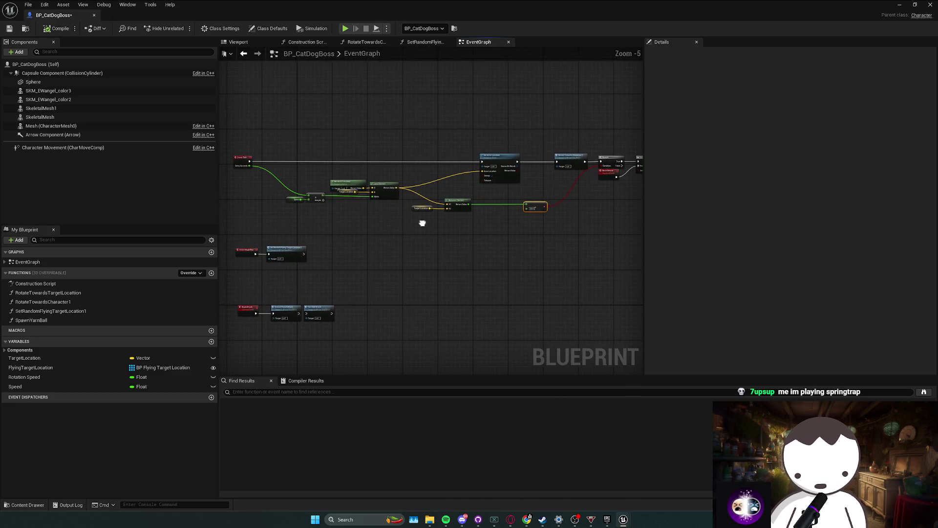
pyautogui.scroll(3, 293, 215)
# - Move the Speed and multiply nodes right, then shift them with Get Actor Location and Lerp as one group
pyautogui.moveTo(269, 205)
pyautogui.mouseDown()
pyautogui.moveTo(328, 182)
pyautogui.moveTo(364, 183)
pyautogui.mouseUp()
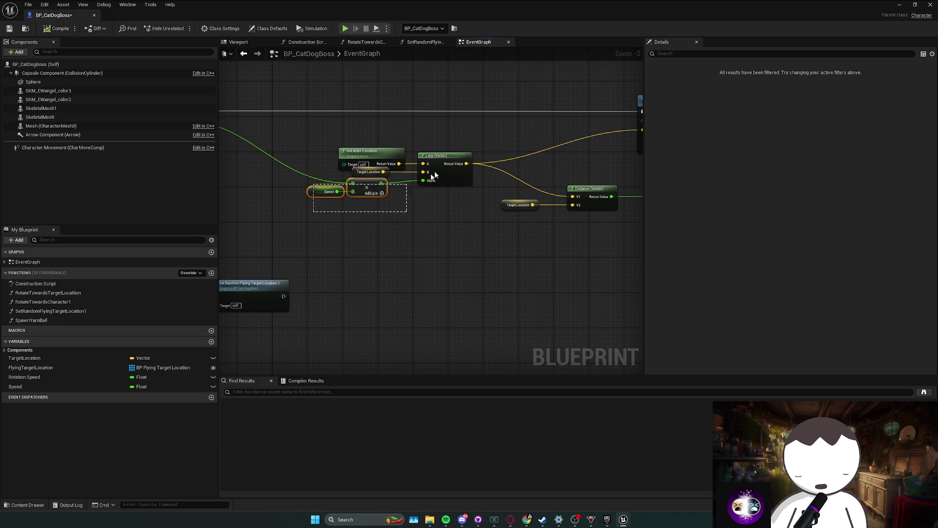
pyautogui.moveTo(337, 142); pyautogui.dragTo(477, 165)
pyautogui.click(421, 191)
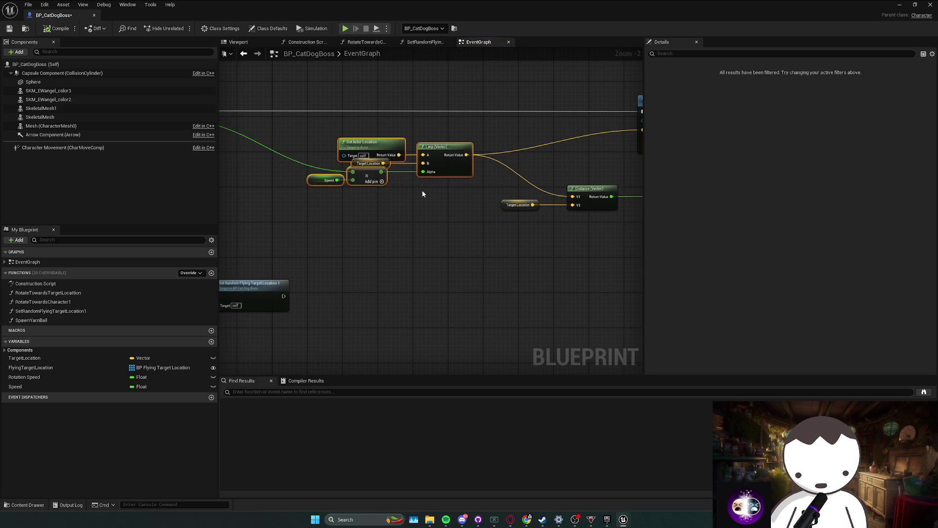
pyautogui.moveTo(422, 190)
pyautogui.mouseDown()
pyautogui.moveTo(482, 236)
pyautogui.moveTo(384, 229)
pyautogui.moveTo(424, 252)
pyautogui.mouseUp()
pyautogui.scroll(-1, 444, 226)
pyautogui.click(448, 209)
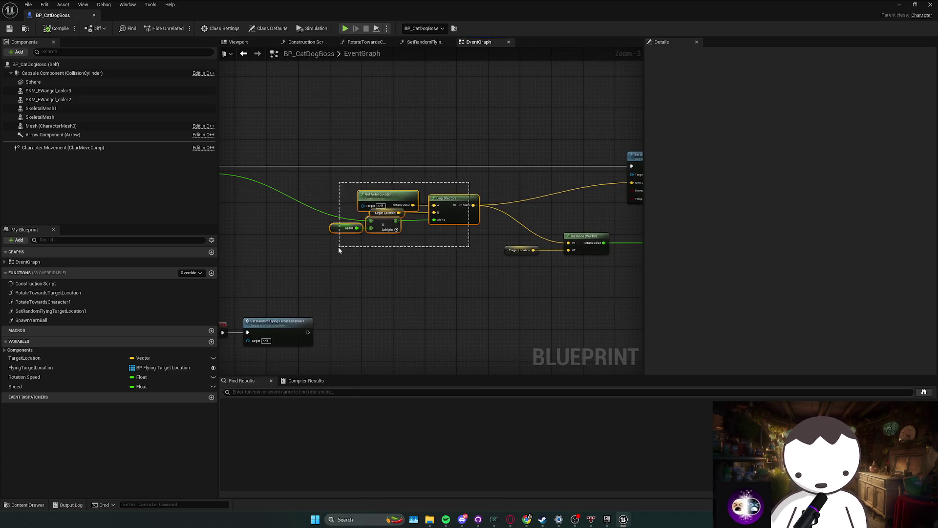
pyautogui.moveTo(452, 182); pyautogui.dragTo(337, 244)
pyautogui.moveTo(443, 200)
pyautogui.mouseDown()
pyautogui.moveTo(438, 236)
pyautogui.moveTo(474, 245)
pyautogui.mouseUp()
pyautogui.click(465, 278)
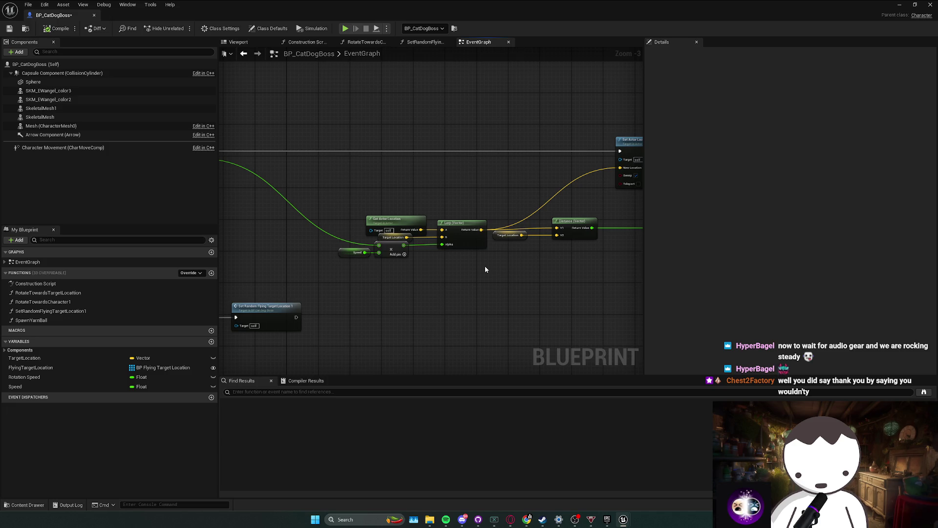
# - Select the whole movement cluster, including Target Location and Distance, then recentre the view
pyautogui.moveTo(484, 265); pyautogui.dragTo(414, 263)
pyautogui.moveTo(310, 270); pyautogui.dragTo(417, 213)
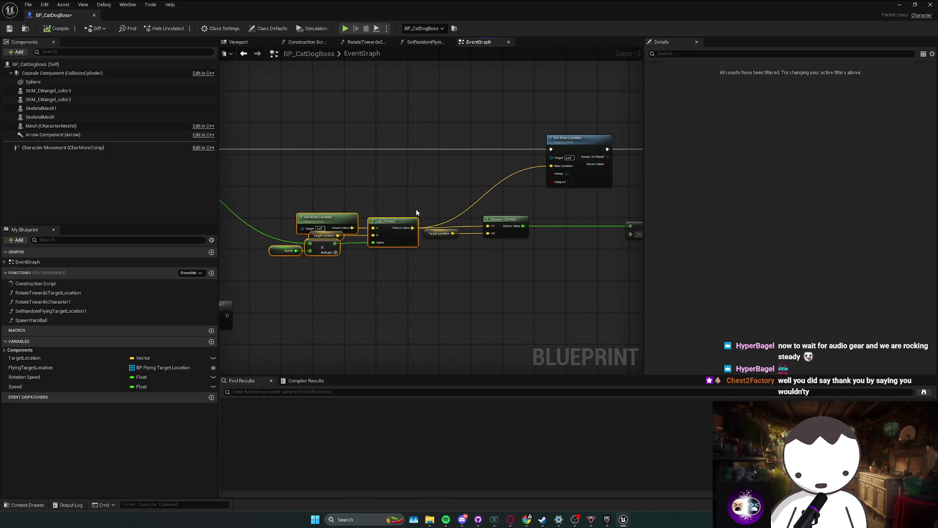
pyautogui.moveTo(267, 277)
pyautogui.mouseDown()
pyautogui.moveTo(469, 212)
pyautogui.moveTo(543, 212)
pyautogui.mouseUp()
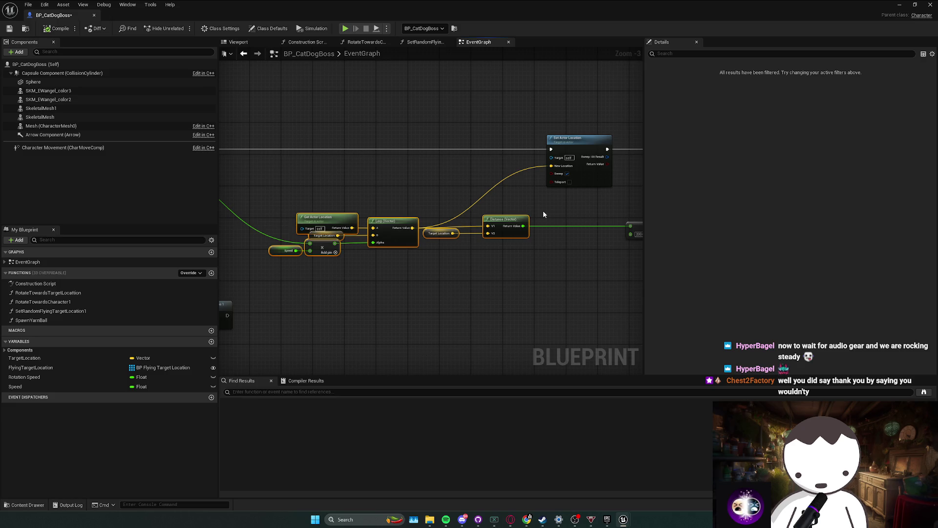
pyautogui.scroll(-1, 541, 210)
pyautogui.moveTo(308, 264)
pyautogui.mouseDown()
pyautogui.moveTo(606, 223)
pyautogui.moveTo(515, 218)
pyautogui.moveTo(506, 247)
pyautogui.moveTo(505, 210)
pyautogui.mouseUp()
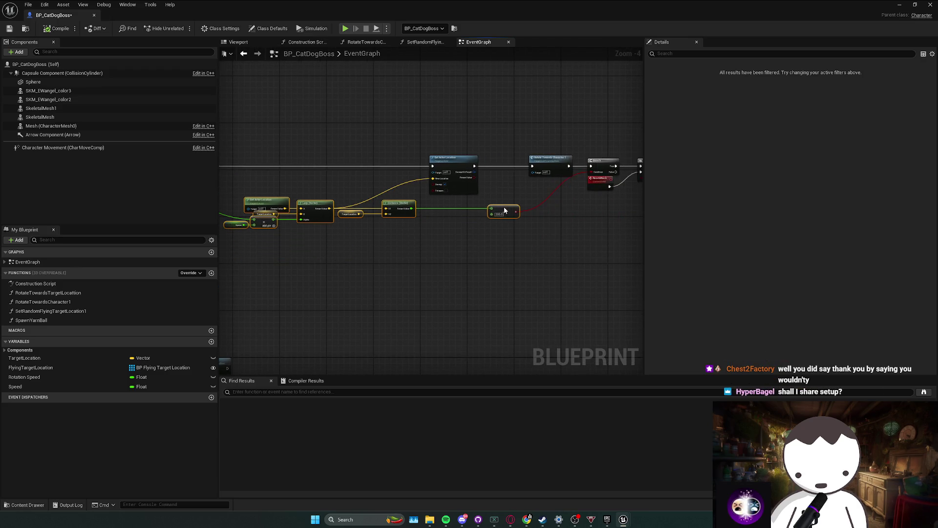
pyautogui.click(457, 245)
pyautogui.moveTo(529, 262); pyautogui.dragTo(484, 275)
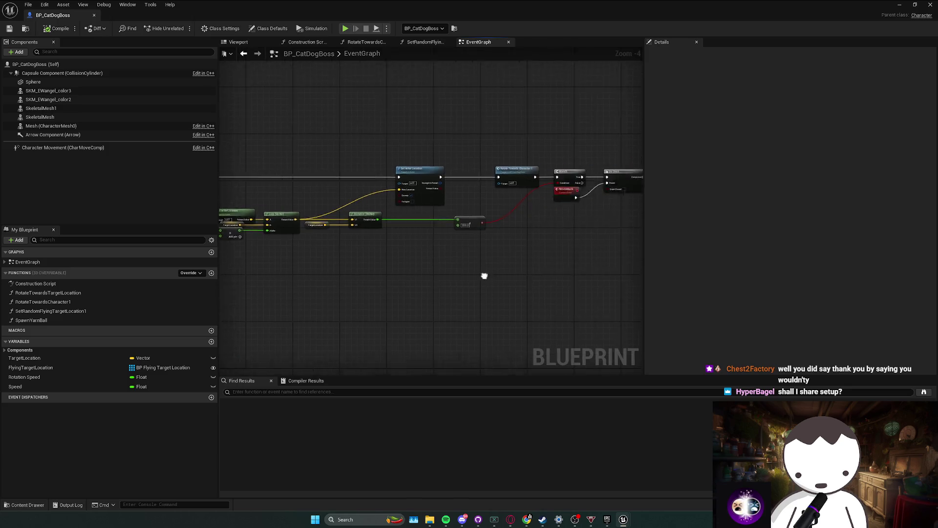
pyautogui.scroll(-5, 485, 275)
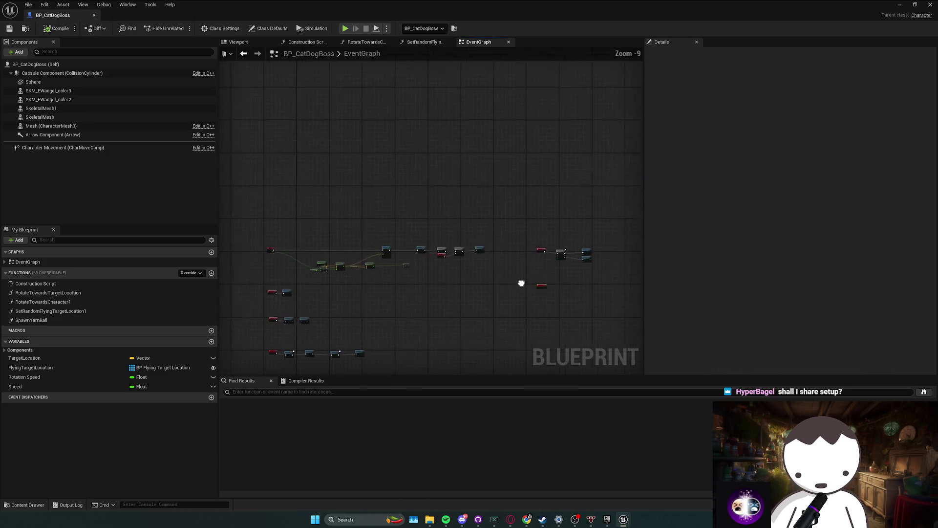
pyautogui.scroll(7, 521, 283)
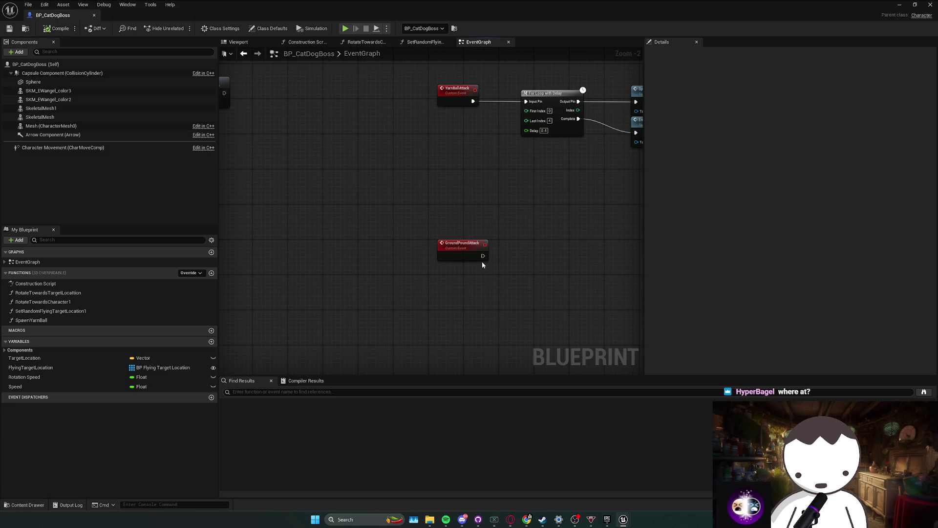
pyautogui.moveTo(482, 262); pyautogui.dragTo(470, 261)
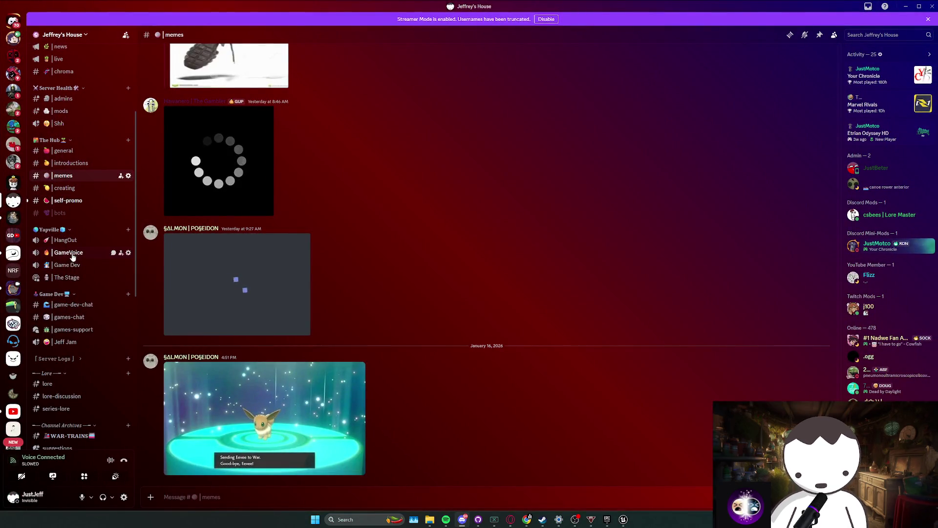
# - Collapse the Channel Archives category in the channel sidebar
pyautogui.scroll(2, 79, 313)
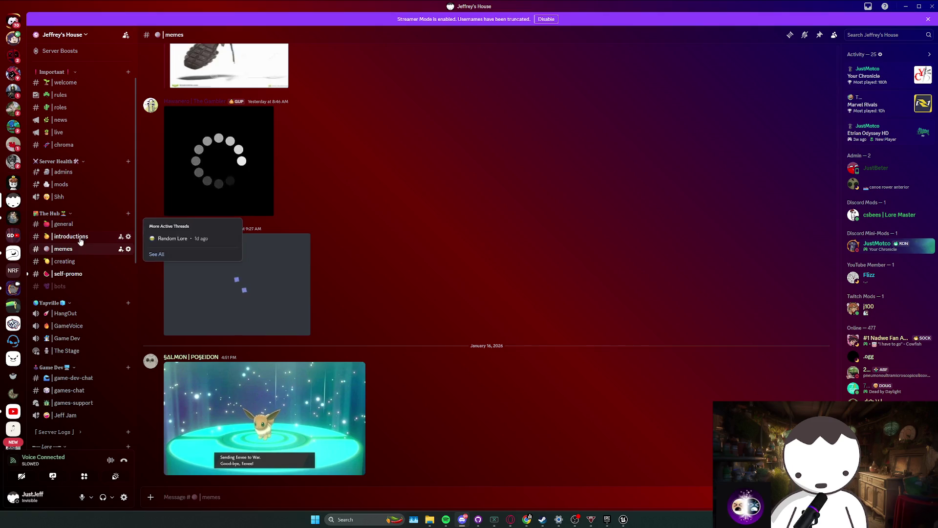
pyautogui.scroll(-5, 82, 268)
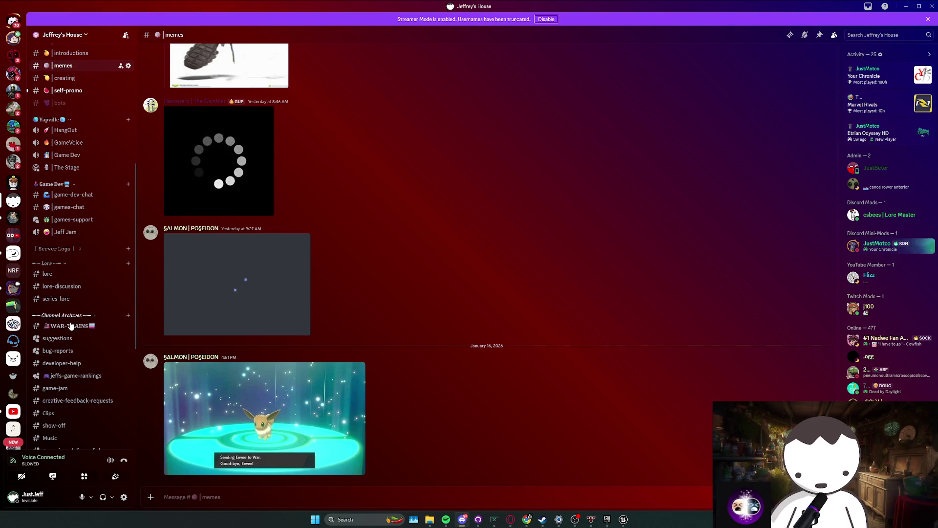
pyautogui.click(68, 316)
pyautogui.scroll(2, 75, 342)
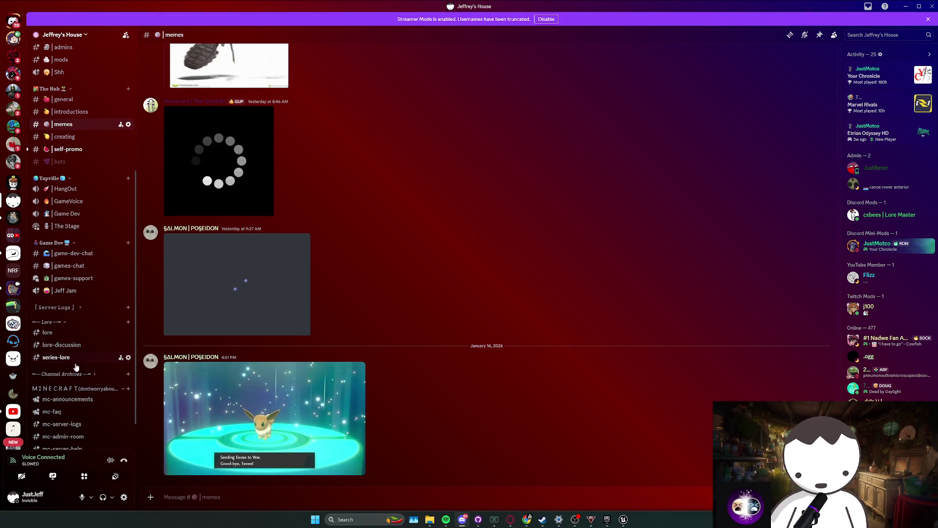
pyautogui.scroll(3, 76, 366)
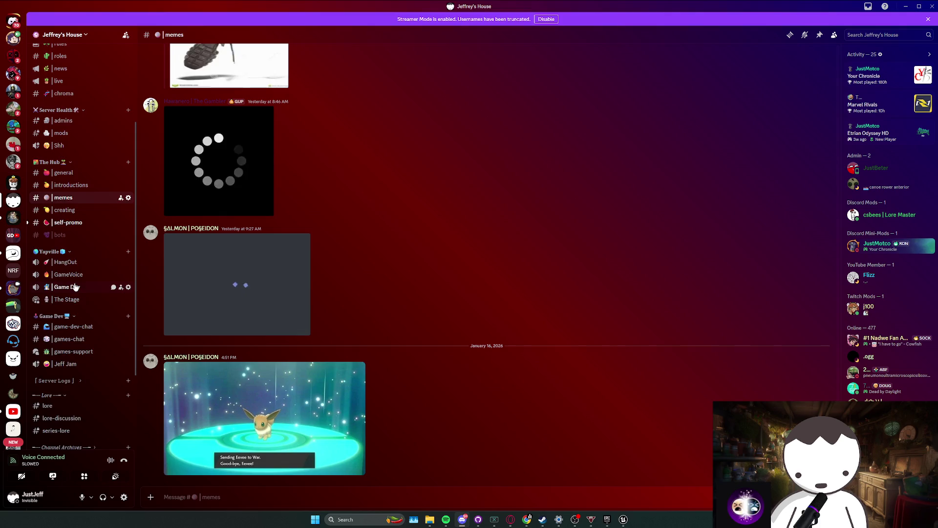
pyautogui.scroll(1, 75, 286)
# - Visit #creating and #self-promo, then open the desk-setup photo in #creating full size
pyautogui.click(69, 246)
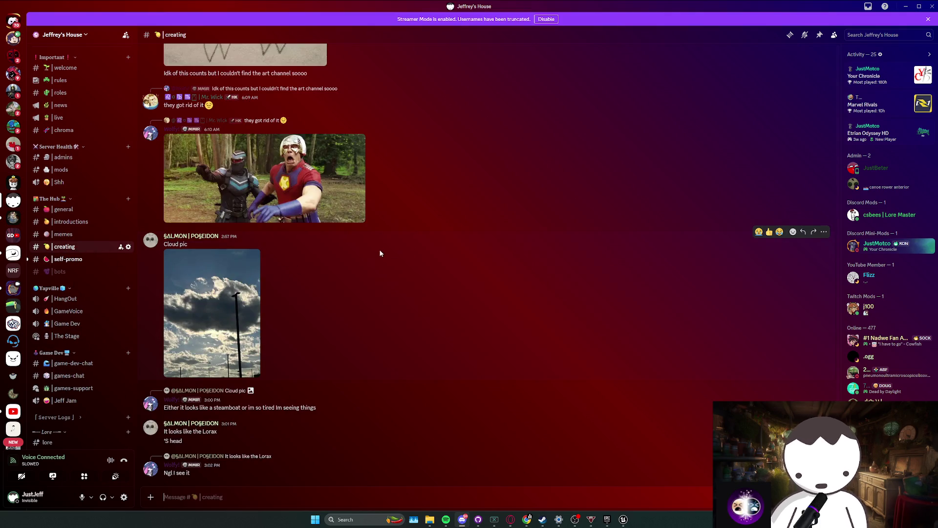
pyautogui.click(95, 260)
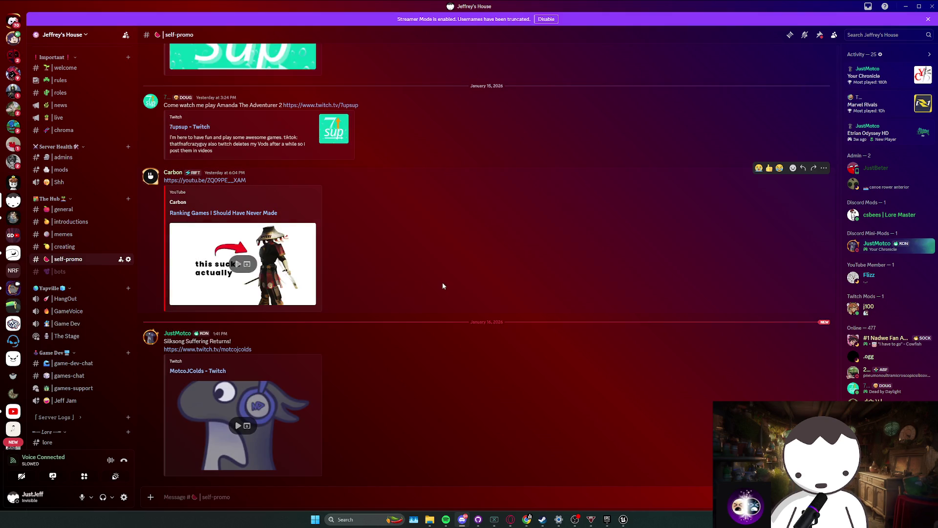
pyautogui.click(68, 247)
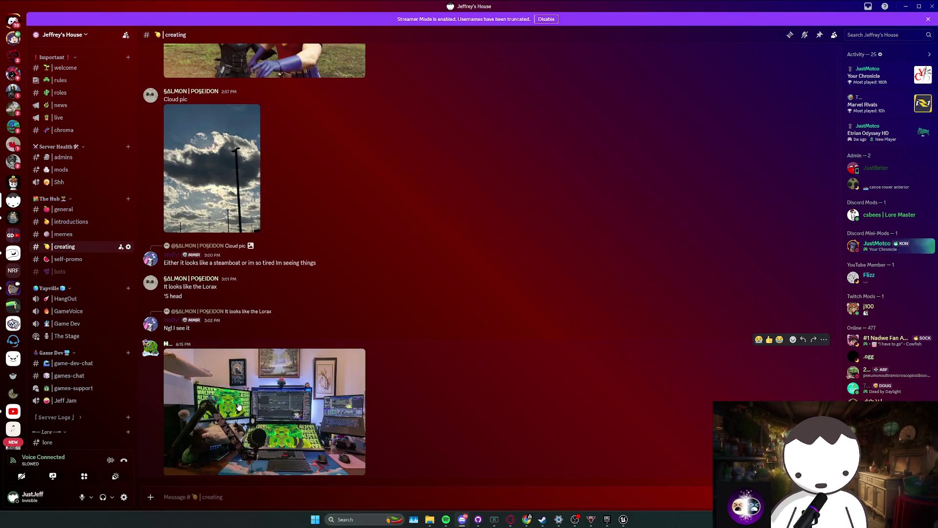
pyautogui.click(264, 400)
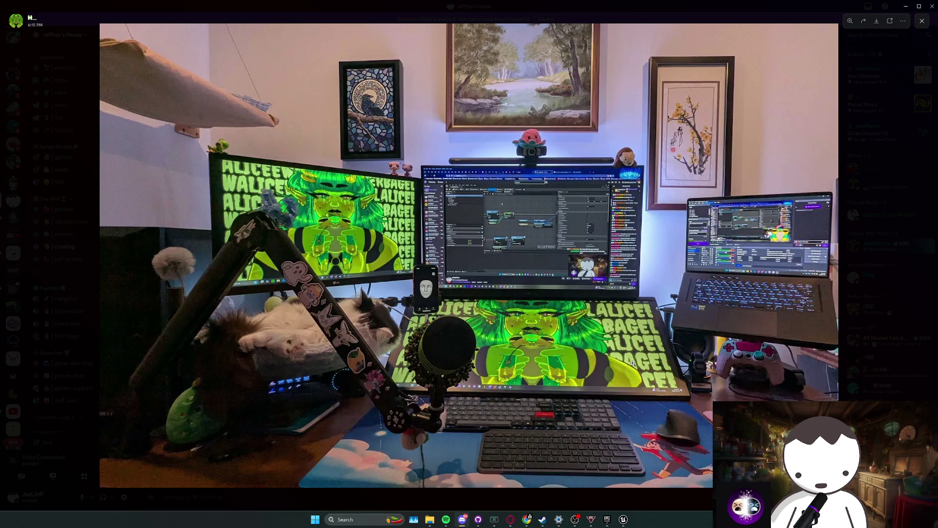
pyautogui.click(393, 326)
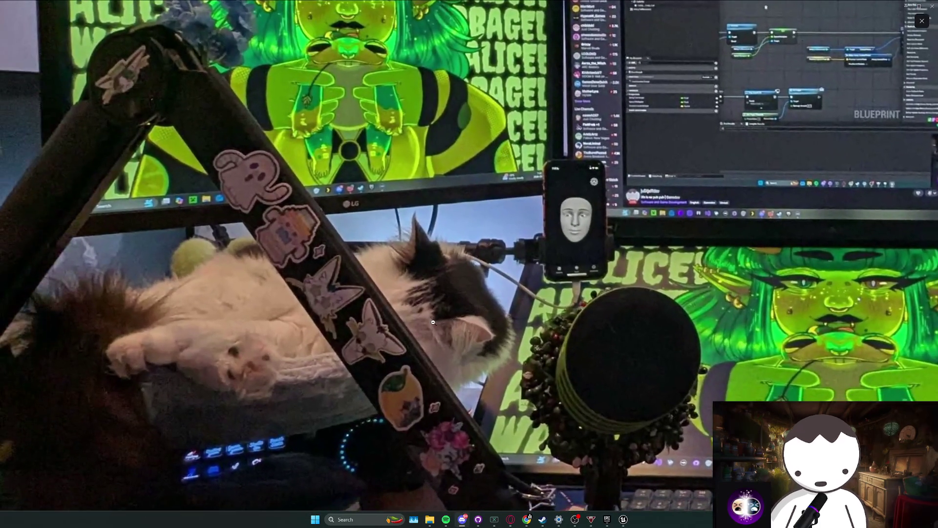
pyautogui.click(432, 324)
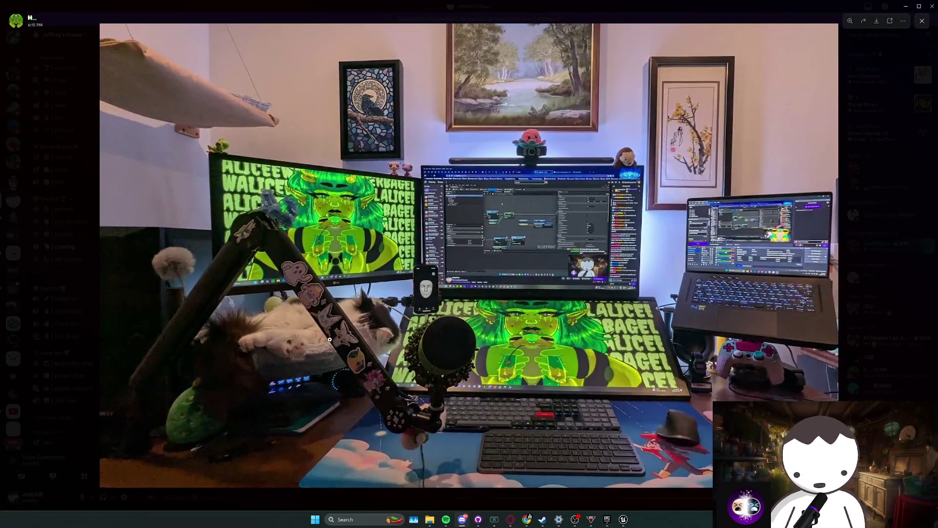
pyautogui.click(337, 337)
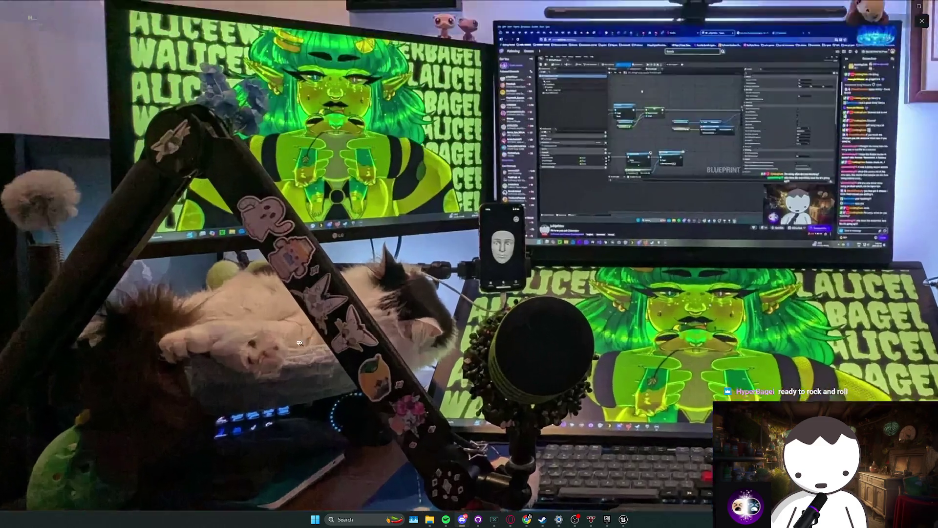
pyautogui.click(375, 330)
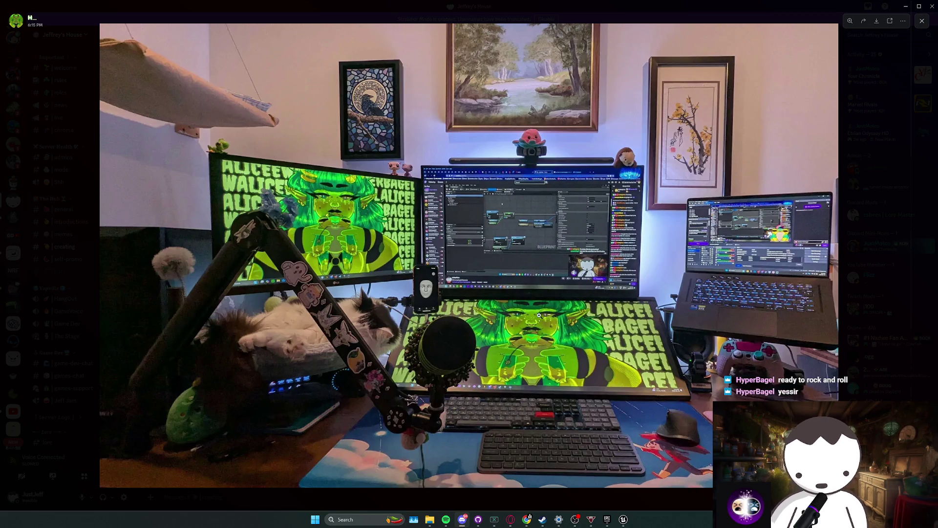
pyautogui.scroll(1, 543, 314)
pyautogui.scroll(2, 544, 314)
pyautogui.scroll(-4, 525, 325)
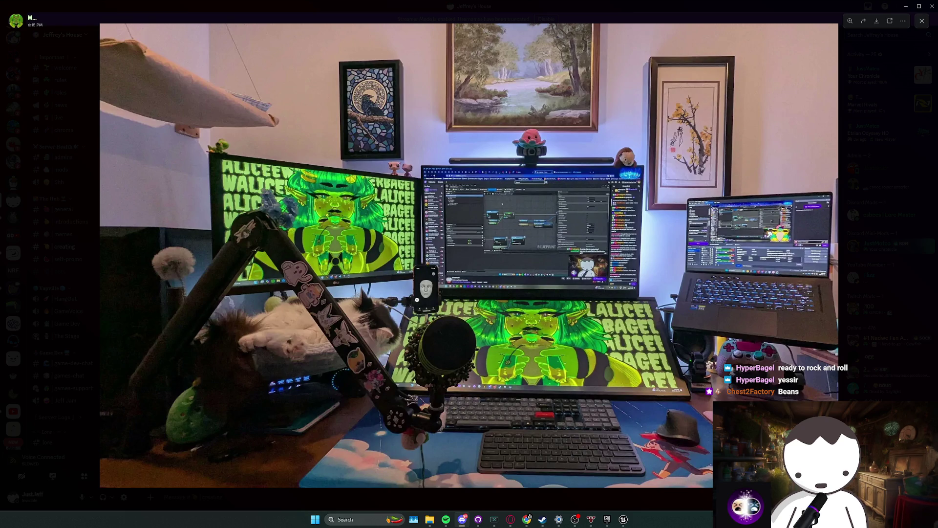
pyautogui.scroll(5, 417, 300)
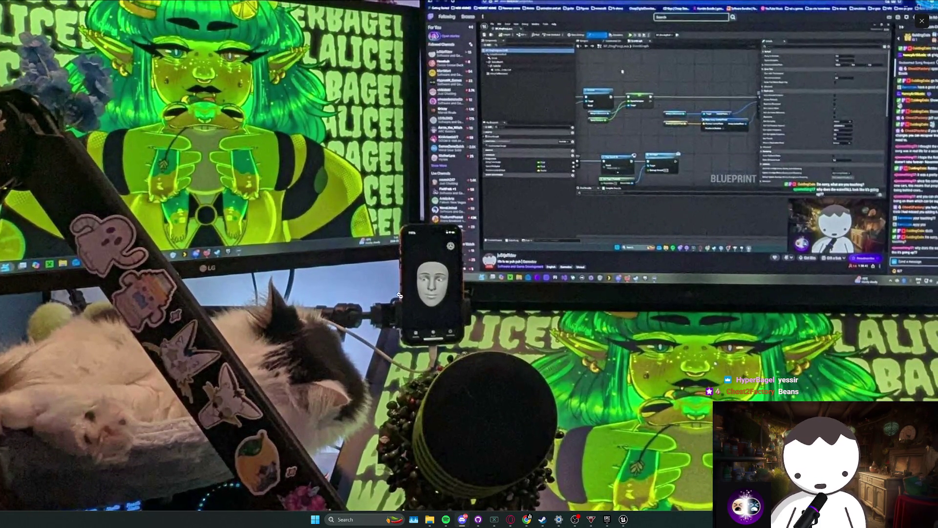
pyautogui.scroll(-5, 531, 308)
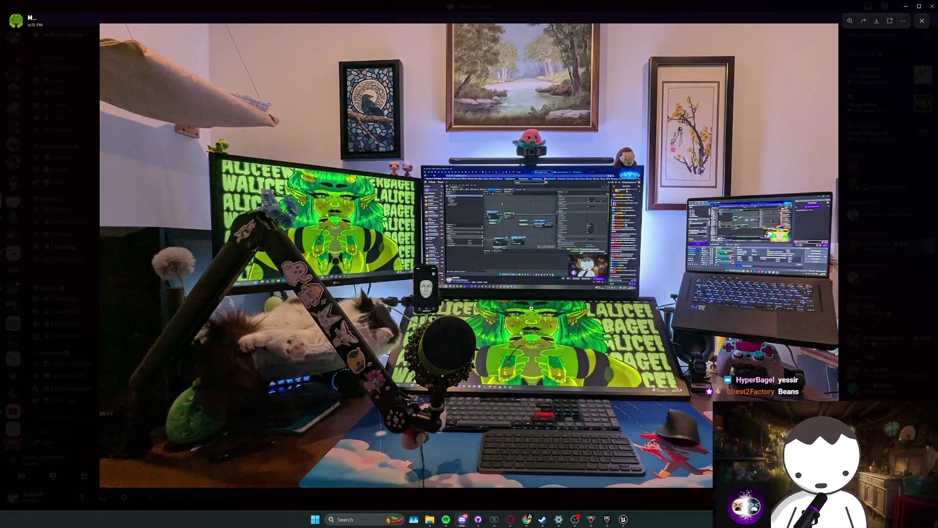
pyautogui.scroll(4, 420, 297)
pyautogui.scroll(-4, 506, 298)
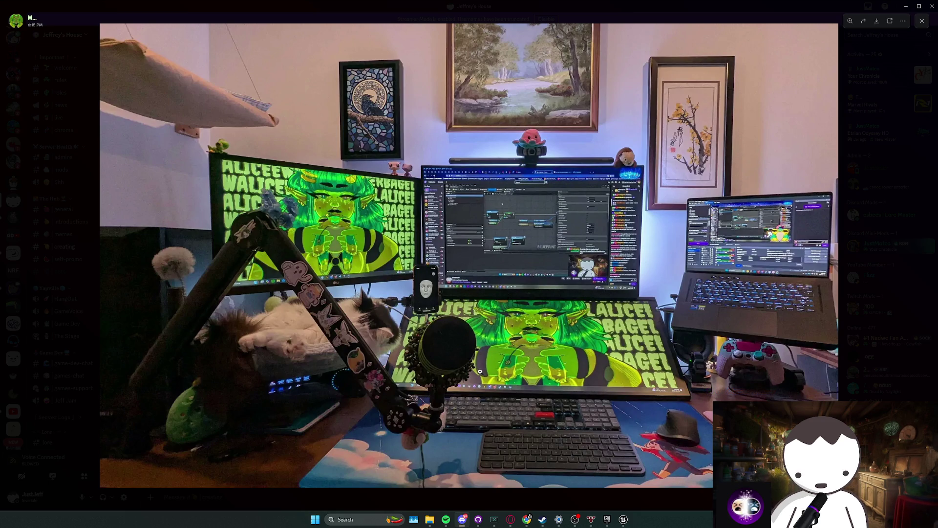
pyautogui.scroll(4, 552, 362)
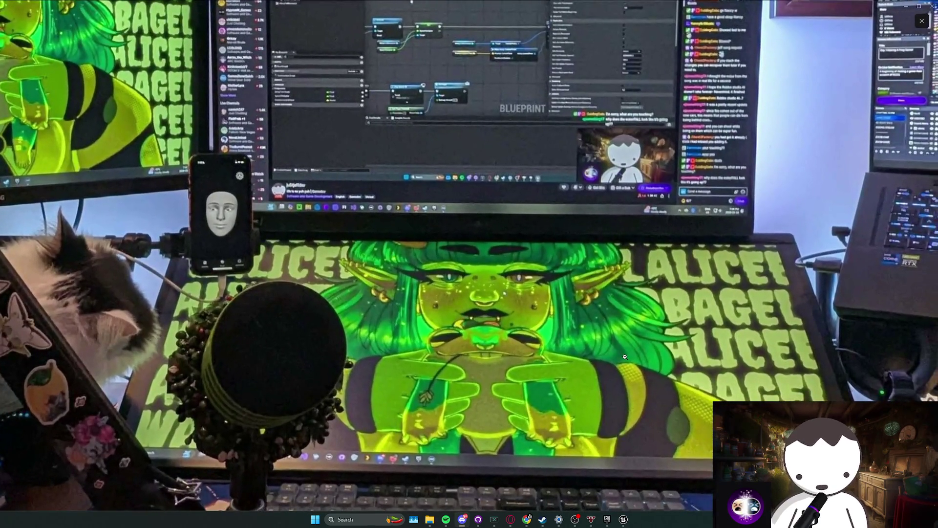
pyautogui.scroll(-4, 625, 357)
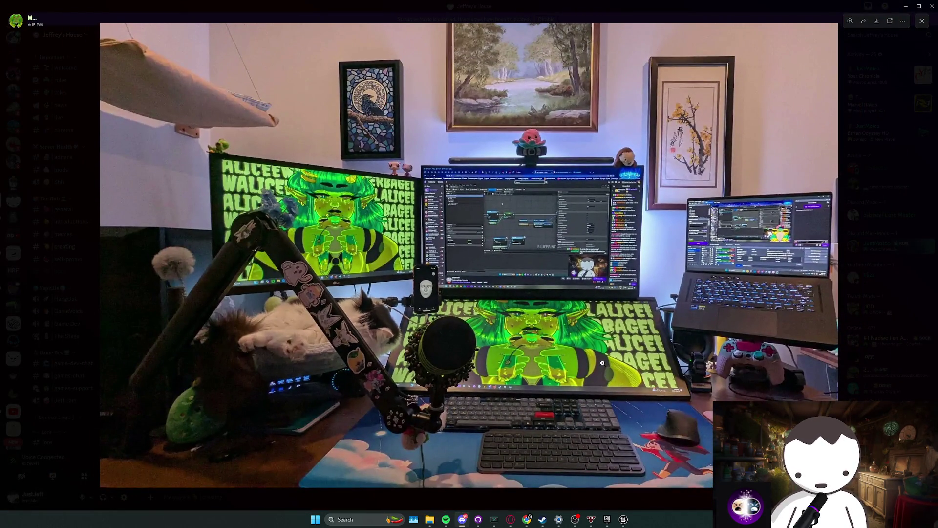
pyautogui.scroll(3, 609, 390)
pyautogui.scroll(-3, 607, 335)
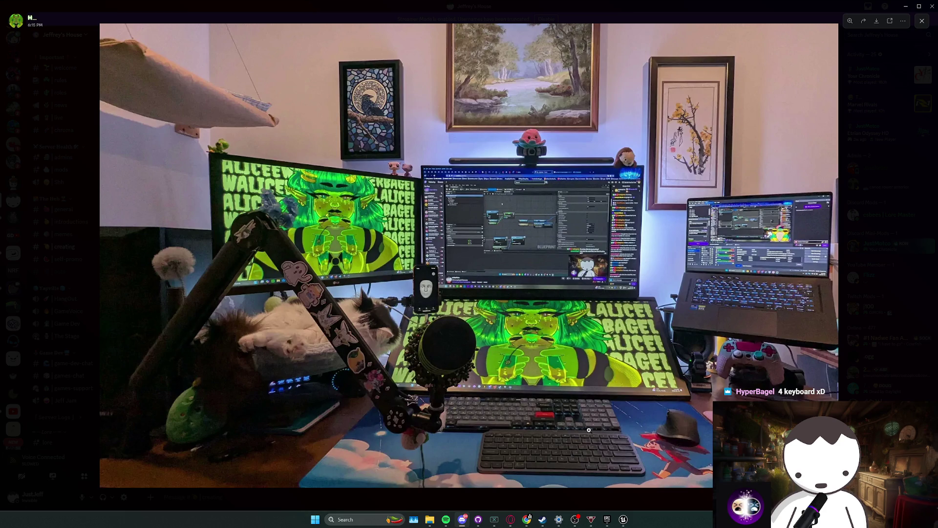
pyautogui.scroll(3, 614, 421)
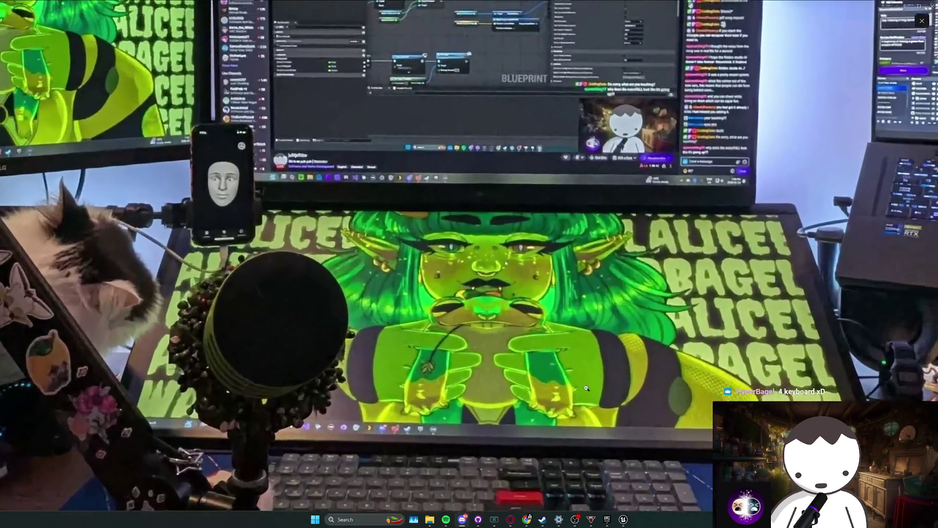
pyautogui.scroll(-3, 616, 396)
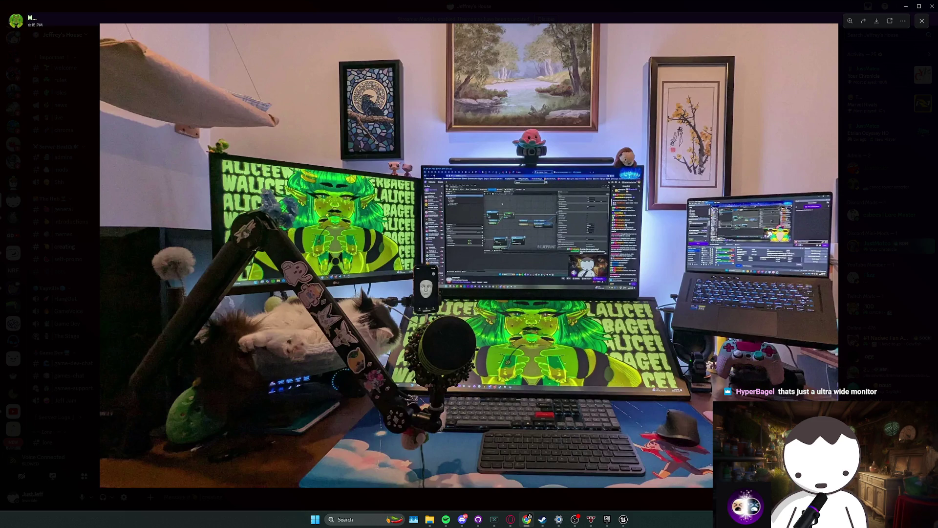
pyautogui.click(647, 381)
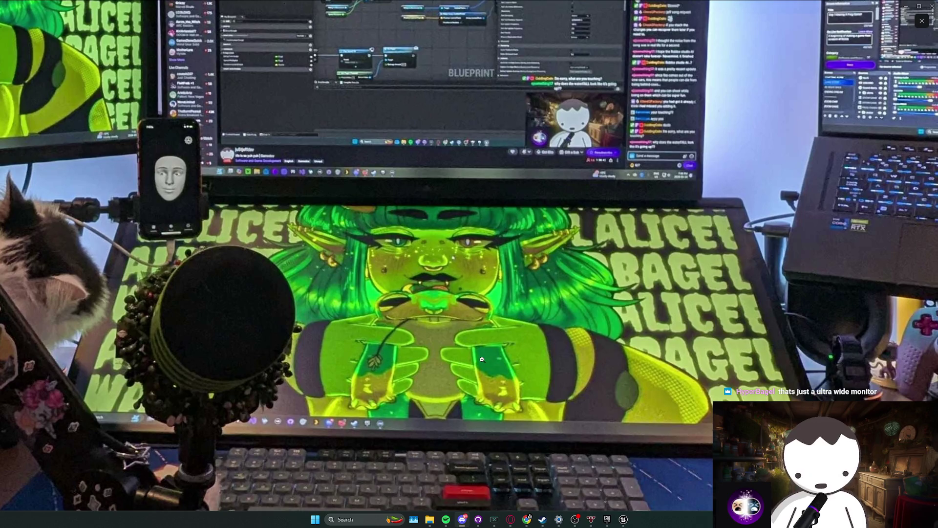
# - Zoom into the desk photo's monitors and cat, then zoom out and close the viewer
pyautogui.click(482, 359)
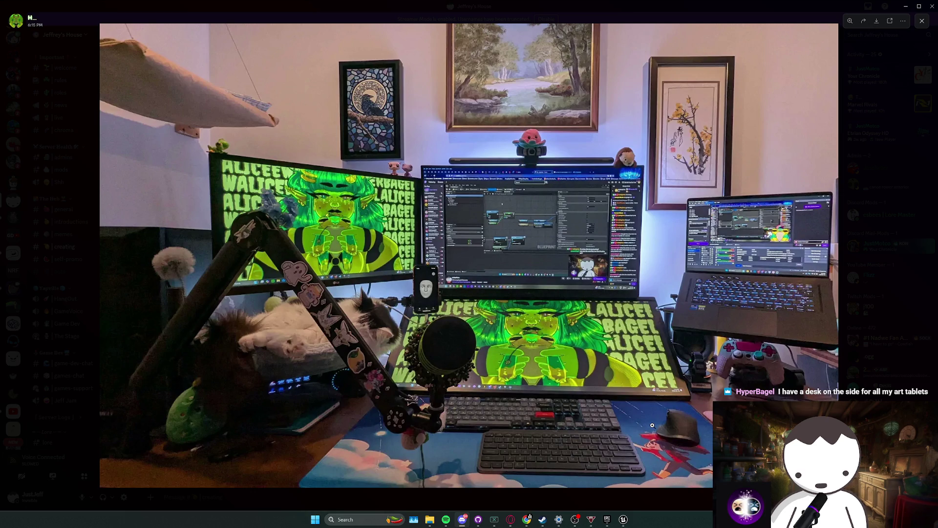
pyautogui.click(605, 369)
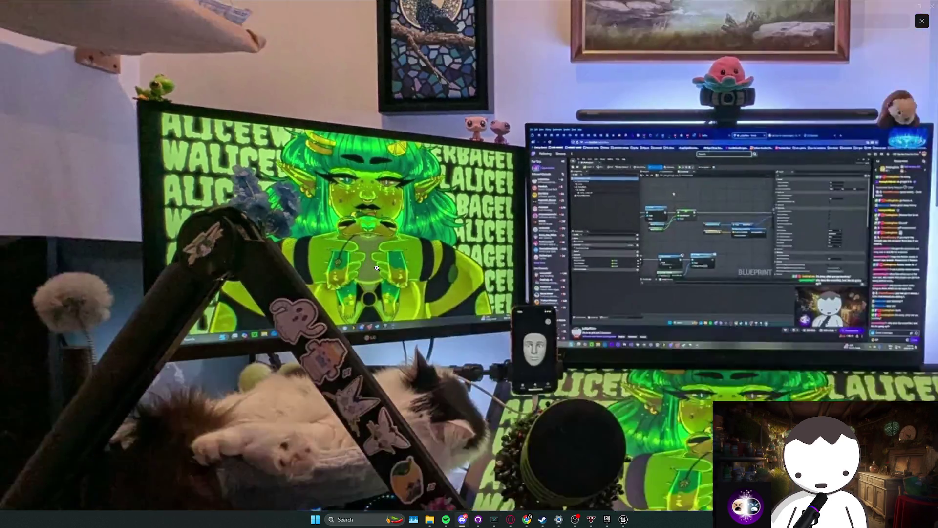
pyautogui.click(364, 265)
pyautogui.click(353, 268)
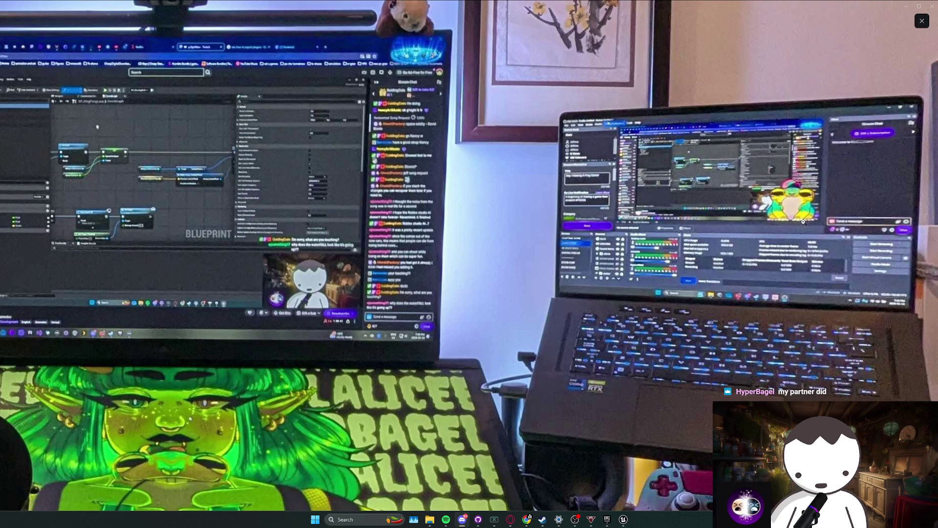
pyautogui.click(787, 221)
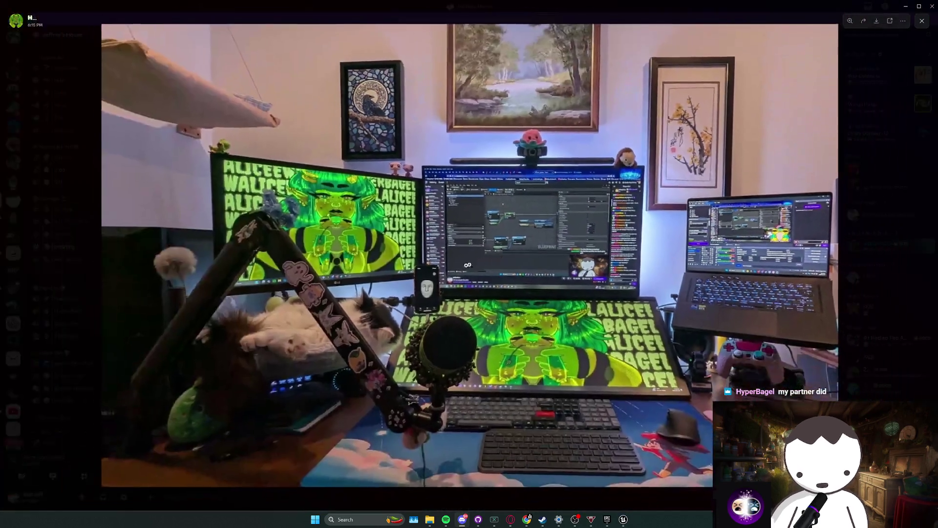
pyautogui.click(417, 249)
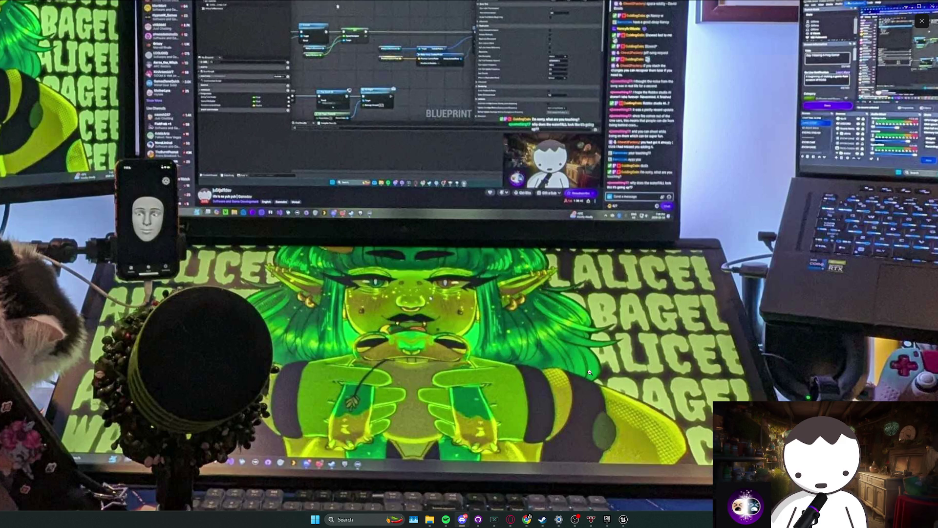
pyautogui.click(587, 373)
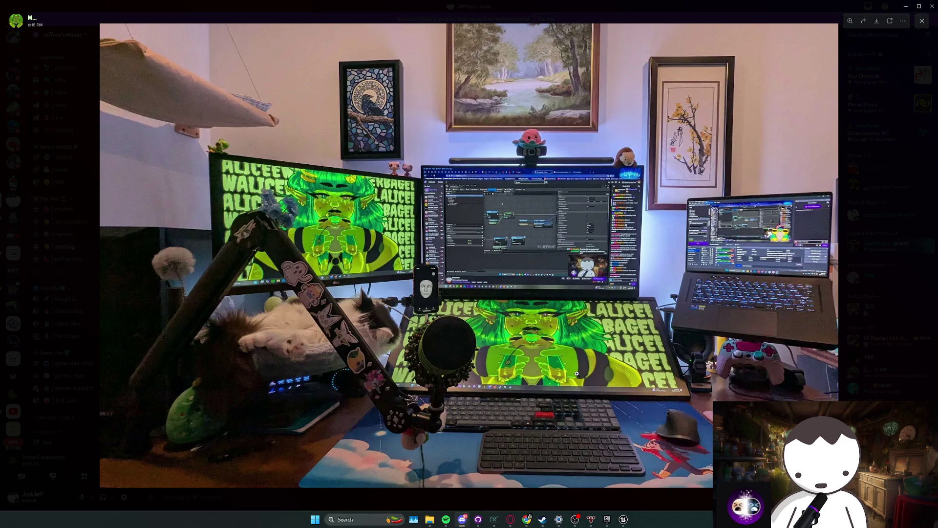
pyautogui.click(888, 243)
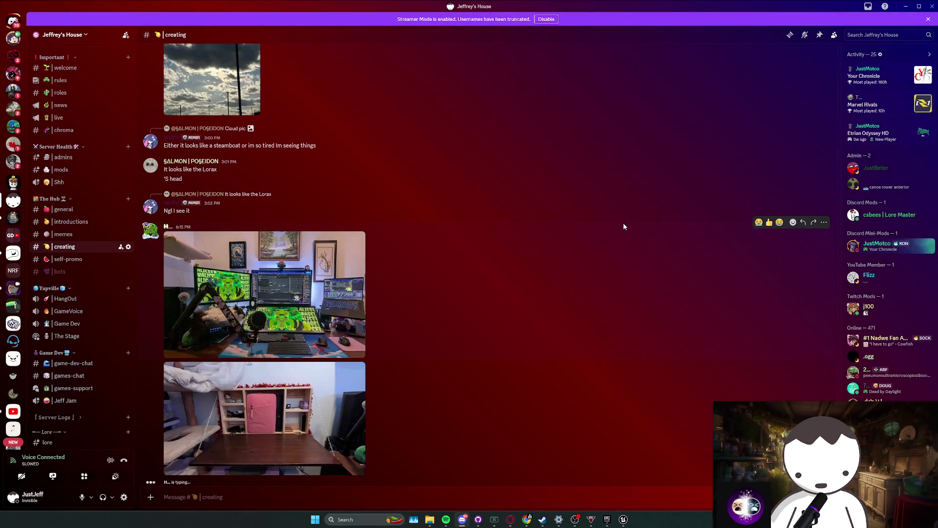
pyautogui.click(325, 388)
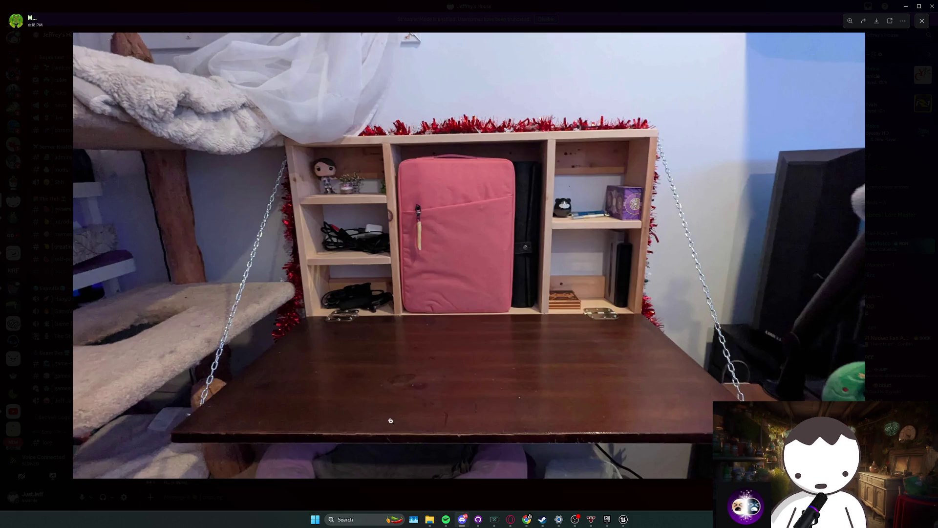
pyautogui.click(370, 492)
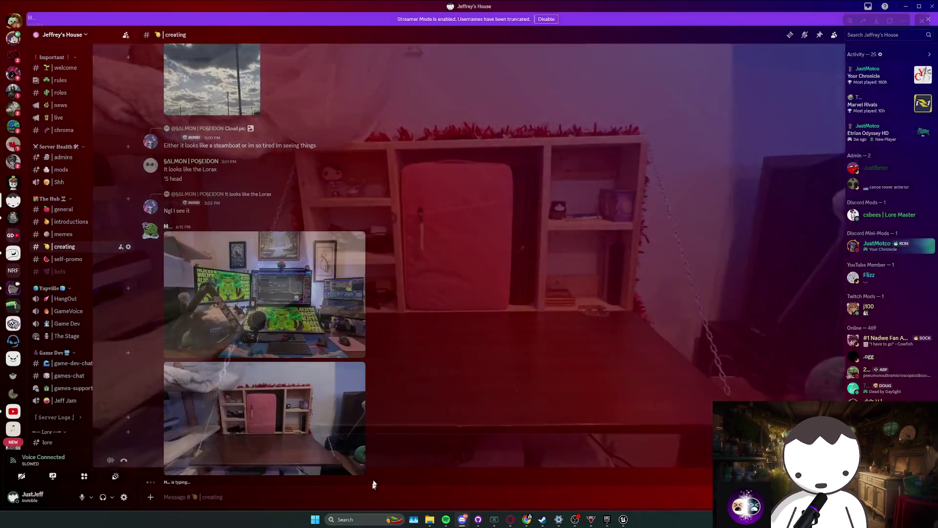
pyautogui.click(264, 288)
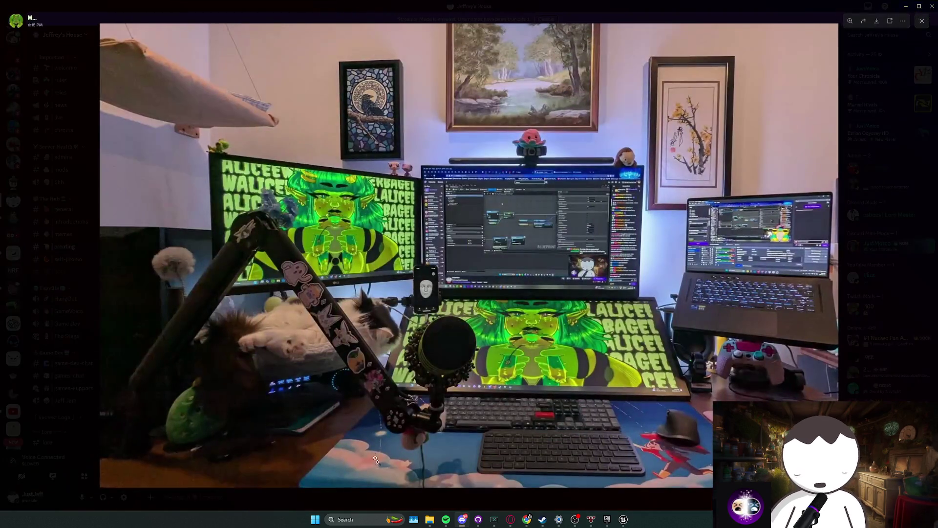
pyautogui.click(529, 497)
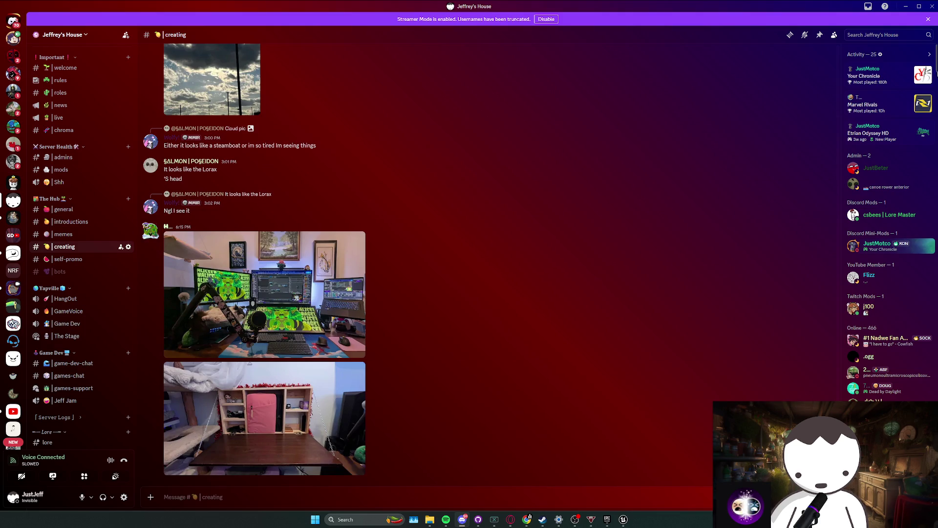
pyautogui.click(906, 6)
# - Select the GroundPoundAttack event and pan to the Event Tick and BeginPlay nodes
pyautogui.moveTo(336, 214)
pyautogui.mouseDown()
pyautogui.moveTo(442, 262)
pyautogui.moveTo(372, 293)
pyautogui.mouseUp()
pyautogui.click(425, 306)
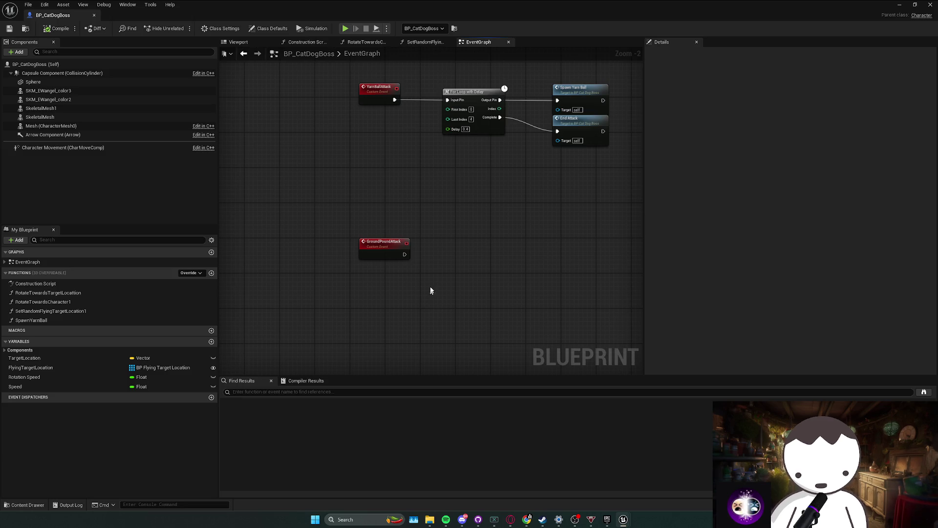
pyautogui.moveTo(445, 292)
pyautogui.mouseDown()
pyautogui.moveTo(392, 300)
pyautogui.moveTo(450, 287)
pyautogui.mouseUp()
pyautogui.moveTo(396, 254)
pyautogui.mouseDown()
pyautogui.moveTo(509, 278)
pyautogui.moveTo(433, 275)
pyautogui.moveTo(493, 283)
pyautogui.mouseUp()
pyautogui.scroll(-2, 601, 295)
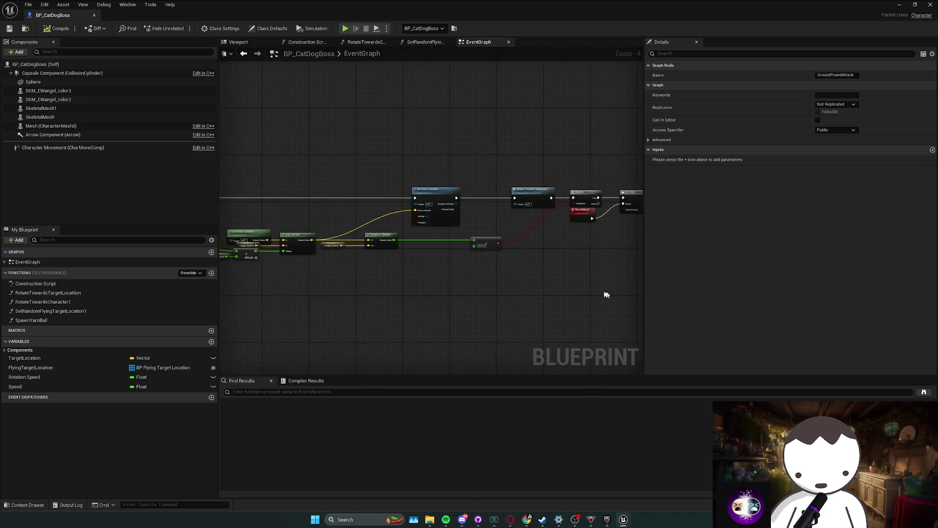
pyautogui.moveTo(606, 295)
pyautogui.mouseDown()
pyautogui.moveTo(344, 275)
pyautogui.moveTo(454, 266)
pyautogui.moveTo(428, 267)
pyautogui.moveTo(494, 270)
pyautogui.moveTo(505, 282)
pyautogui.moveTo(452, 268)
pyautogui.mouseUp()
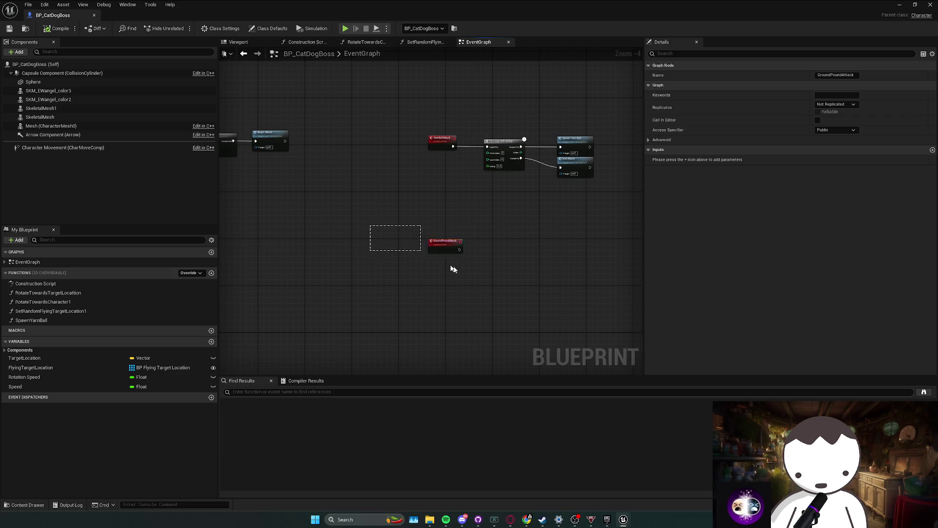
pyautogui.click(513, 295)
# - Bring GroundPoundAttack and its Set Actor Location chain back into view and select the event
pyautogui.moveTo(338, 260)
pyautogui.mouseDown()
pyautogui.moveTo(534, 265)
pyautogui.moveTo(492, 234)
pyautogui.moveTo(537, 254)
pyautogui.moveTo(391, 240)
pyautogui.mouseUp()
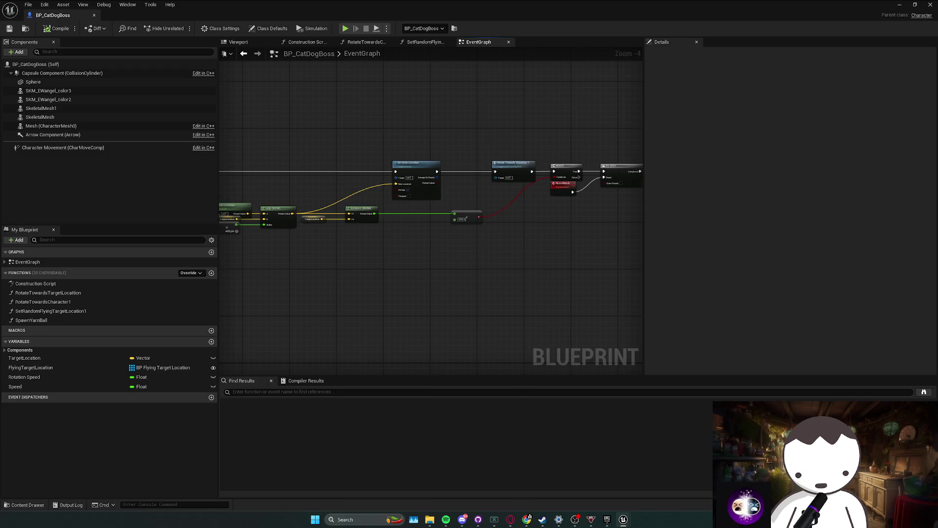
pyautogui.moveTo(467, 217)
pyautogui.mouseDown()
pyautogui.moveTo(334, 188)
pyautogui.moveTo(479, 224)
pyautogui.mouseUp()
pyautogui.click(421, 221)
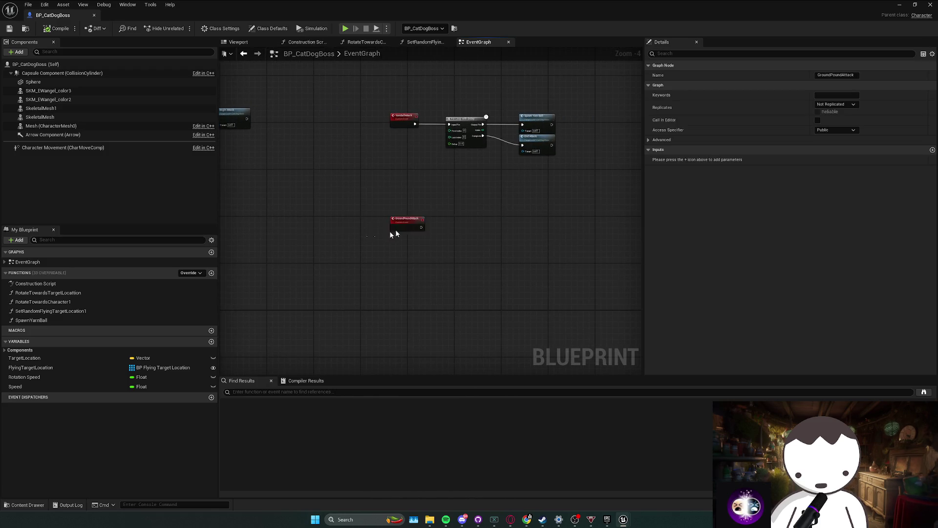
pyautogui.moveTo(360, 215)
pyautogui.mouseDown()
pyautogui.moveTo(591, 228)
pyautogui.moveTo(478, 253)
pyautogui.moveTo(543, 203)
pyautogui.moveTo(494, 218)
pyautogui.mouseUp()
pyautogui.scroll(-1, 459, 252)
pyautogui.scroll(2, 417, 239)
pyautogui.click(363, 247)
pyautogui.moveTo(321, 209)
pyautogui.mouseDown()
pyautogui.moveTo(403, 243)
pyautogui.moveTo(419, 234)
pyautogui.mouseUp()
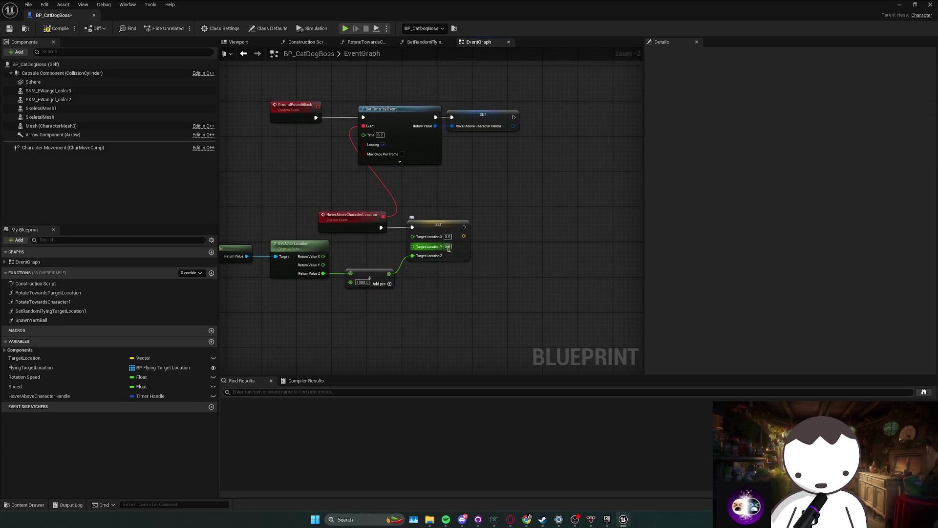
# - Wire the actor's X and Y location into Target Location X and Y, then compile
pyautogui.moveTo(345, 266)
pyautogui.mouseDown()
pyautogui.moveTo(372, 268)
pyautogui.moveTo(440, 246)
pyautogui.moveTo(440, 235)
pyautogui.mouseUp()
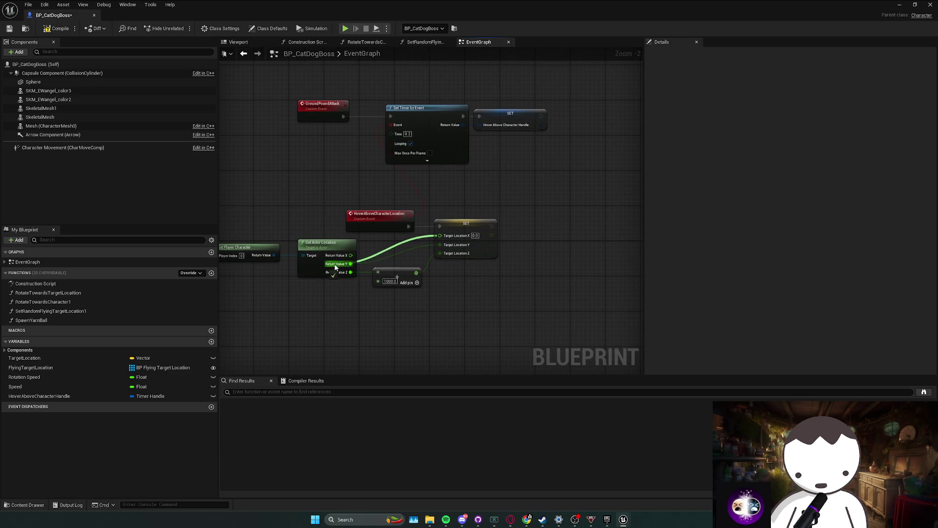
pyautogui.moveTo(532, 290); pyautogui.dragTo(482, 297)
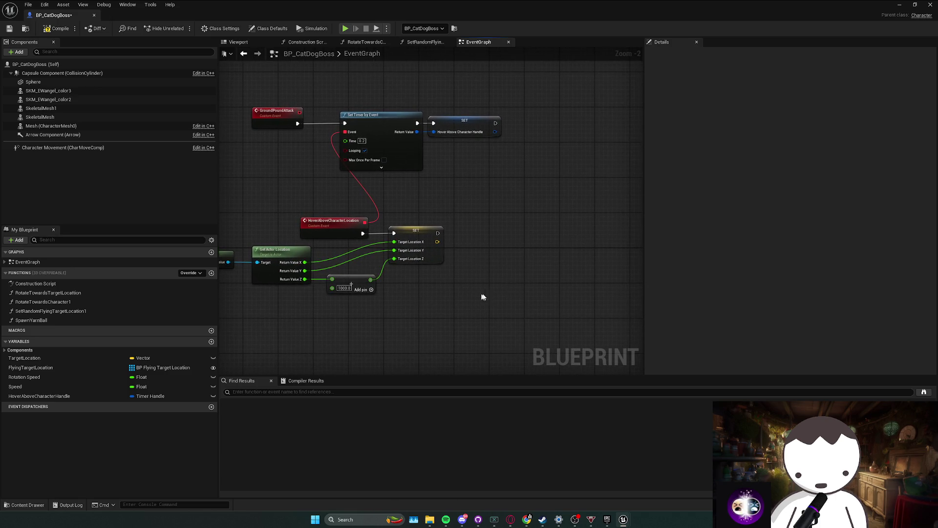
pyautogui.click(58, 28)
pyautogui.click(900, 4)
# - Run a Play-in-Editor test of the hovering boss, then stop it and save with Ctrl+S
pyautogui.hotkey('alt', 'p')
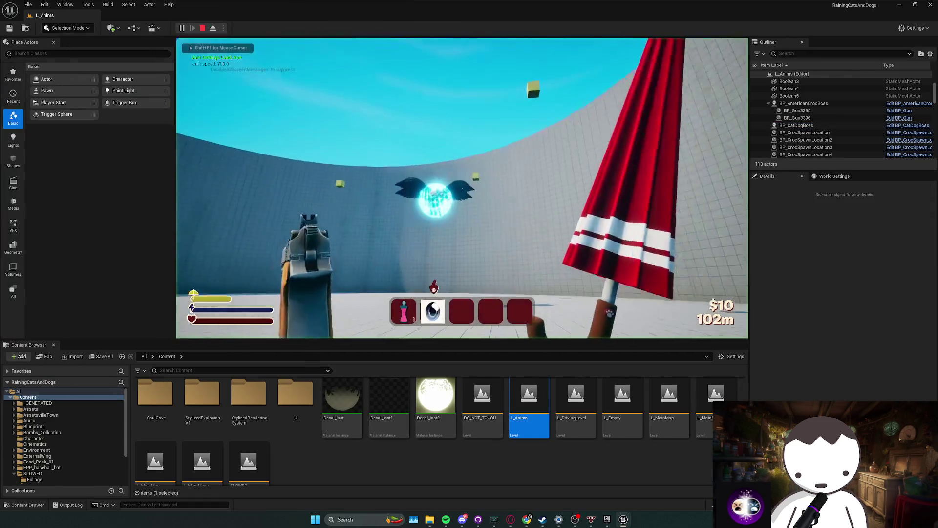
pyautogui.hotkey('shift', 'F1')
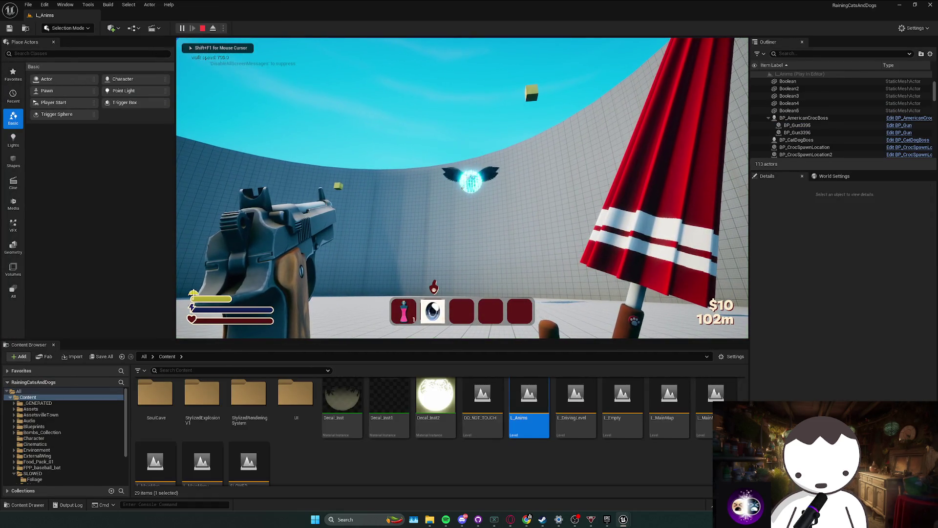
pyautogui.click(462, 188)
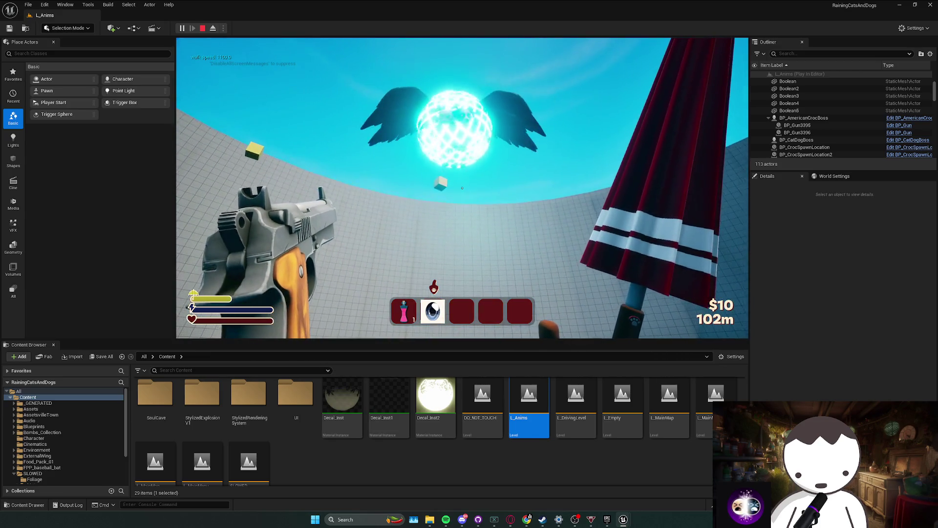
pyautogui.press('shift')
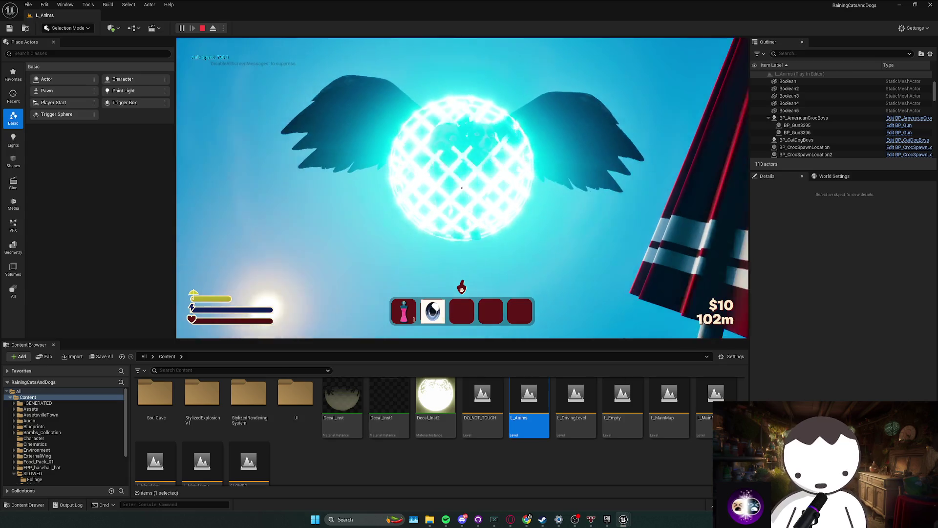
pyautogui.press('Escape')
pyautogui.click(909, 139)
pyautogui.hotkey('ctrl', 's')
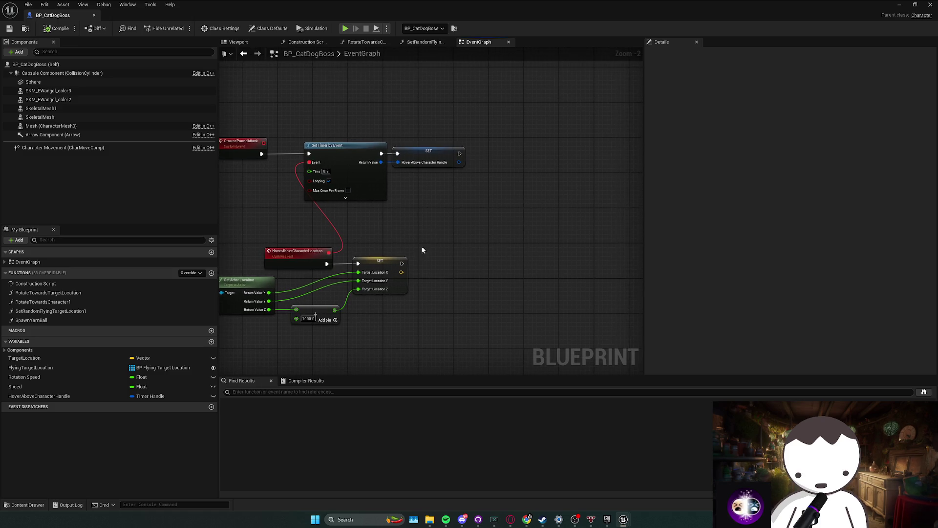
# - Move the Get Actor Location and Add nodes up-left beside the Target Location SET node
pyautogui.moveTo(421, 245)
pyautogui.mouseDown()
pyautogui.moveTo(293, 298)
pyautogui.moveTo(342, 254)
pyautogui.moveTo(424, 206)
pyautogui.mouseUp()
pyautogui.click(496, 239)
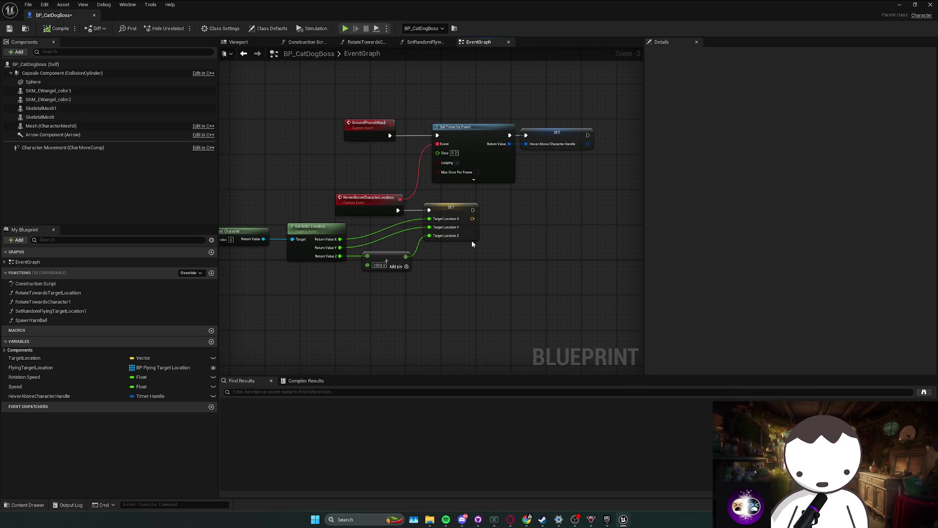
pyautogui.moveTo(235, 264)
pyautogui.mouseDown()
pyautogui.moveTo(418, 241)
pyautogui.moveTo(487, 255)
pyautogui.moveTo(364, 272)
pyautogui.moveTo(414, 271)
pyautogui.mouseUp()
pyautogui.moveTo(414, 271); pyautogui.dragTo(283, 222)
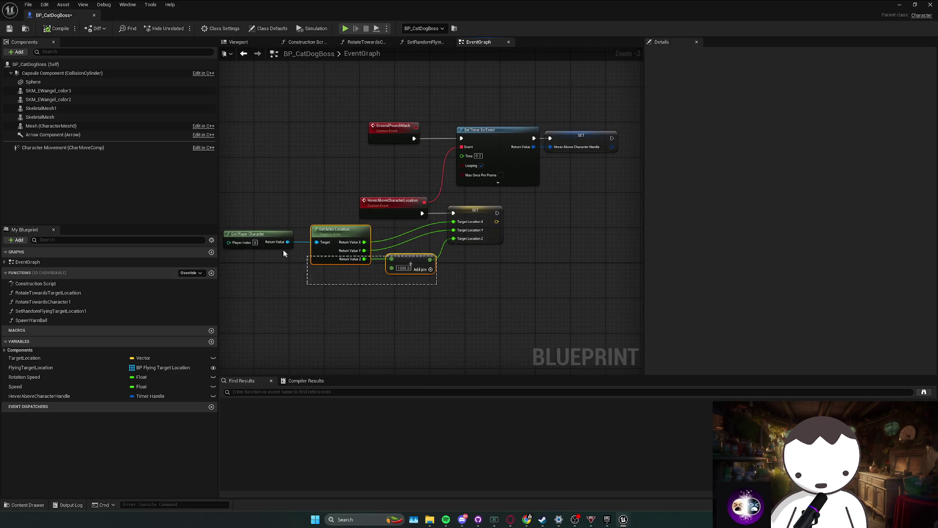
pyautogui.moveTo(334, 237)
pyautogui.mouseDown()
pyautogui.moveTo(293, 217)
pyautogui.moveTo(307, 217)
pyautogui.moveTo(257, 254)
pyautogui.moveTo(555, 192)
pyautogui.moveTo(576, 209)
pyautogui.moveTo(536, 213)
pyautogui.mouseUp()
# - Pan to empty space beside the hover timer and drag in the Speed variable
pyautogui.scroll(2, 348, 253)
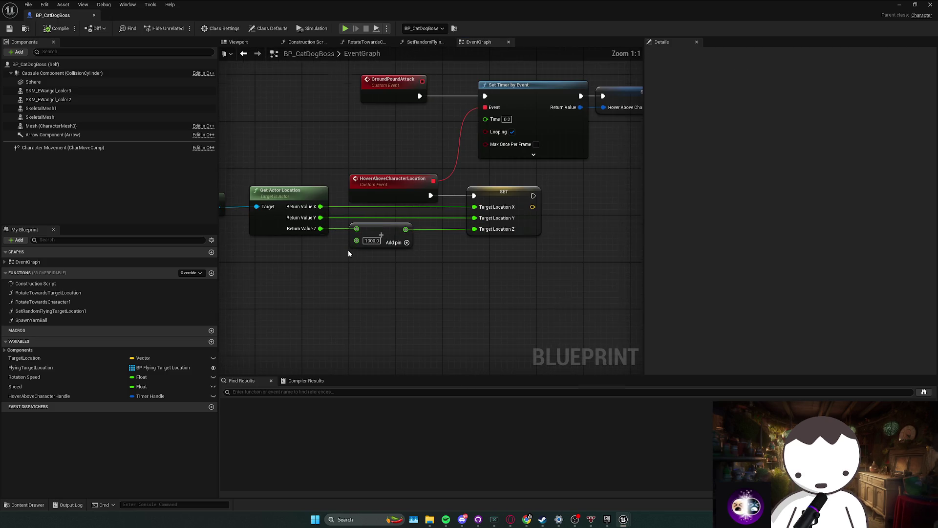
pyautogui.scroll(-7, 404, 246)
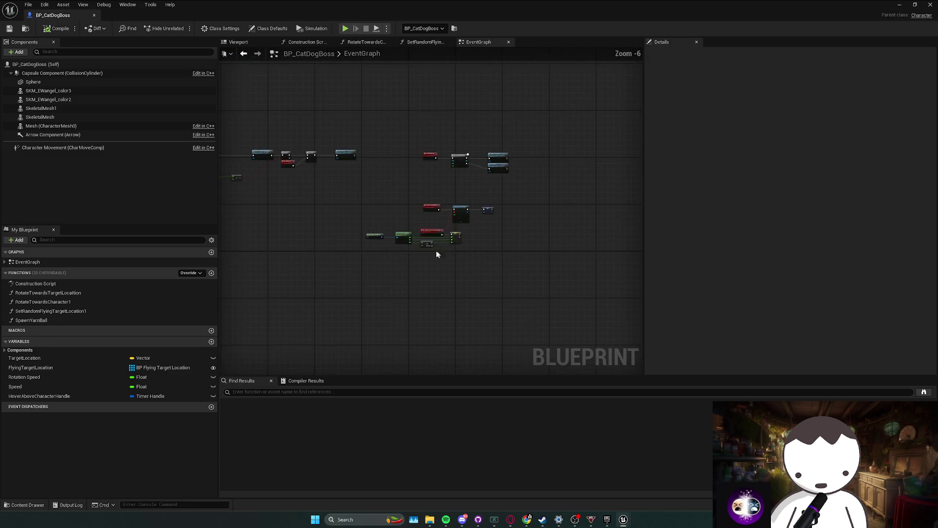
pyautogui.scroll(6, 360, 242)
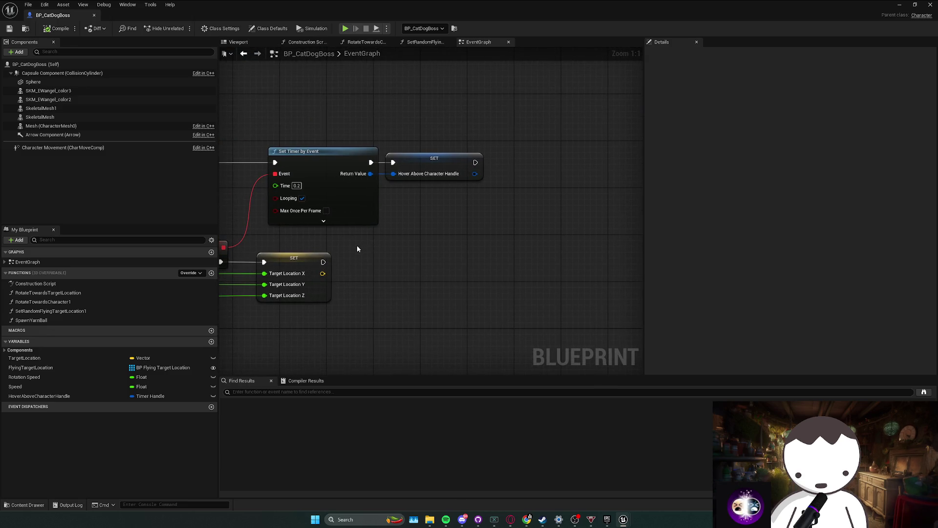
pyautogui.moveTo(362, 251)
pyautogui.mouseDown()
pyautogui.moveTo(398, 245)
pyautogui.moveTo(368, 235)
pyautogui.moveTo(447, 227)
pyautogui.mouseUp()
pyautogui.scroll(-2, 430, 227)
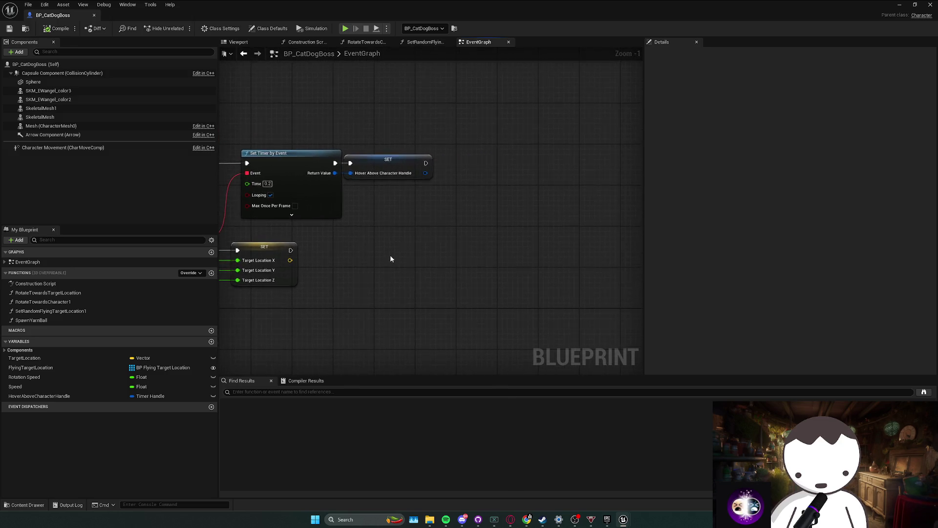
pyautogui.scroll(-1, 400, 255)
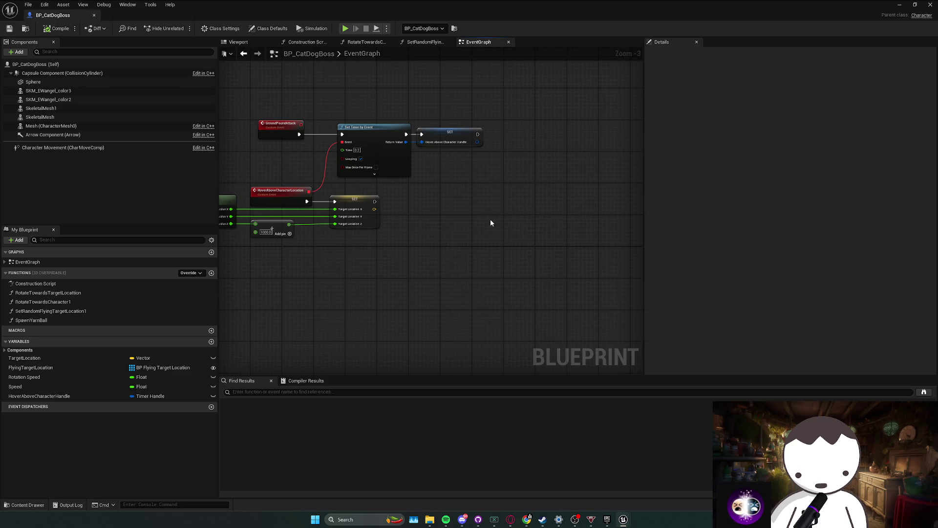
pyautogui.moveTo(490, 221)
pyautogui.mouseDown()
pyautogui.moveTo(425, 232)
pyautogui.moveTo(421, 217)
pyautogui.moveTo(396, 232)
pyautogui.mouseUp()
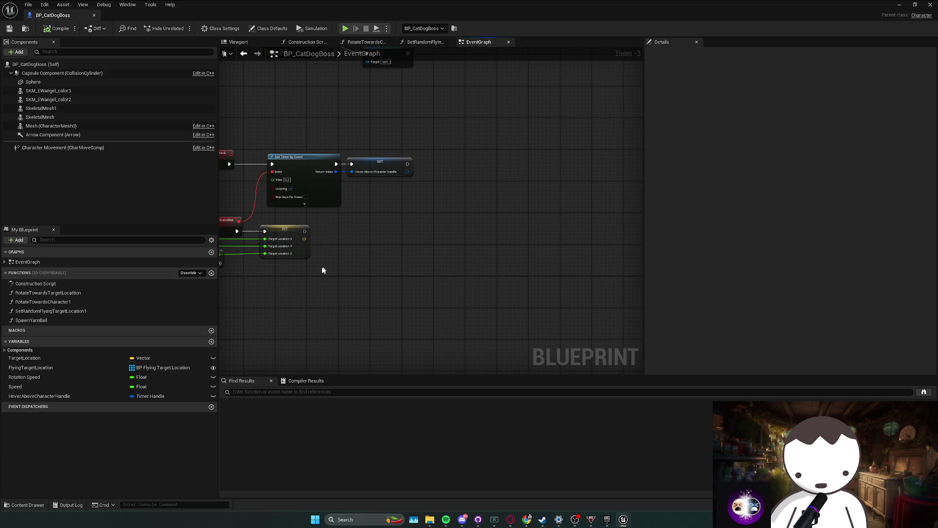
pyautogui.moveTo(335, 272); pyautogui.dragTo(318, 291)
pyautogui.moveTo(14, 387)
pyautogui.mouseDown()
pyautogui.moveTo(419, 241)
pyautogui.moveTo(426, 248)
pyautogui.moveTo(509, 201)
pyautogui.mouseUp()
# - Place a SET Speed node to the right of the hover handle SET
pyautogui.click(432, 255)
pyautogui.click(421, 232)
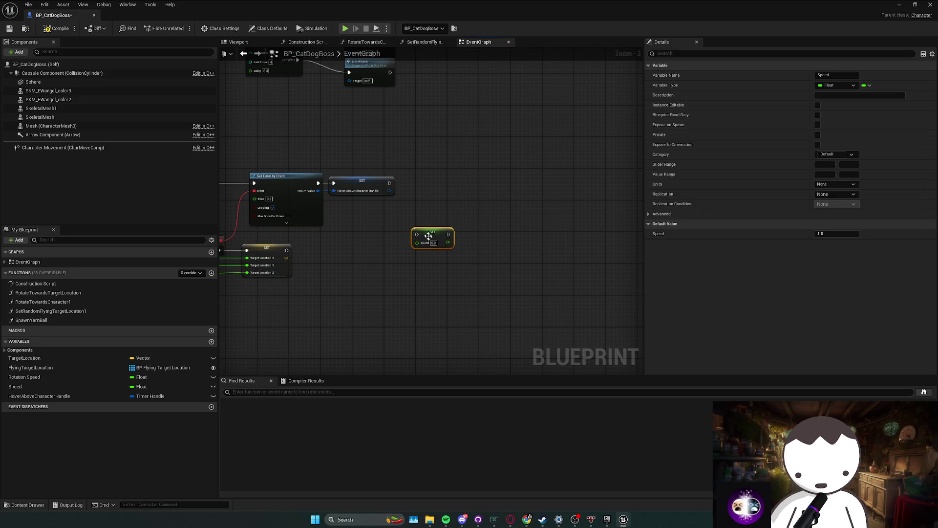
pyautogui.moveTo(421, 232)
pyautogui.mouseDown()
pyautogui.moveTo(483, 184)
pyautogui.moveTo(436, 218)
pyautogui.mouseUp()
pyautogui.click(452, 210)
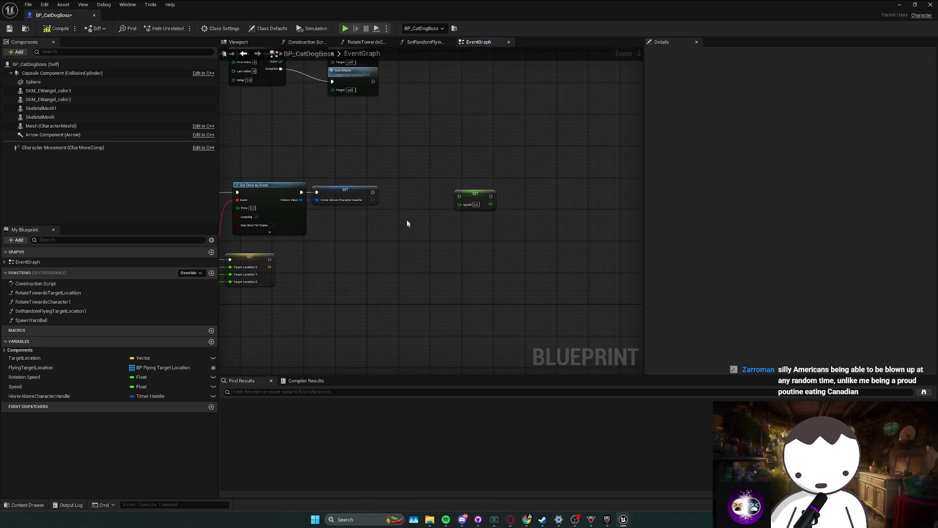
# - Insert a 5-second Delay between the SET nodes, then delete it again
pyautogui.rightClick(410, 217)
pyautogui.click(406, 200)
pyautogui.press('d')
pyautogui.click(402, 190)
pyautogui.moveTo(392, 192)
pyautogui.mouseDown()
pyautogui.moveTo(383, 192)
pyautogui.moveTo(409, 190)
pyautogui.moveTo(441, 205)
pyautogui.moveTo(403, 207)
pyautogui.mouseUp()
pyautogui.write('5')
pyautogui.press('Return')
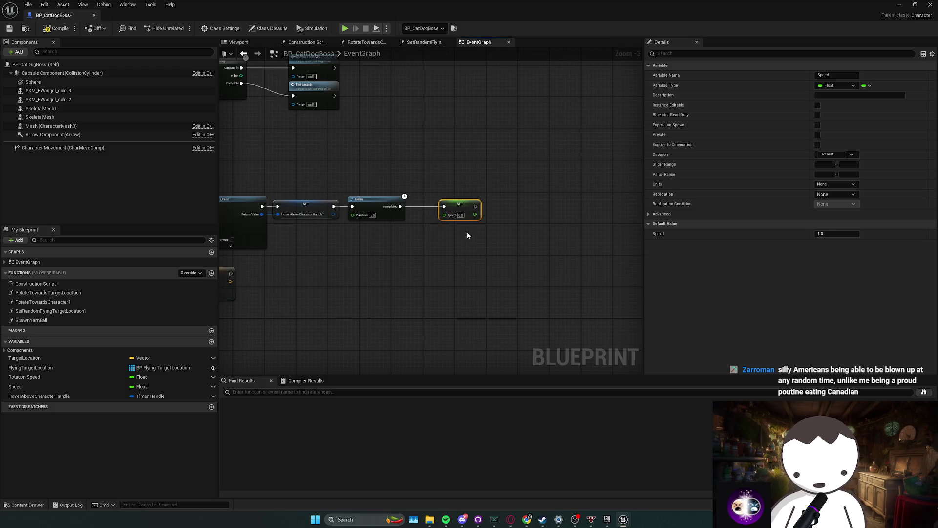
pyautogui.scroll(2, 467, 231)
pyautogui.click(294, 204)
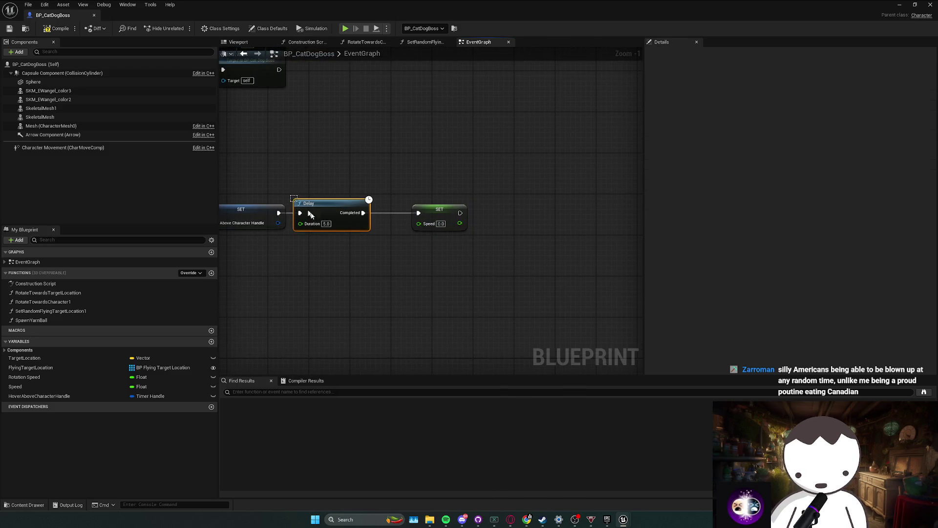
pyautogui.press('Delete')
# - Add a Set Timer by Event node after the hover handle SET, moving SET Speed below it
pyautogui.moveTo(326, 216); pyautogui.dragTo(325, 216)
pyautogui.write('set timer by ev')
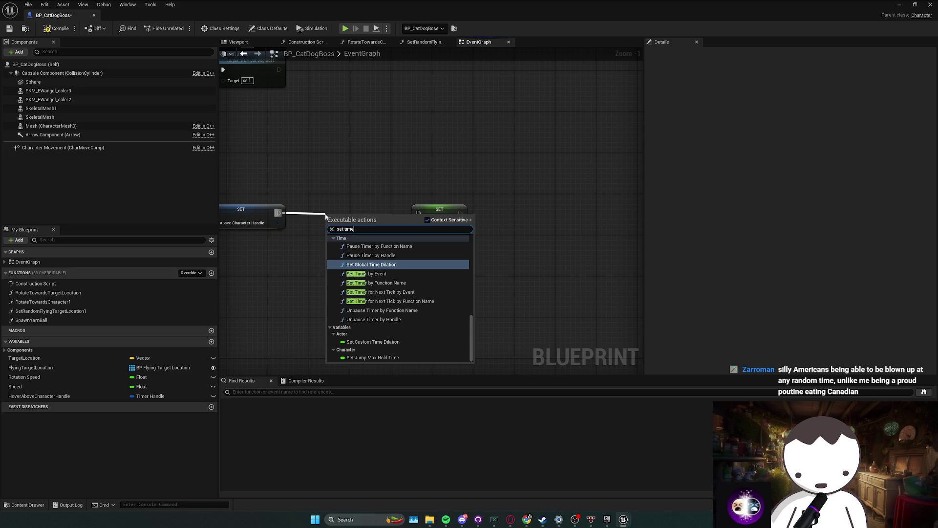
pyautogui.press('Return')
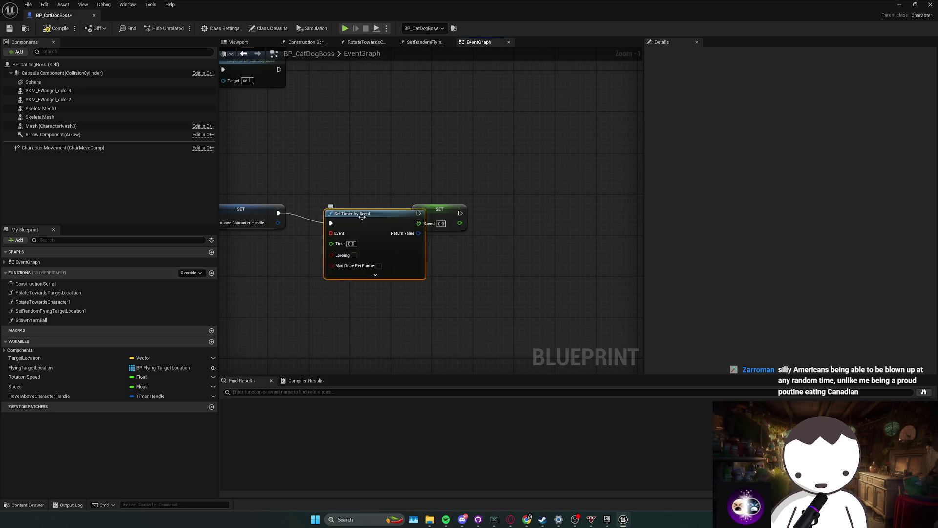
pyautogui.moveTo(451, 219); pyautogui.dragTo(457, 320)
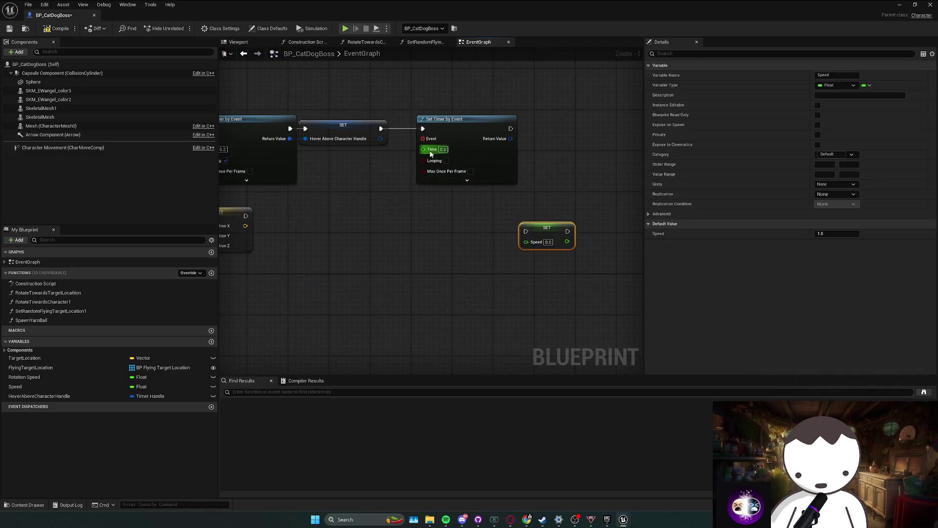
# - Bind a custom event named Smash to the timer and place SET Speed beside it
pyautogui.moveTo(419, 139); pyautogui.dragTo(406, 212)
pyautogui.write('custom')
pyautogui.press('Return')
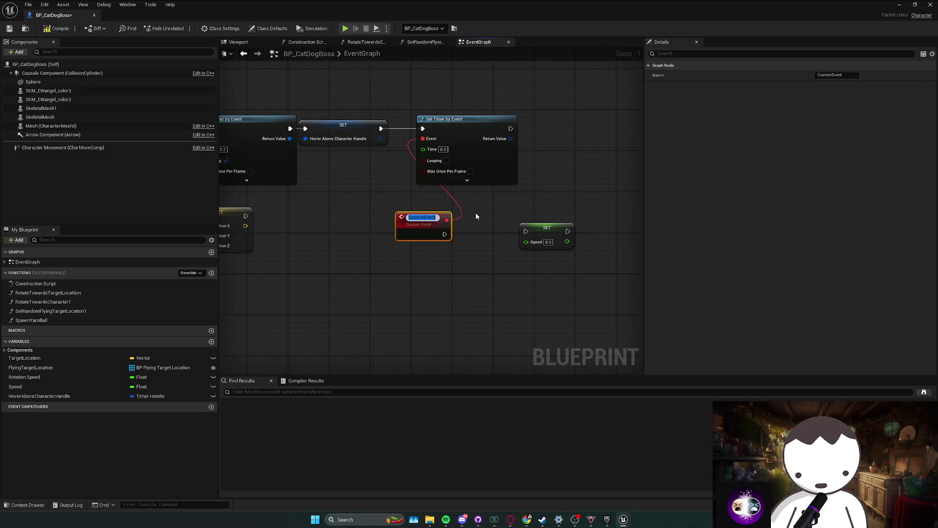
pyautogui.write('Smash')
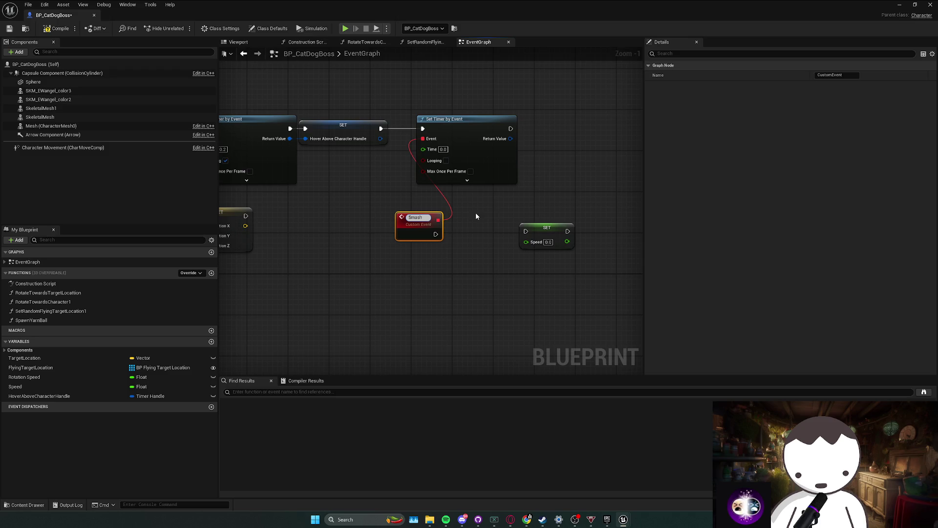
pyautogui.press('Return')
pyautogui.moveTo(415, 225); pyautogui.dragTo(400, 250)
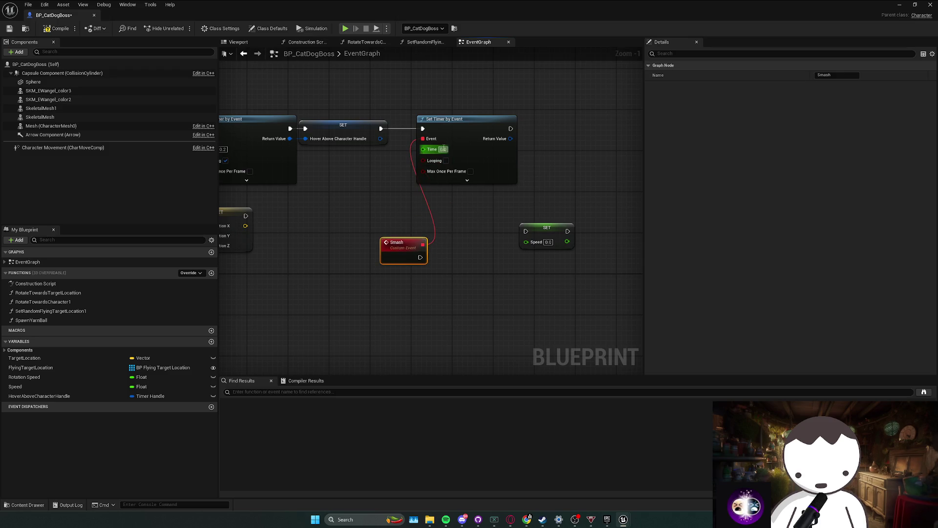
pyautogui.moveTo(542, 206)
pyautogui.mouseDown()
pyautogui.moveTo(524, 222)
pyautogui.moveTo(483, 226)
pyautogui.moveTo(490, 240)
pyautogui.mouseUp()
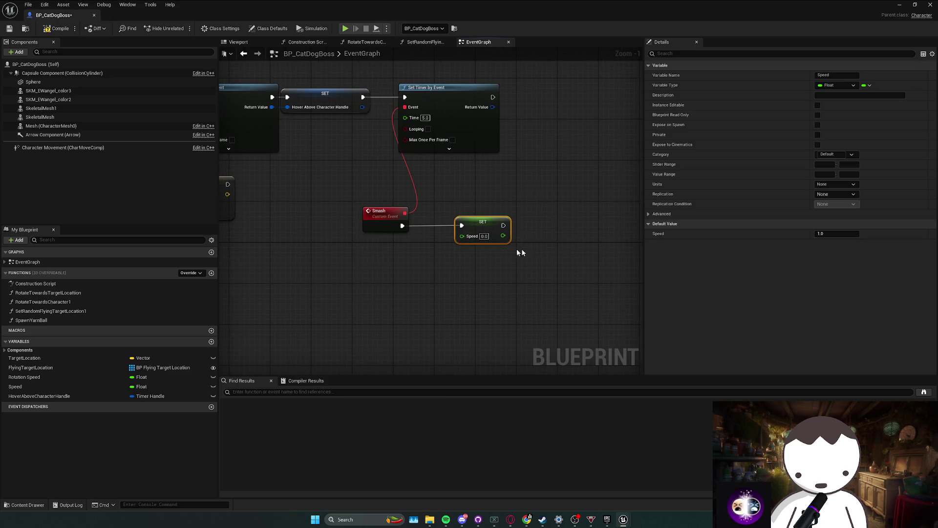
pyautogui.click(498, 262)
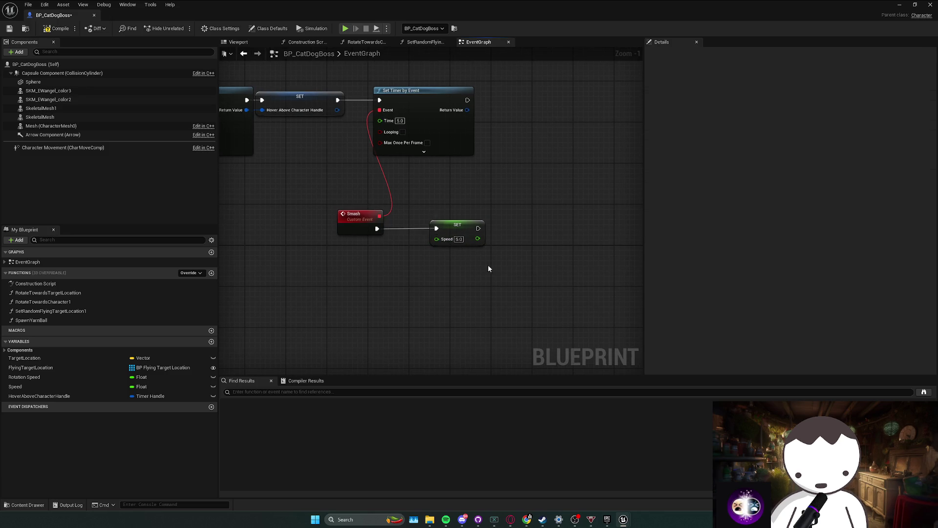
pyautogui.moveTo(475, 226)
pyautogui.mouseDown()
pyautogui.moveTo(455, 226)
pyautogui.moveTo(468, 216)
pyautogui.moveTo(450, 217)
pyautogui.mouseUp()
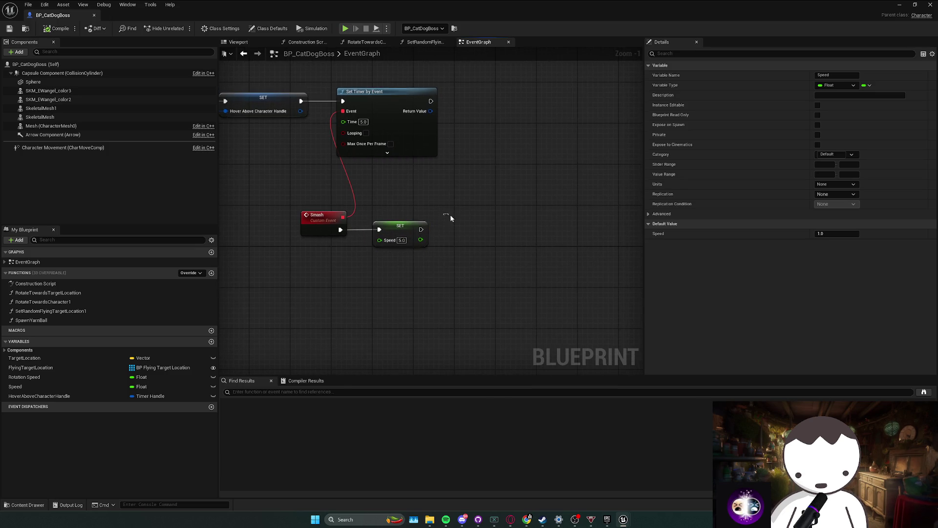
pyautogui.scroll(-1, 488, 275)
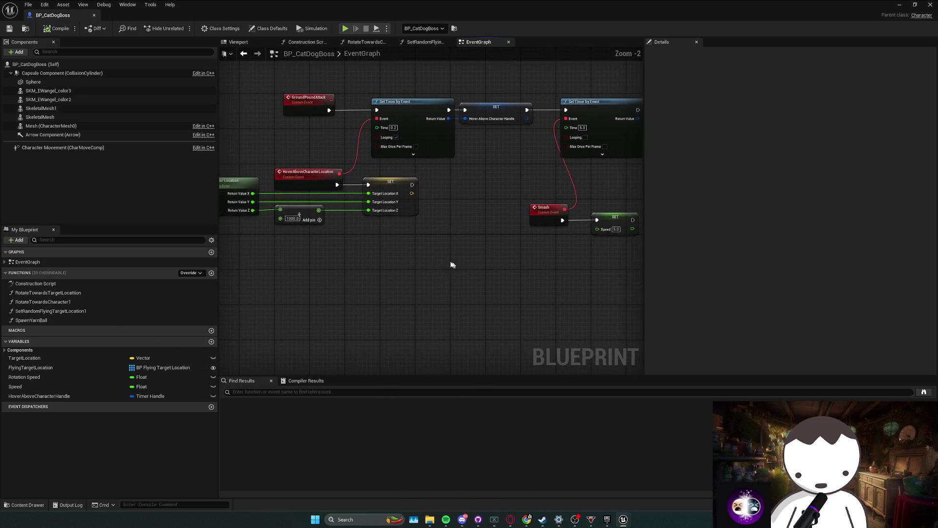
# - Copy the player location nodes next to Smash and chain the Target Location SET after SET Speed
pyautogui.moveTo(277, 204); pyautogui.dragTo(355, 196)
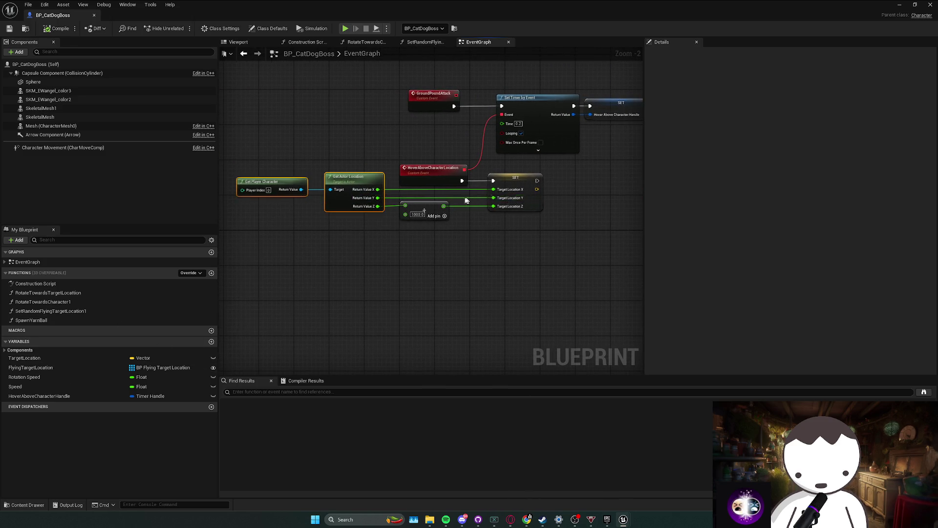
pyautogui.keyDown('ctrl'); pyautogui.click(514, 178); pyautogui.keyUp('ctrl')
pyautogui.hotkey('ctrl', 'c')
pyautogui.hotkey('ctrl', 'v')
pyautogui.moveTo(451, 215); pyautogui.dragTo(422, 215)
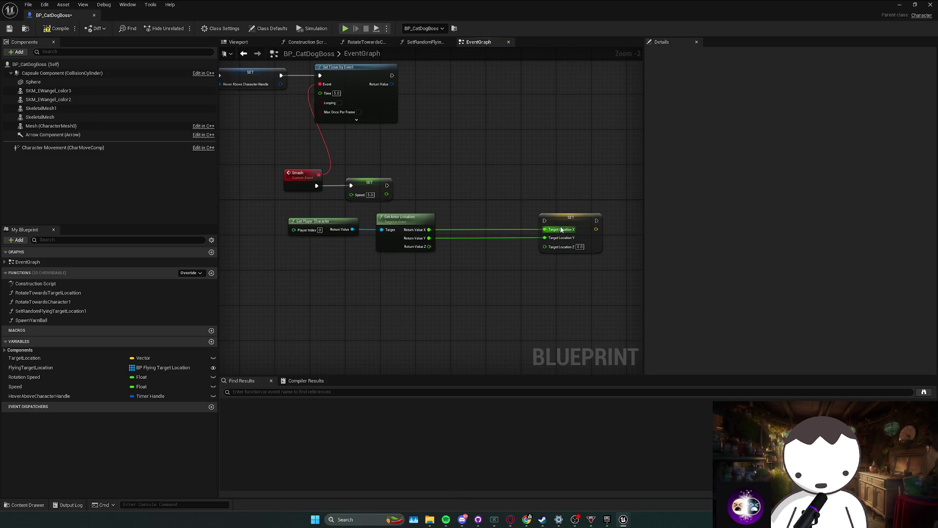
pyautogui.moveTo(544, 220)
pyautogui.mouseDown()
pyautogui.moveTo(387, 185)
pyautogui.moveTo(515, 202)
pyautogui.moveTo(499, 193)
pyautogui.mouseUp()
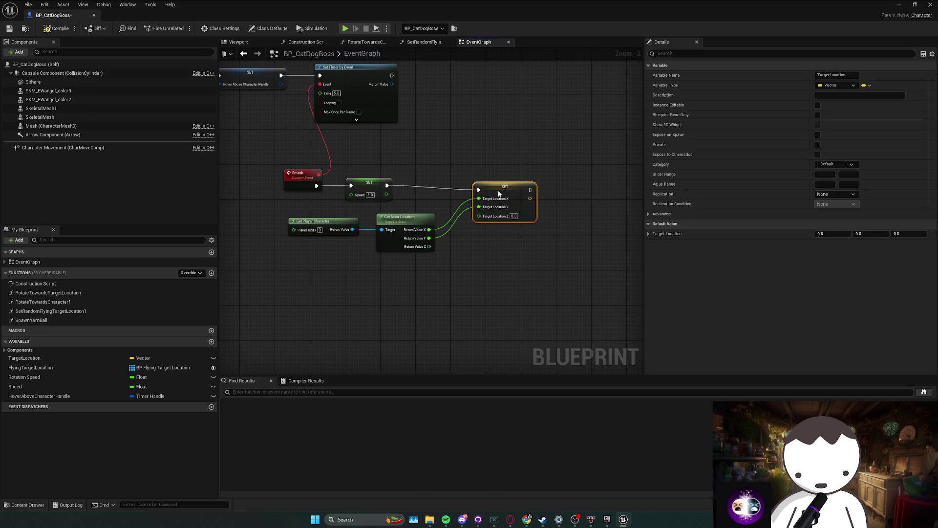
# - Recombine the split location and Target Location pins, then wire Return Value into Target Location
pyautogui.moveTo(448, 241)
pyautogui.mouseDown()
pyautogui.moveTo(441, 257)
pyautogui.moveTo(463, 268)
pyautogui.mouseUp()
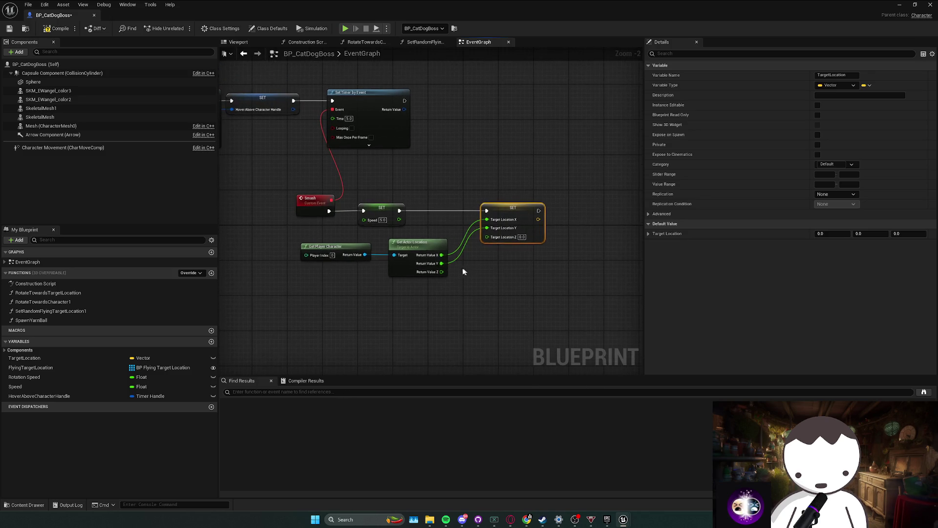
pyautogui.rightClick(442, 271)
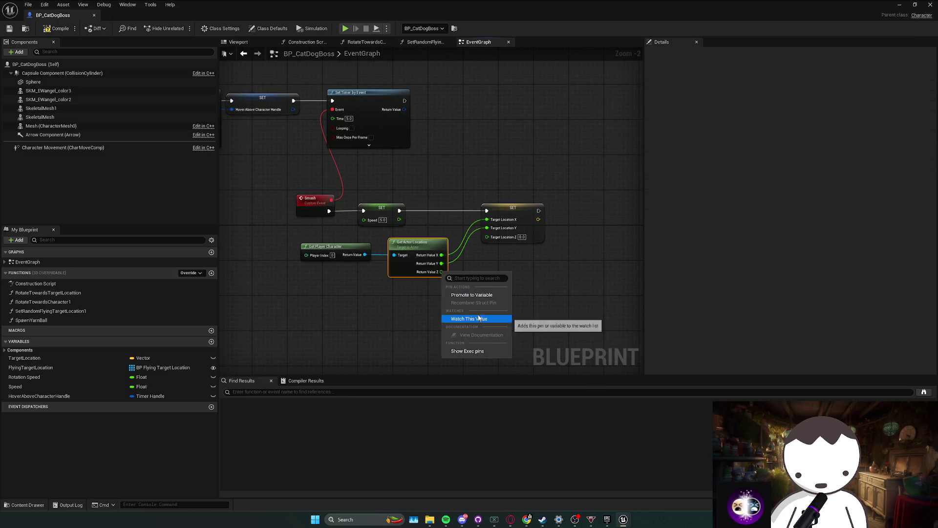
pyautogui.click(435, 281)
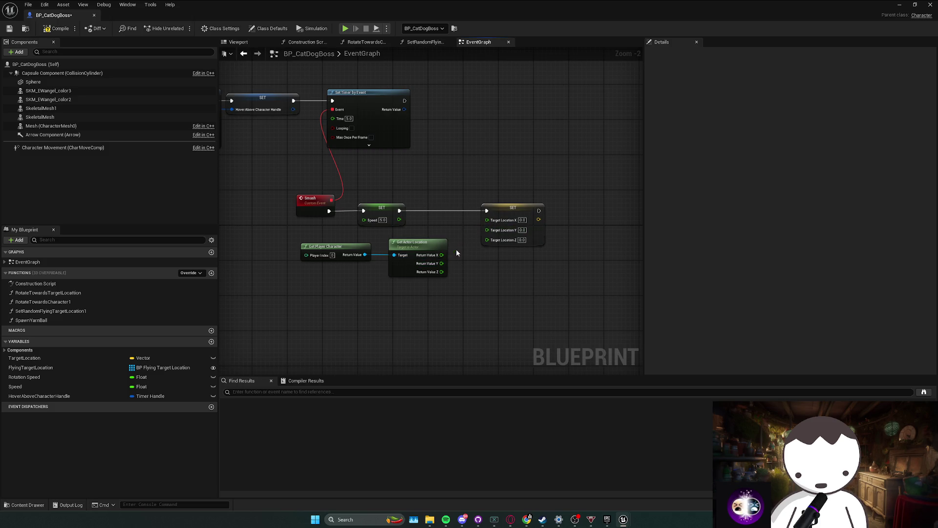
pyautogui.rightClick(441, 263)
pyautogui.click(471, 298)
pyautogui.rightClick(487, 231)
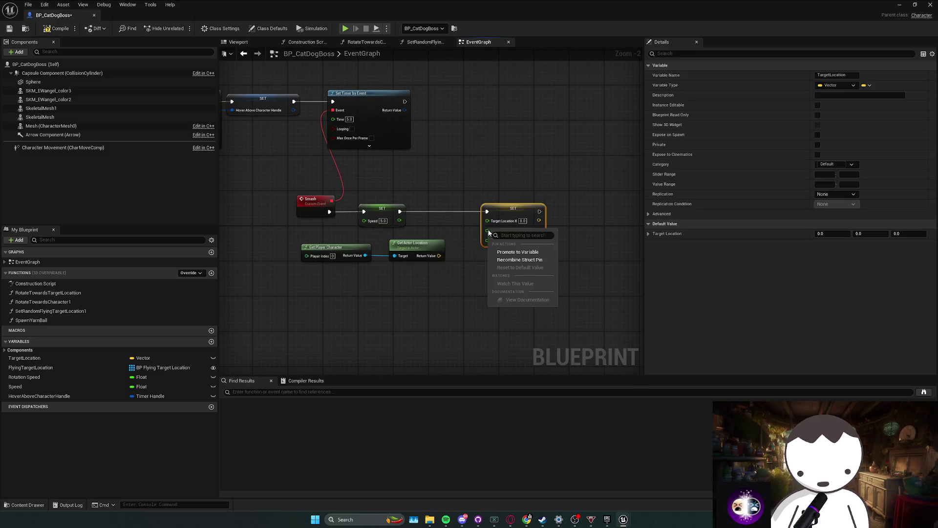
pyautogui.click(513, 264)
pyautogui.moveTo(439, 256)
pyautogui.mouseDown()
pyautogui.moveTo(491, 228)
pyautogui.moveTo(446, 210)
pyautogui.mouseUp()
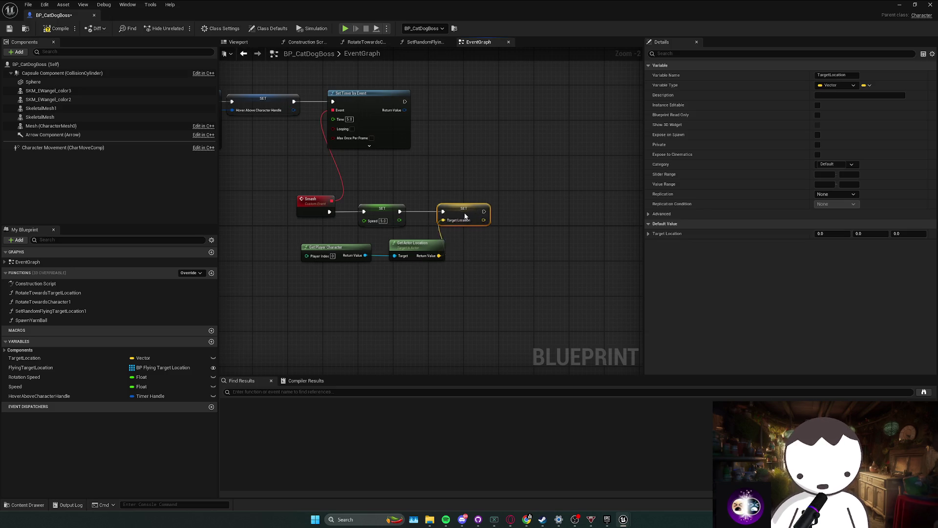
# - Arrange the Target Location SET beside SET Speed and the getter nodes below the Smash row
pyautogui.moveTo(294, 269)
pyautogui.mouseDown()
pyautogui.moveTo(447, 235)
pyautogui.moveTo(394, 237)
pyautogui.moveTo(386, 210)
pyautogui.mouseUp()
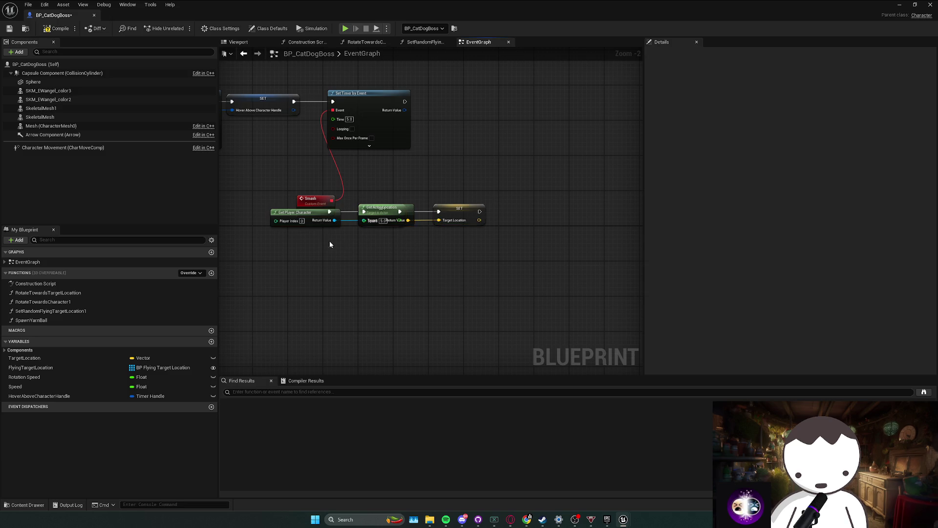
pyautogui.moveTo(313, 213)
pyautogui.mouseDown()
pyautogui.moveTo(312, 242)
pyautogui.moveTo(415, 244)
pyautogui.moveTo(385, 254)
pyautogui.moveTo(348, 223)
pyautogui.mouseUp()
pyautogui.moveTo(297, 248); pyautogui.dragTo(461, 225)
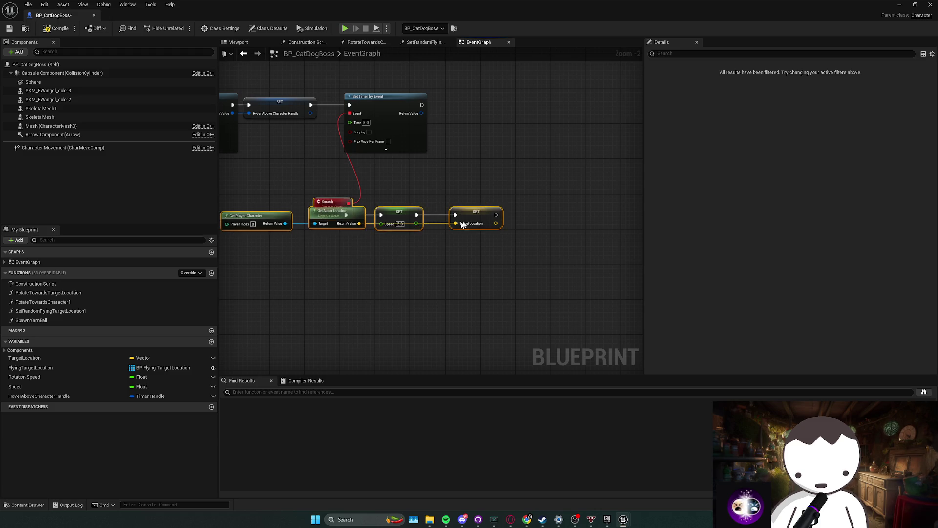
pyautogui.click(398, 253)
pyautogui.moveTo(254, 247)
pyautogui.mouseDown()
pyautogui.moveTo(379, 228)
pyautogui.moveTo(447, 253)
pyautogui.moveTo(435, 249)
pyautogui.mouseUp()
pyautogui.moveTo(343, 243)
pyautogui.mouseDown()
pyautogui.moveTo(561, 233)
pyautogui.moveTo(510, 235)
pyautogui.mouseUp()
pyautogui.click(430, 266)
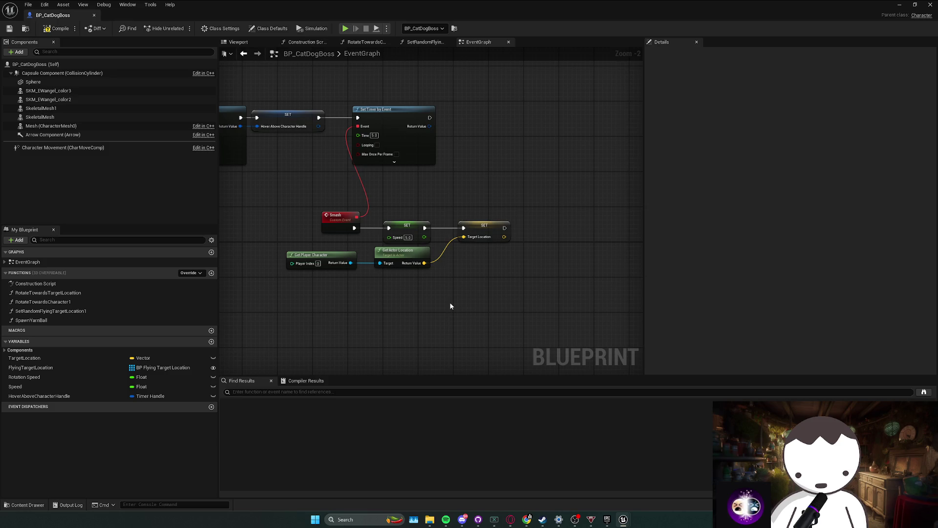
pyautogui.moveTo(450, 306)
pyautogui.mouseDown()
pyautogui.moveTo(467, 294)
pyautogui.moveTo(458, 296)
pyautogui.mouseUp()
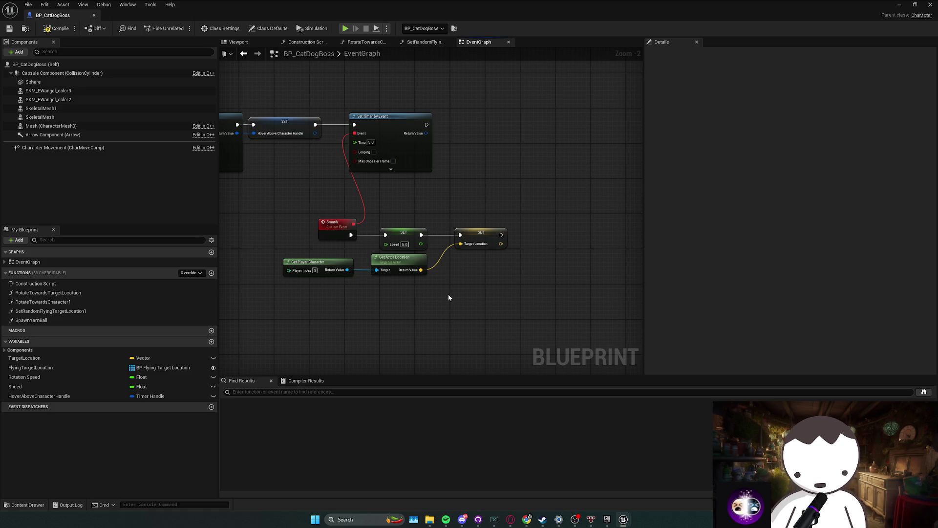
# - Check the Smash chain's getter nodes, Target Location SET and Get Player Character
pyautogui.moveTo(420, 303); pyautogui.dragTo(303, 269)
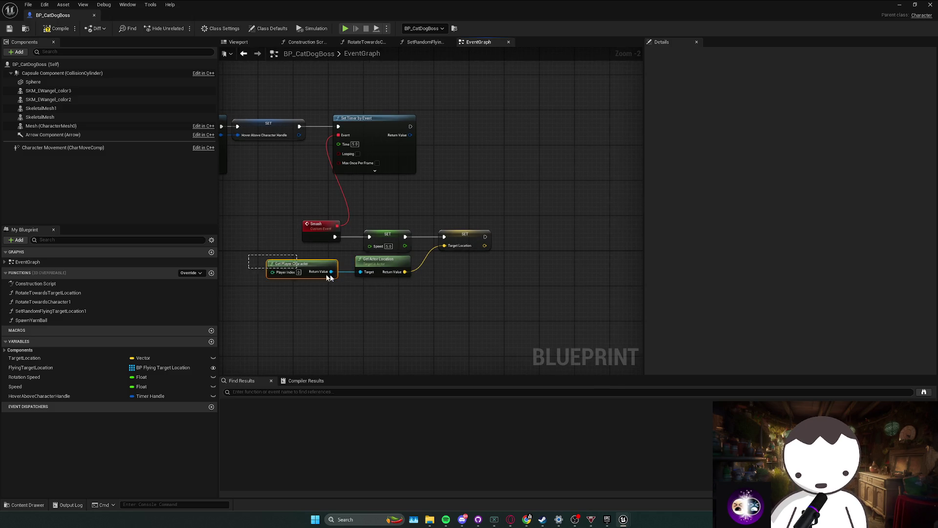
pyautogui.moveTo(423, 286)
pyautogui.mouseDown()
pyautogui.moveTo(260, 254)
pyautogui.moveTo(419, 289)
pyautogui.moveTo(356, 275)
pyautogui.mouseUp()
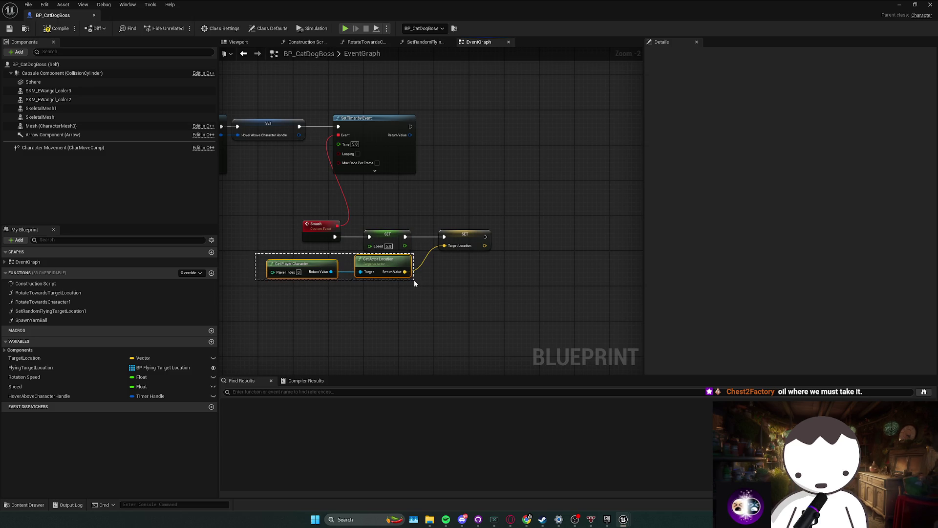
pyautogui.moveTo(517, 220)
pyautogui.mouseDown()
pyautogui.moveTo(300, 266)
pyautogui.moveTo(256, 289)
pyautogui.moveTo(497, 218)
pyautogui.mouseUp()
pyautogui.moveTo(497, 218)
pyautogui.mouseDown()
pyautogui.moveTo(251, 293)
pyautogui.moveTo(260, 280)
pyautogui.mouseUp()
pyautogui.click(307, 295)
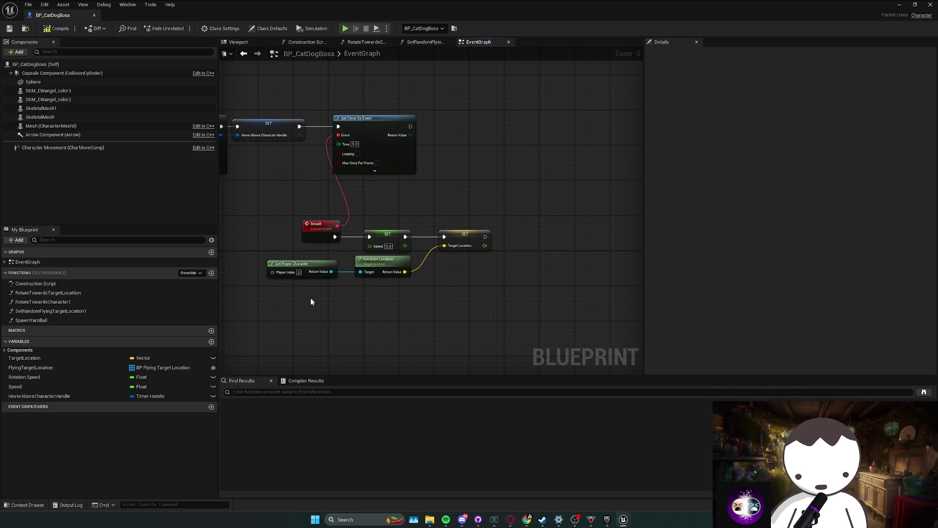
pyautogui.moveTo(276, 304)
pyautogui.mouseDown()
pyautogui.moveTo(358, 259)
pyautogui.moveTo(379, 307)
pyautogui.mouseUp()
pyautogui.hotkey('alt', 'Tab')
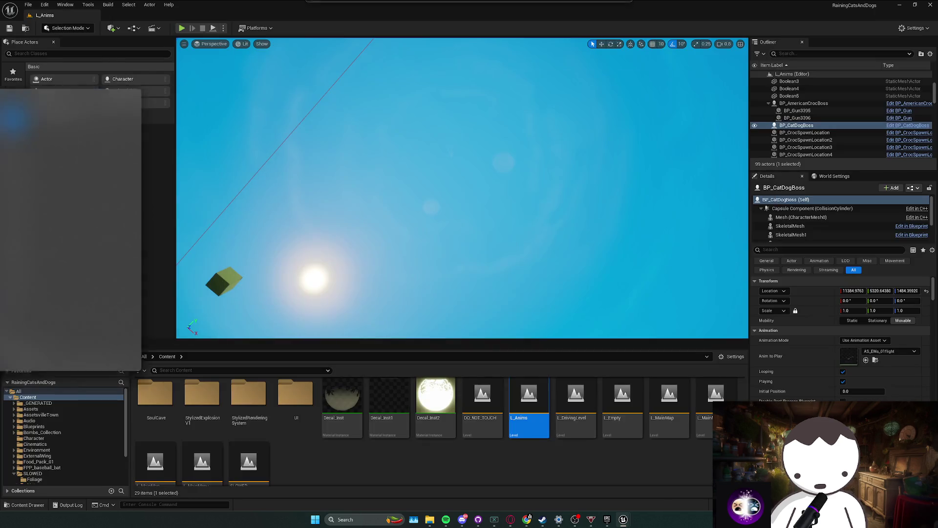
# - Playtest L_Anims to check the winged boss, then return to the SET Speed node in BP_CatDogBoss
pyautogui.press('f')
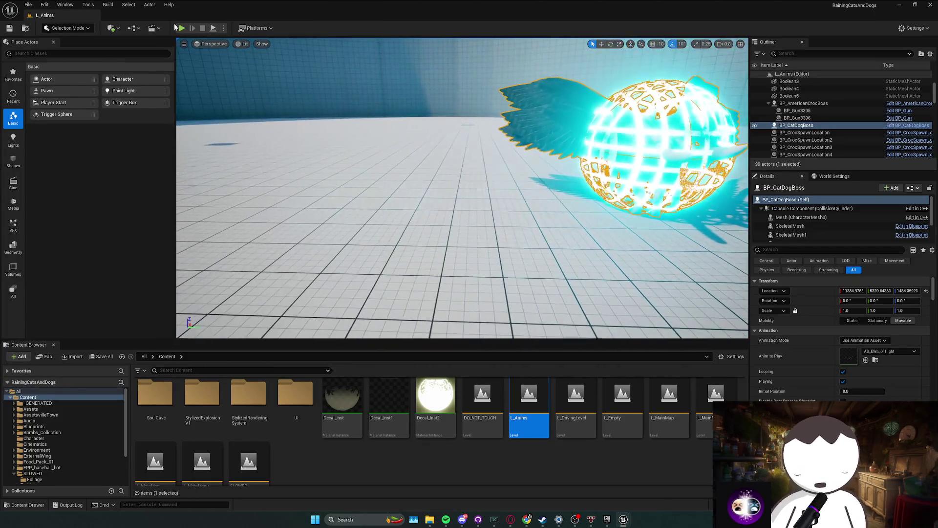
pyautogui.hotkey('alt', 'p')
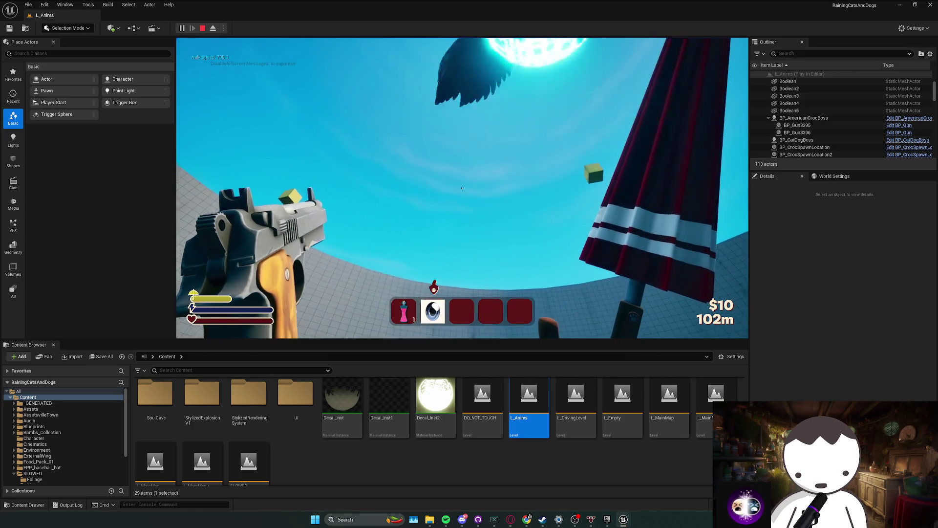
pyautogui.press('Escape')
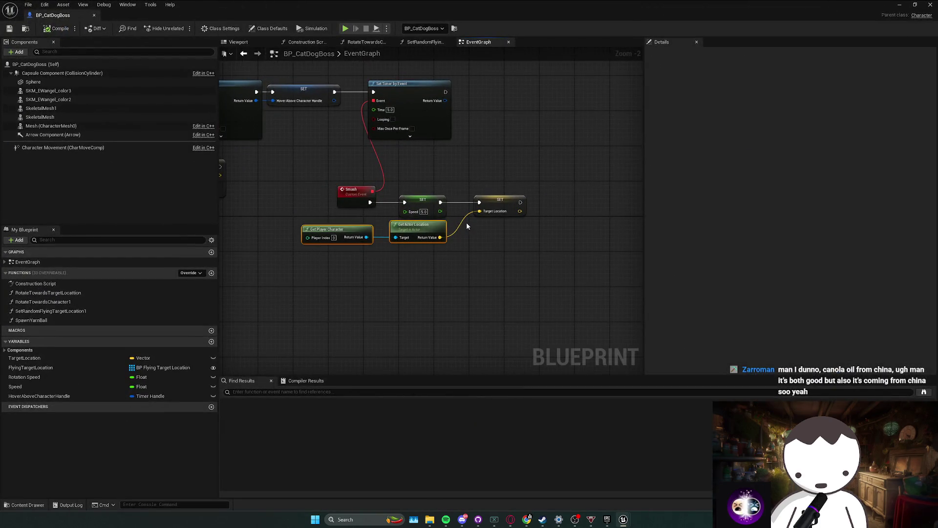
pyautogui.click(422, 200)
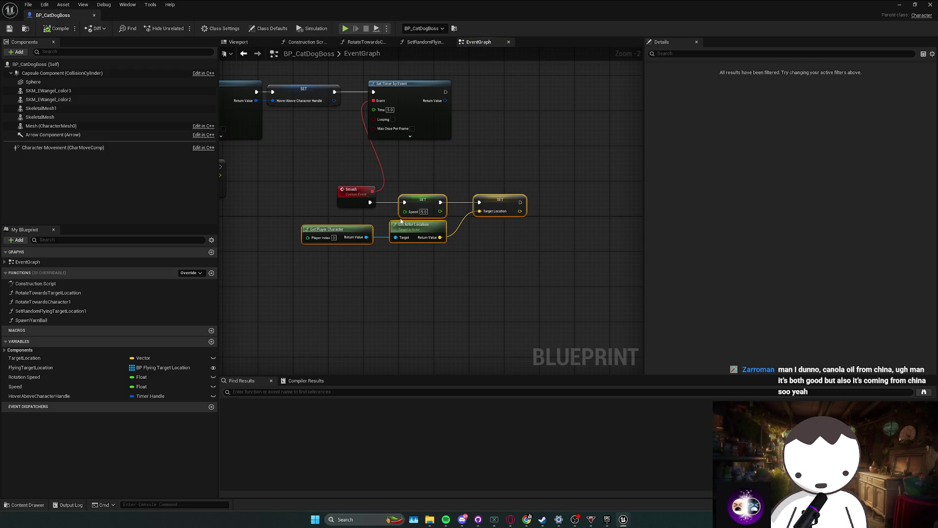
# - Add a Hover Above Character Handle getter and a Pause Timer by Handle node beside Smash
pyautogui.press('f')
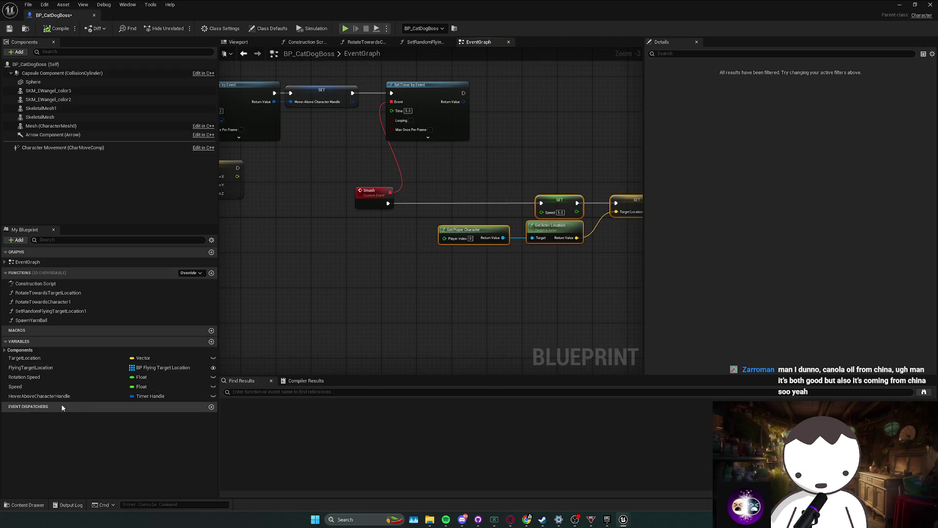
pyautogui.moveTo(49, 396)
pyautogui.mouseDown()
pyautogui.moveTo(389, 233)
pyautogui.moveTo(430, 208)
pyautogui.moveTo(414, 194)
pyautogui.moveTo(417, 204)
pyautogui.moveTo(503, 211)
pyautogui.moveTo(541, 202)
pyautogui.mouseUp()
pyautogui.write('pause')
pyautogui.press('Return')
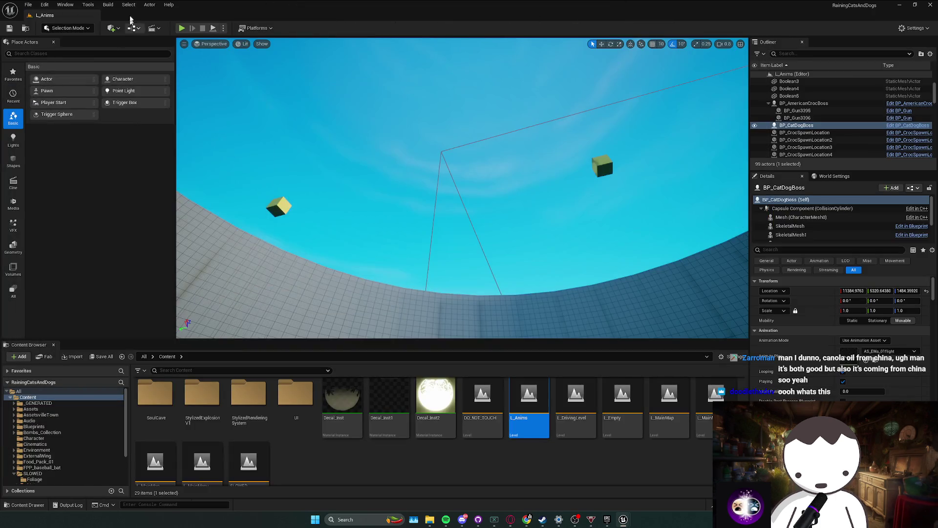
# - Playtest the boss once, then save all modified packages
pyautogui.click(183, 29)
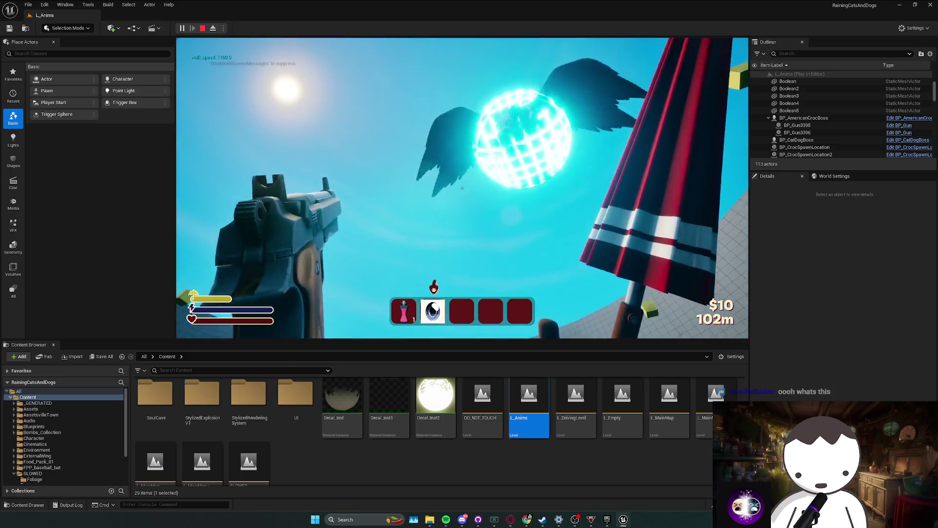
pyautogui.press('Escape')
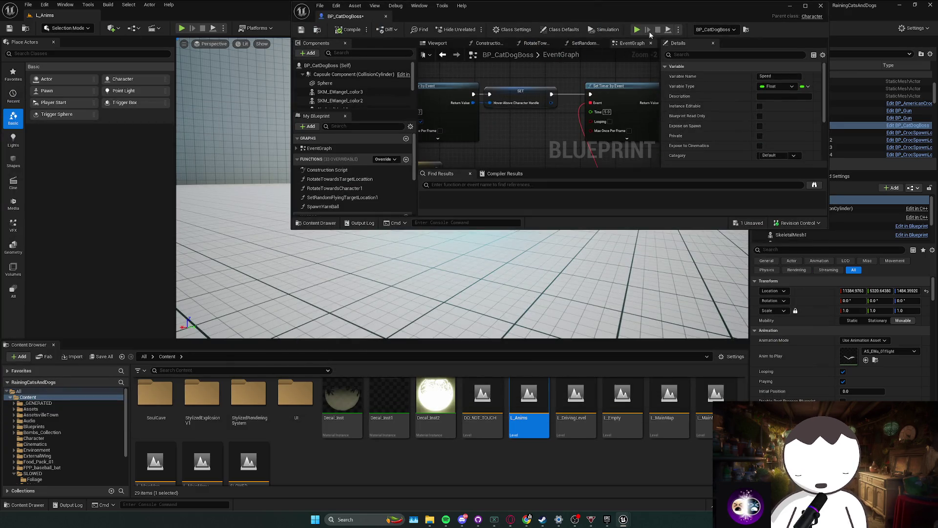
pyautogui.click(806, 5)
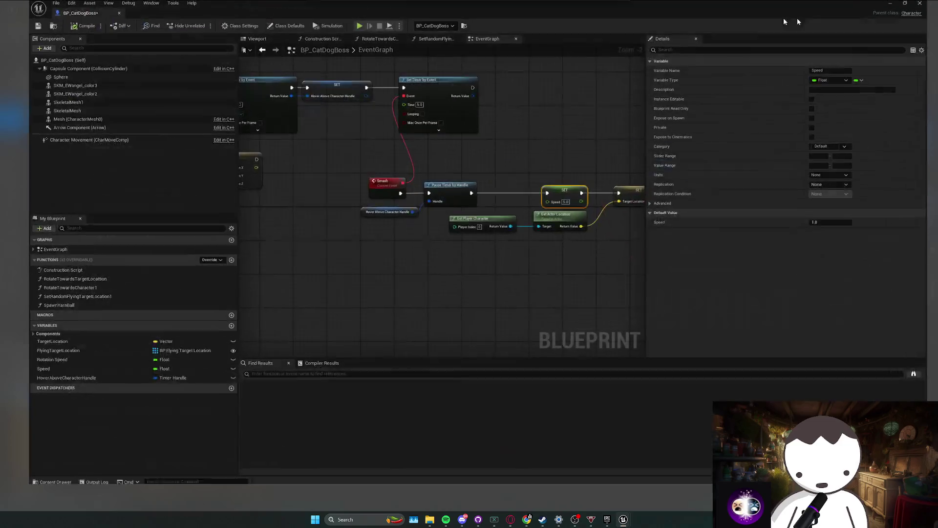
pyautogui.click(899, 5)
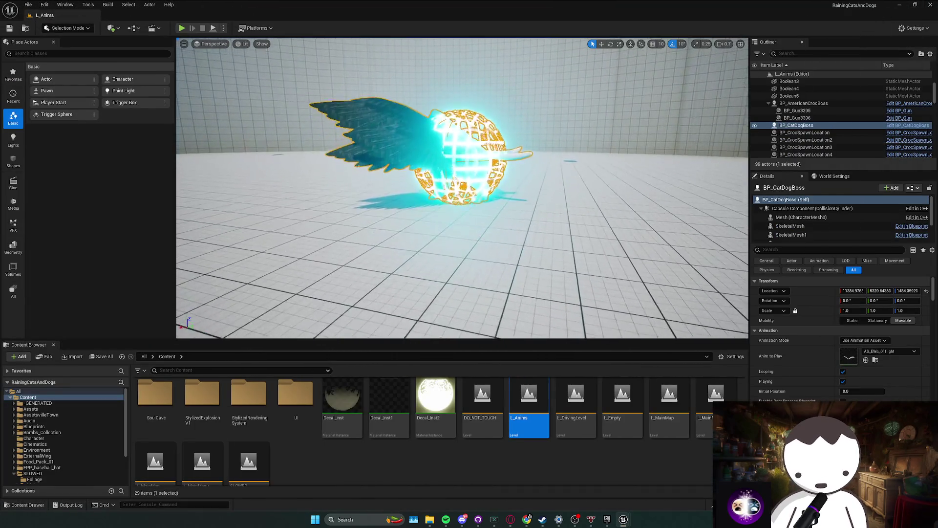
pyautogui.hotkey('ctrl', 's')
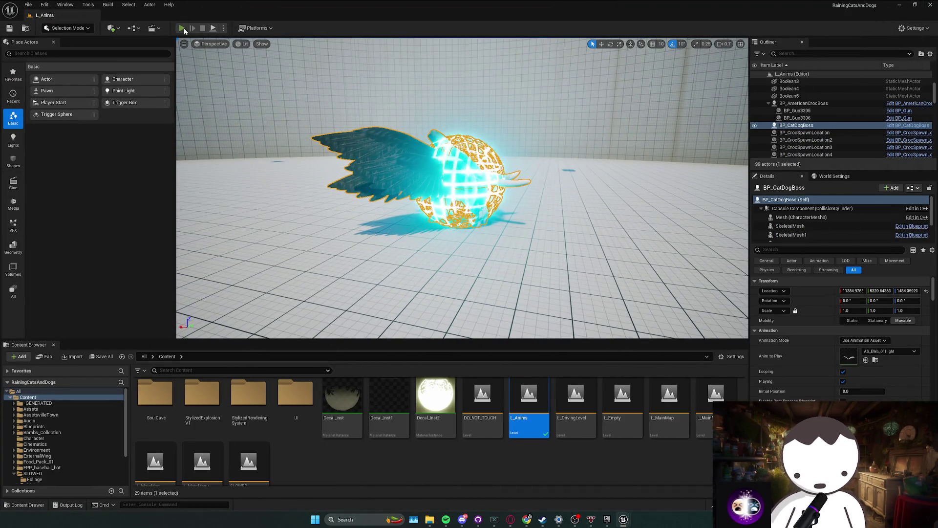
# - Playtest again with the Dashes Potion held, then return to the BP_CatDogBoss EventGraph
pyautogui.click(182, 28)
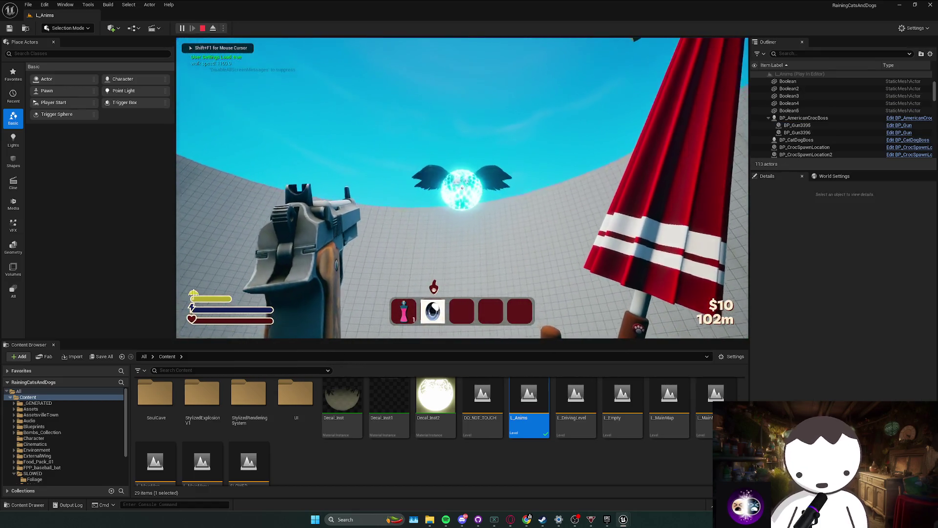
pyautogui.press('1')
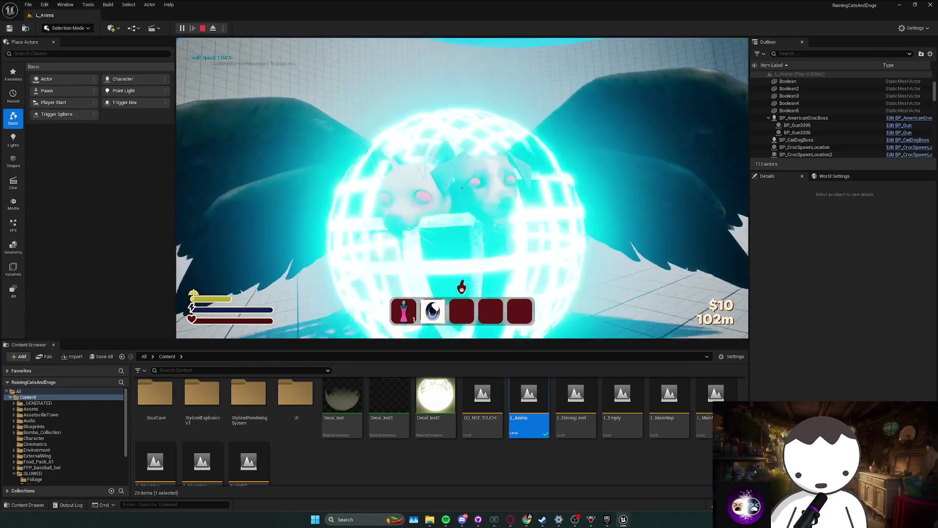
pyautogui.press('Escape')
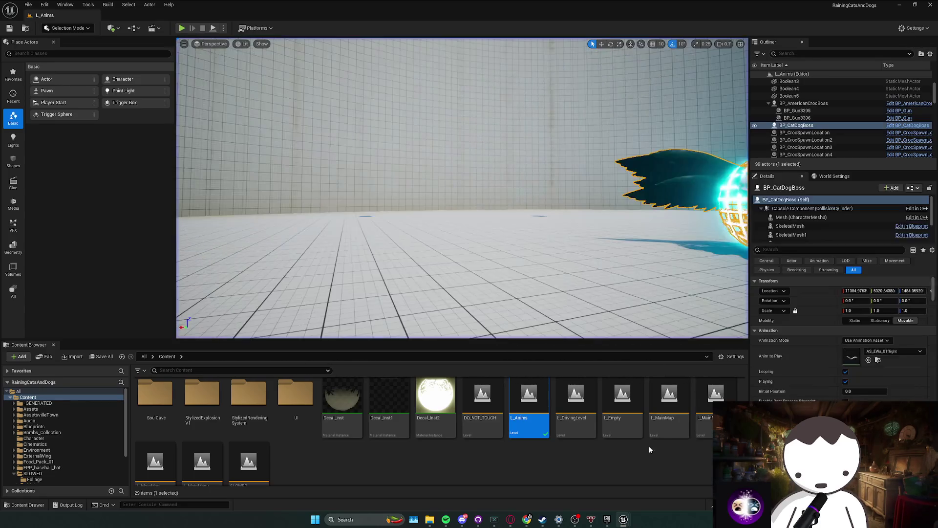
pyautogui.click(663, 497)
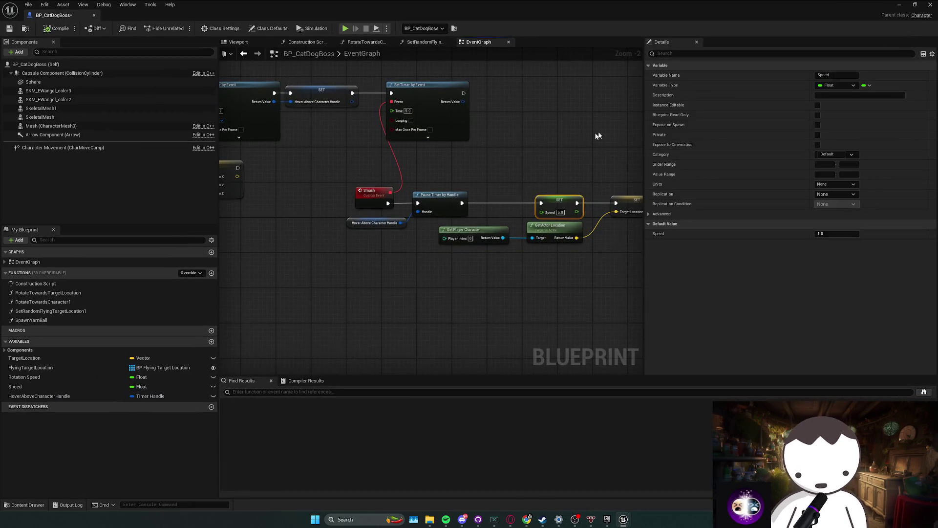
# - Close the BP_CatDogBoss editor and tilt the L_Anims camera up toward the ceiling
pyautogui.scroll(1, 488, 201)
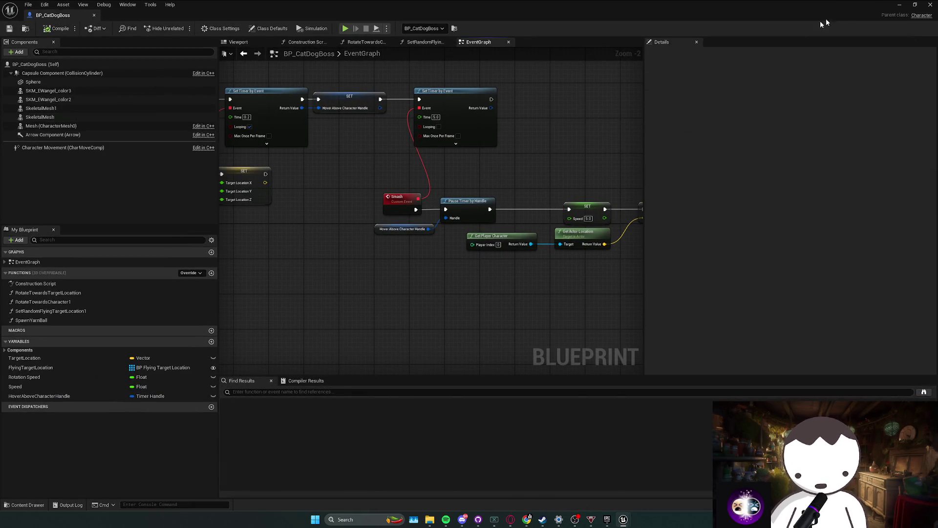
pyautogui.click(900, 4)
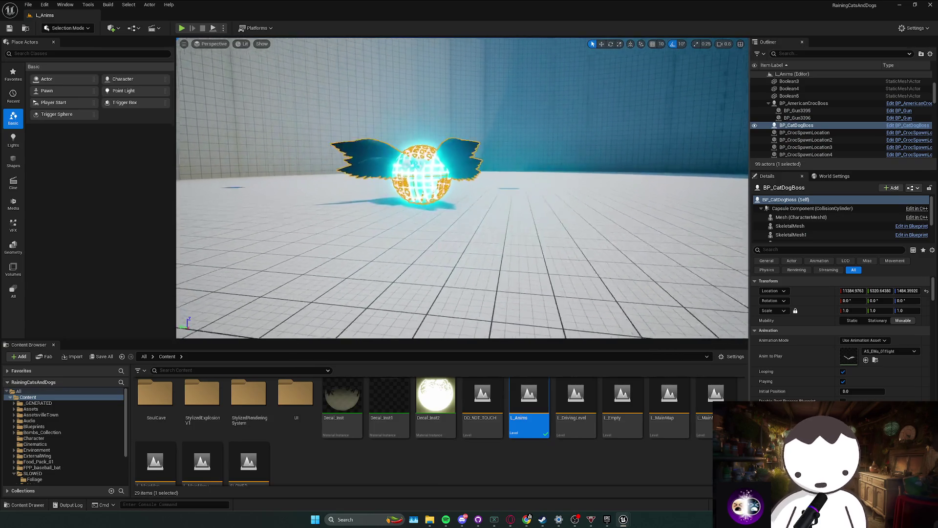
pyautogui.moveTo(463, 195)
pyautogui.mouseDown()
pyautogui.moveTo(457, 147)
pyautogui.moveTo(457, 181)
pyautogui.moveTo(457, 166)
pyautogui.mouseUp()
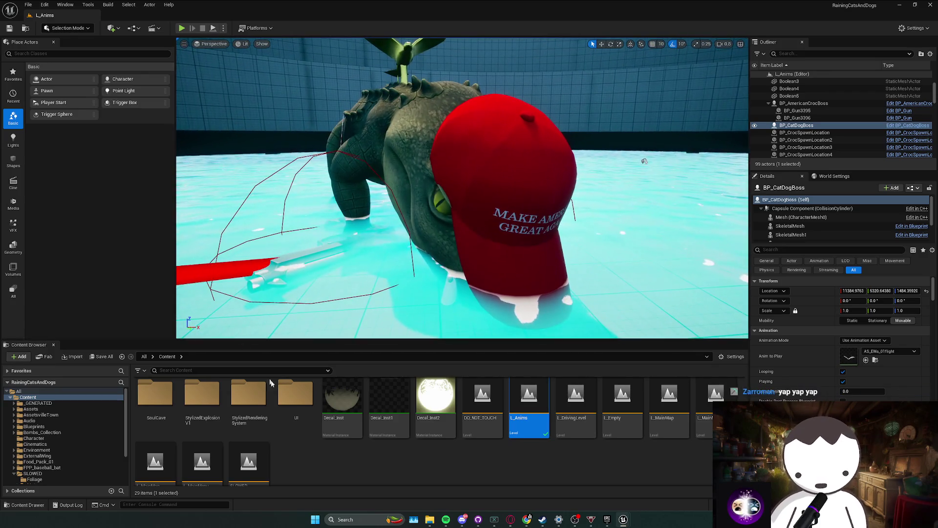
pyautogui.scroll(-1, 267, 448)
pyautogui.scroll(1, 478, 437)
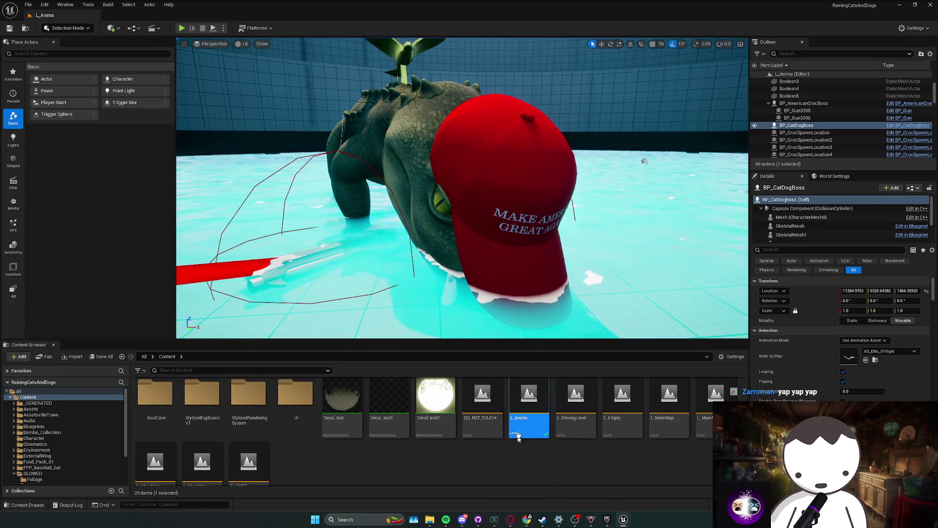
# - Move the L_MainMapRedone camera up to the arched doorway into the gambling room
pyautogui.scroll(-1, 328, 440)
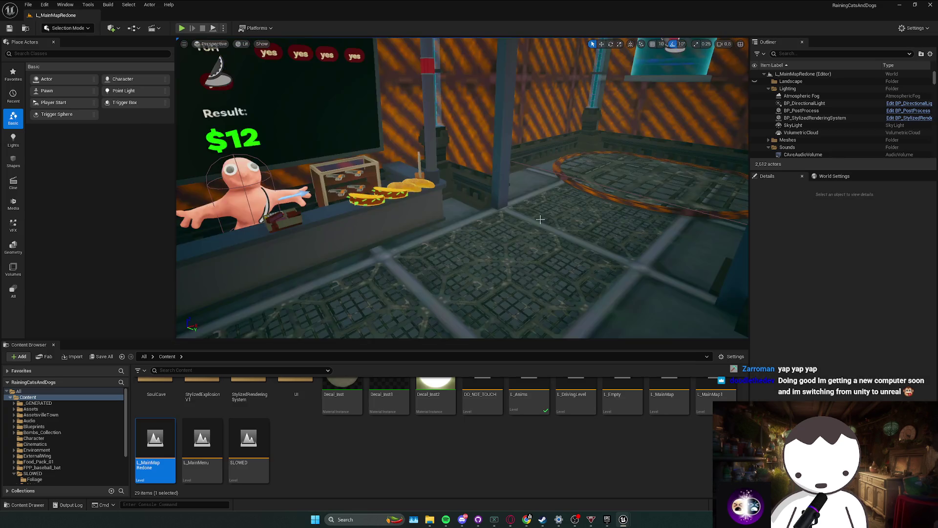
pyautogui.scroll(-2, 463, 187)
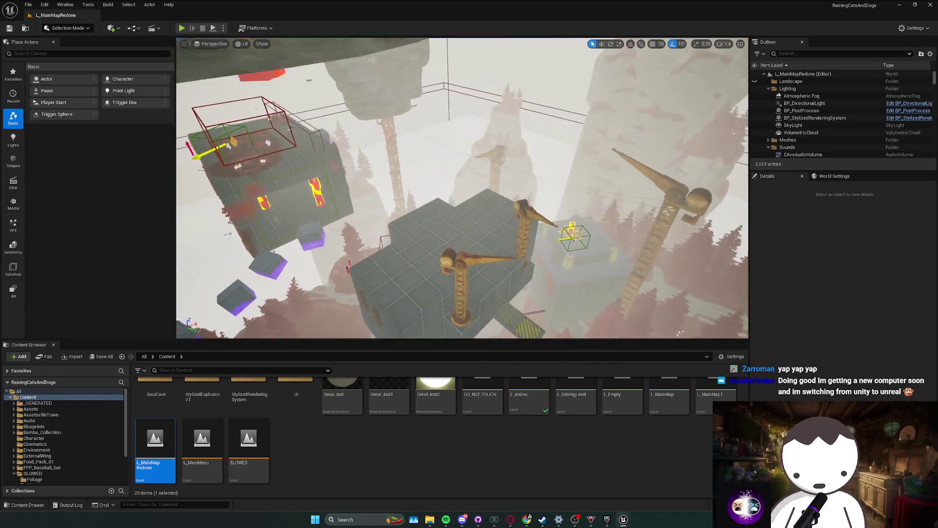
pyautogui.scroll(2, 463, 188)
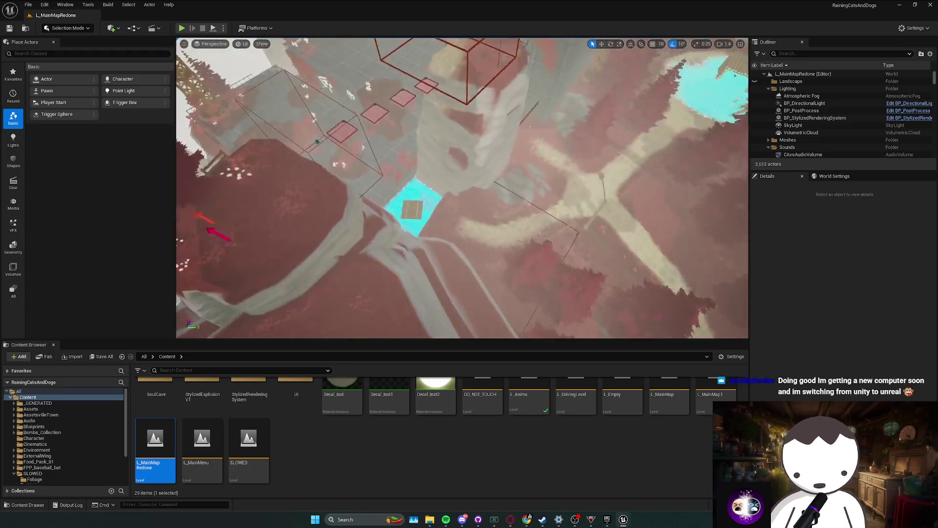
pyautogui.scroll(-3, 462, 188)
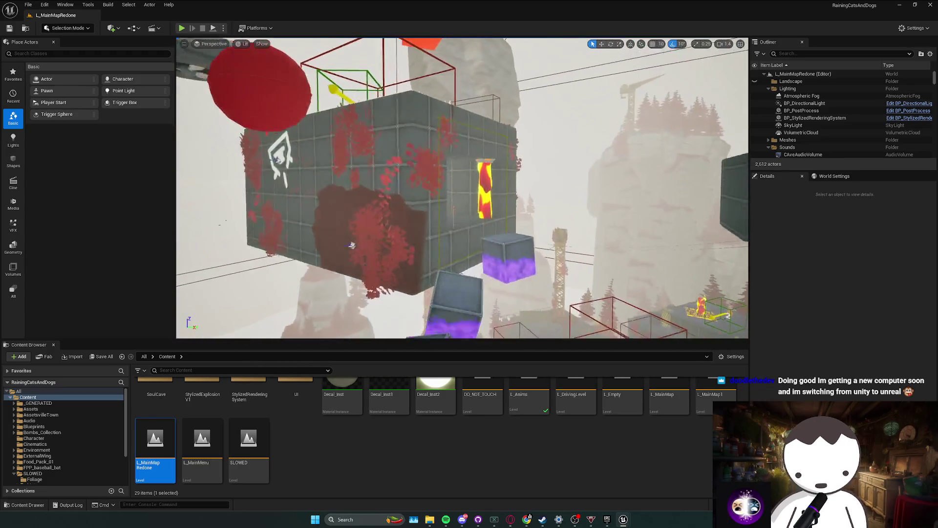
pyautogui.scroll(3, 462, 188)
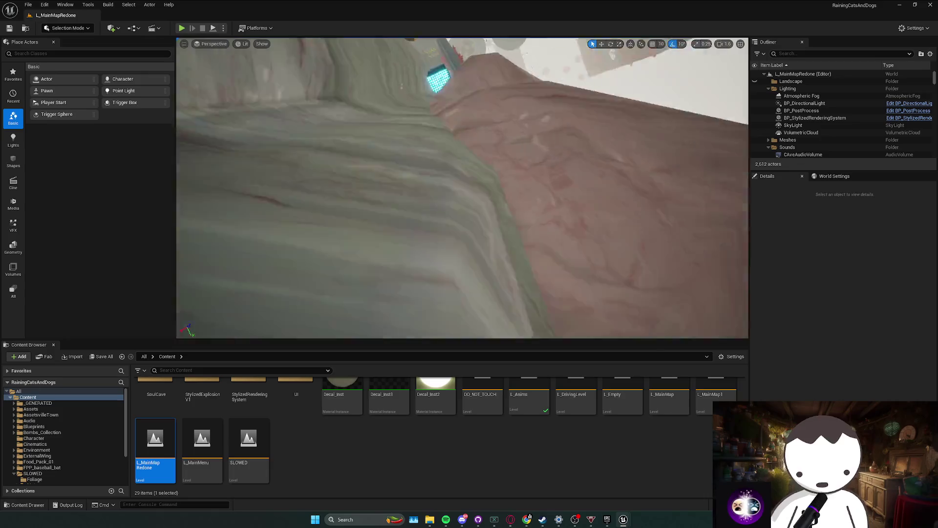
pyautogui.scroll(-2, 463, 188)
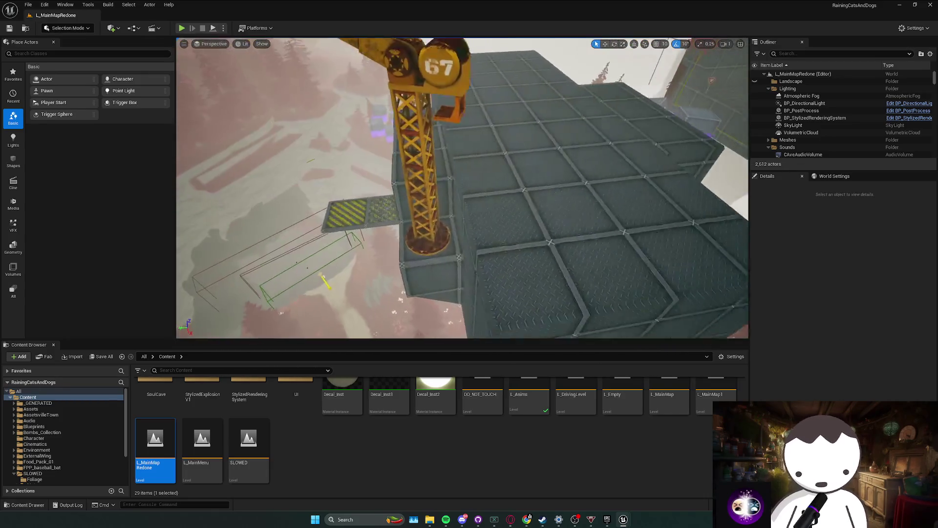
pyautogui.press('w')
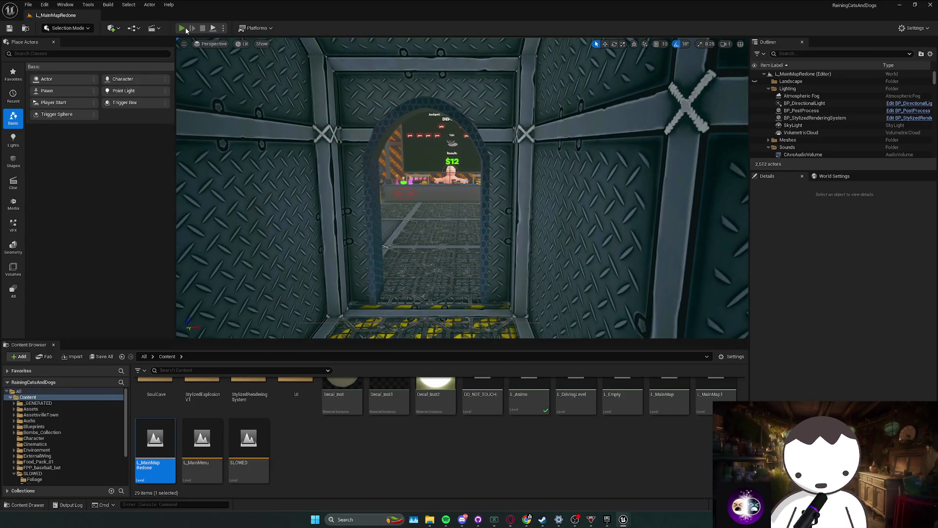
pyautogui.click(182, 28)
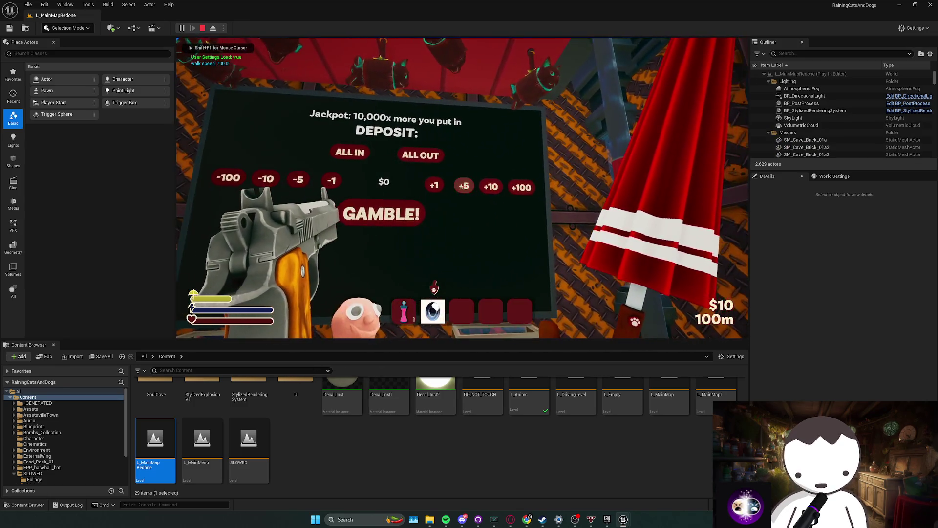
pyautogui.press('f')
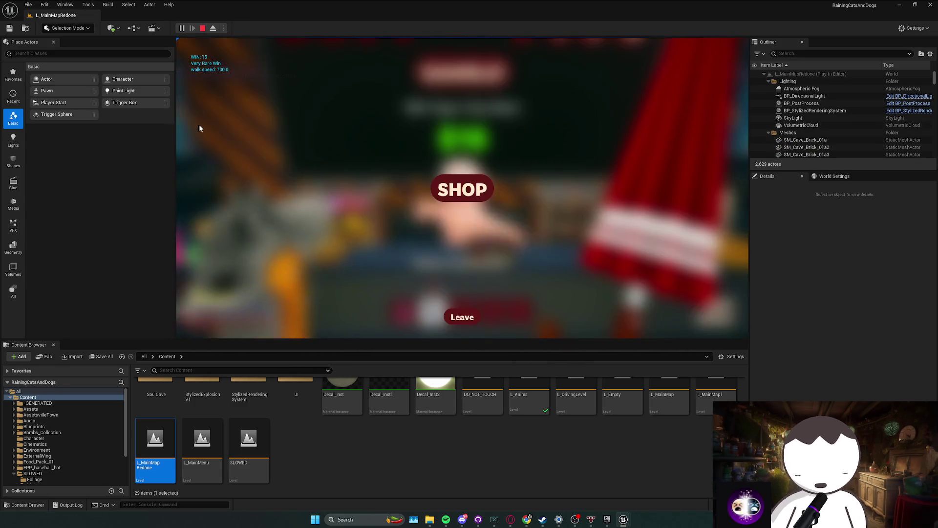
pyautogui.click(481, 193)
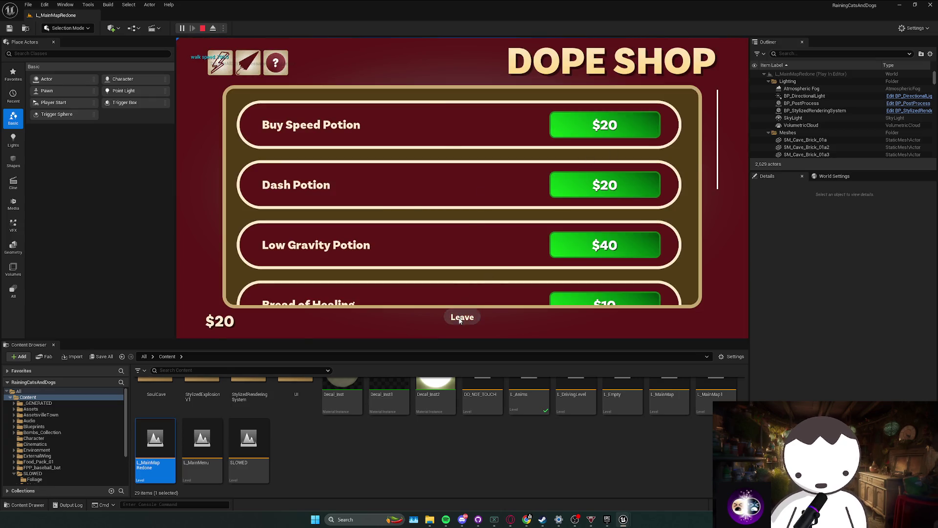
pyautogui.click(462, 317)
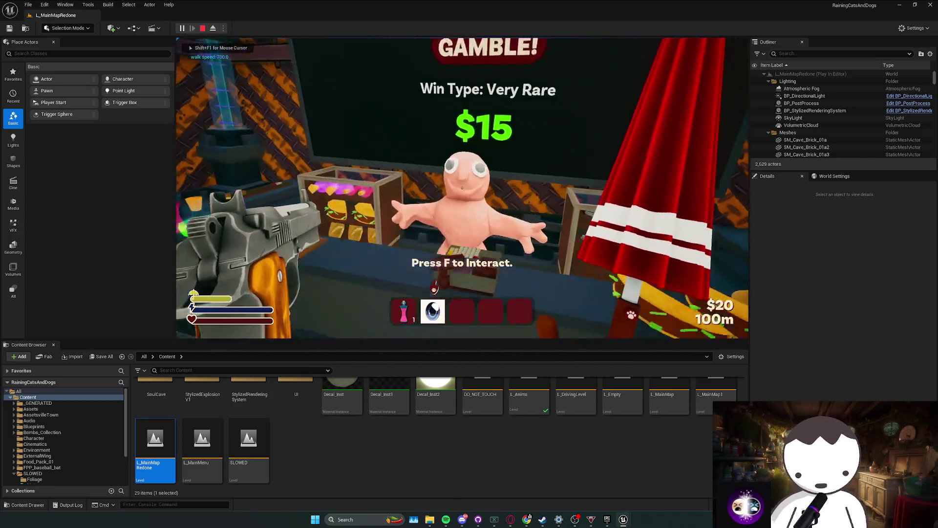
pyautogui.press('f')
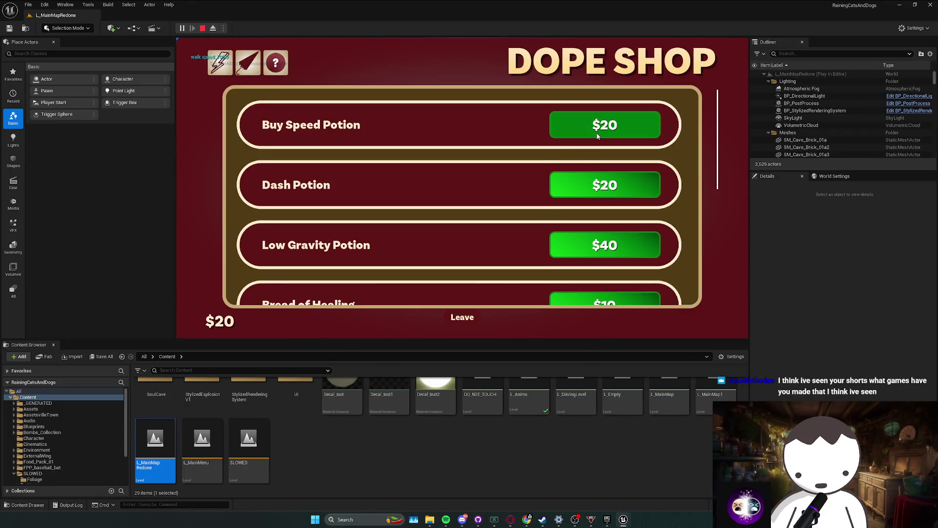
pyautogui.click(469, 317)
pyautogui.press('f')
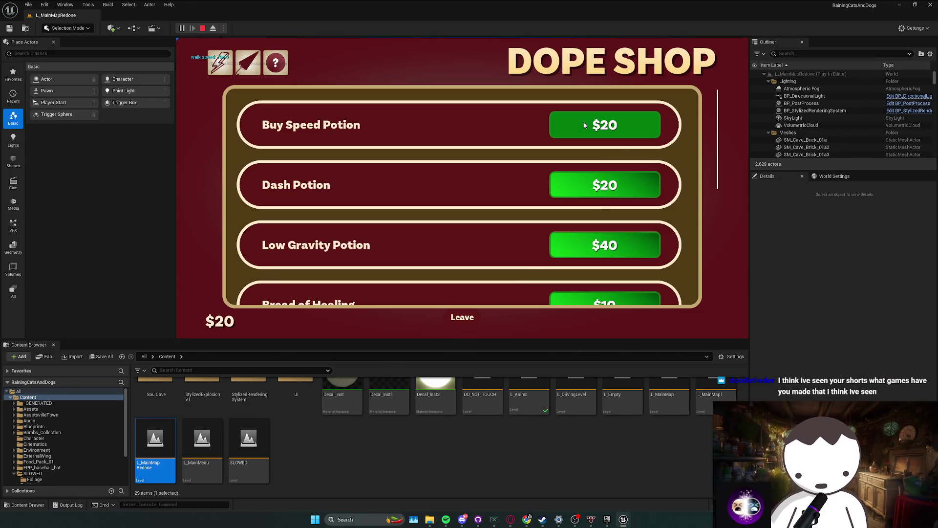
pyautogui.click(462, 318)
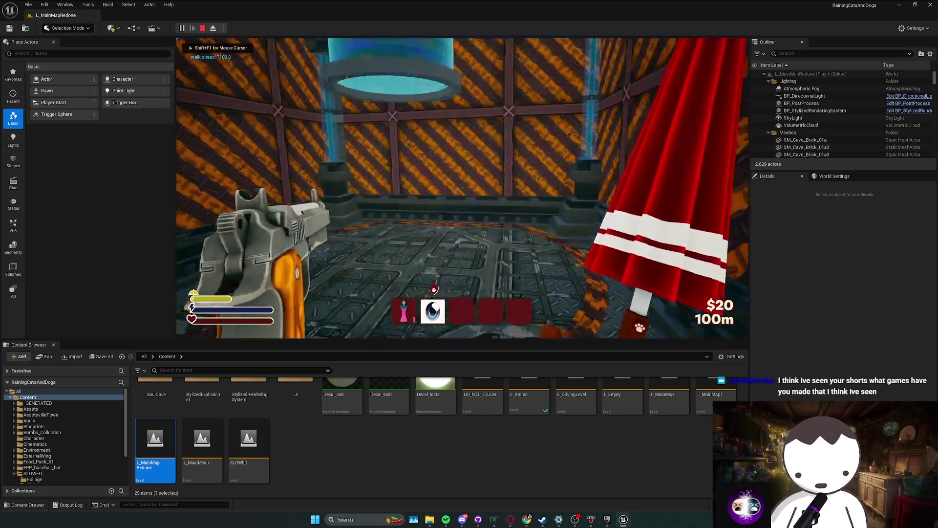
pyautogui.hotkey('shift', 'w')
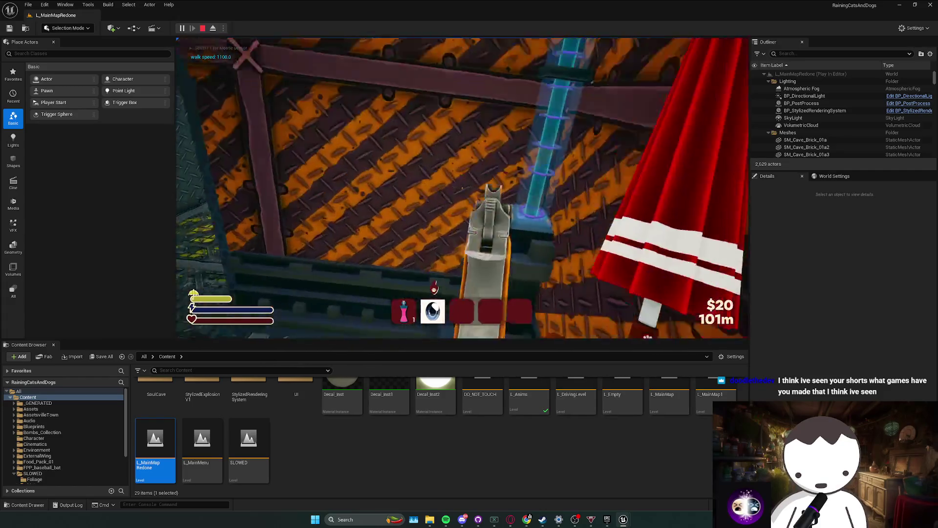
pyautogui.press('e')
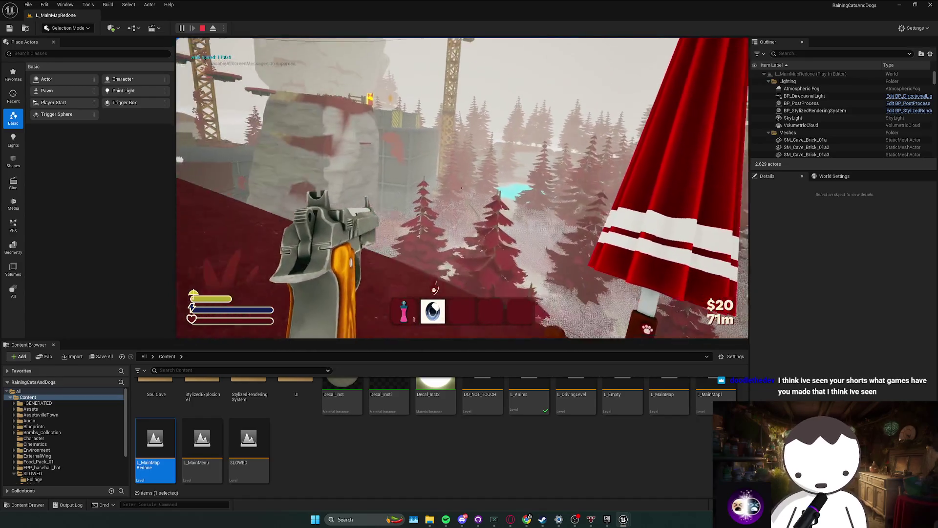
pyautogui.press('Escape')
pyautogui.moveTo(258, 257)
pyautogui.mouseDown()
pyautogui.moveTo(256, 337)
pyautogui.moveTo(351, 141)
pyautogui.moveTo(367, 245)
pyautogui.moveTo(342, 224)
pyautogui.moveTo(254, 49)
pyautogui.mouseUp()
# - Save all modified packages with Ctrl+S
pyautogui.hotkey('ctrl', 's')
pyautogui.scroll(-1, 461, 188)
pyautogui.scroll(2, 462, 188)
pyautogui.scroll(1, 462, 188)
pyautogui.scroll(-2, 462, 188)
pyautogui.scroll(1, 462, 188)
# - Fly deeper into the grey cave and select the DO_NOT_TOUCH level in the Content Browser
pyautogui.moveTo(376, 252); pyautogui.dragTo(376, 252)
pyautogui.scroll(1, 375, 251)
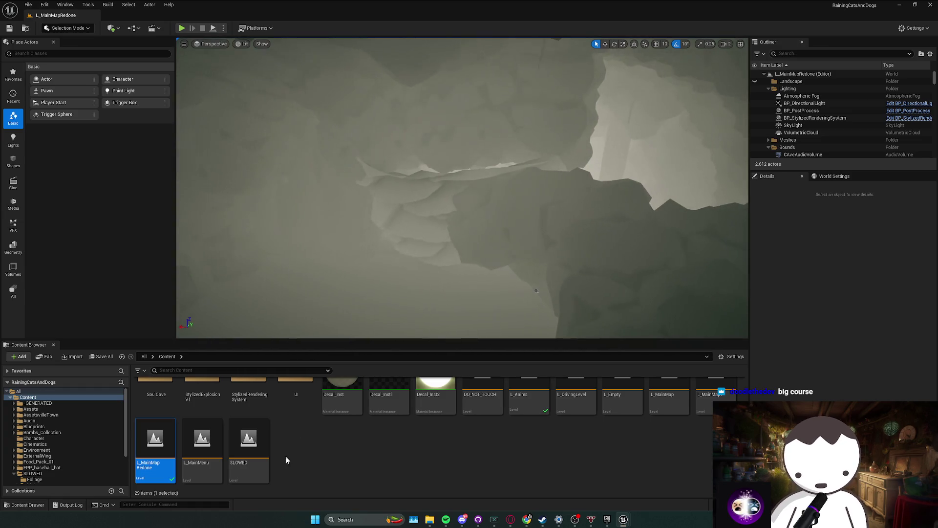
pyautogui.click(572, 448)
pyautogui.scroll(1, 572, 449)
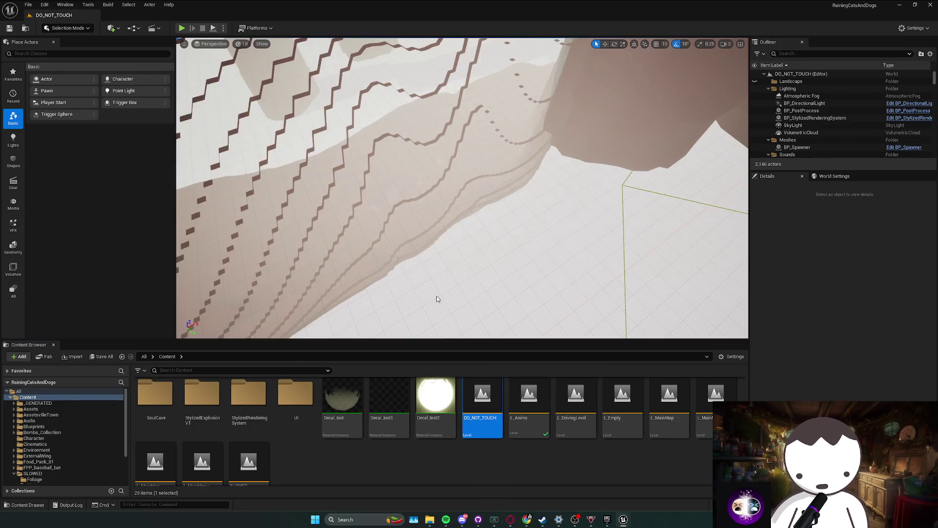
# - Look around the DO_NOT_TOUCH level and fly closer to its foggy red cave forest
pyautogui.moveTo(436, 295); pyautogui.dragTo(191, 151)
pyautogui.scroll(1, 191, 150)
pyautogui.scroll(-1, 192, 151)
pyautogui.scroll(1, 192, 150)
pyautogui.scroll(-1, 192, 150)
pyautogui.scroll(-1, 192, 151)
pyautogui.scroll(1, 467, 199)
pyautogui.moveTo(468, 199); pyautogui.dragTo(473, 354)
pyautogui.hotkey('alt', 'Tab')
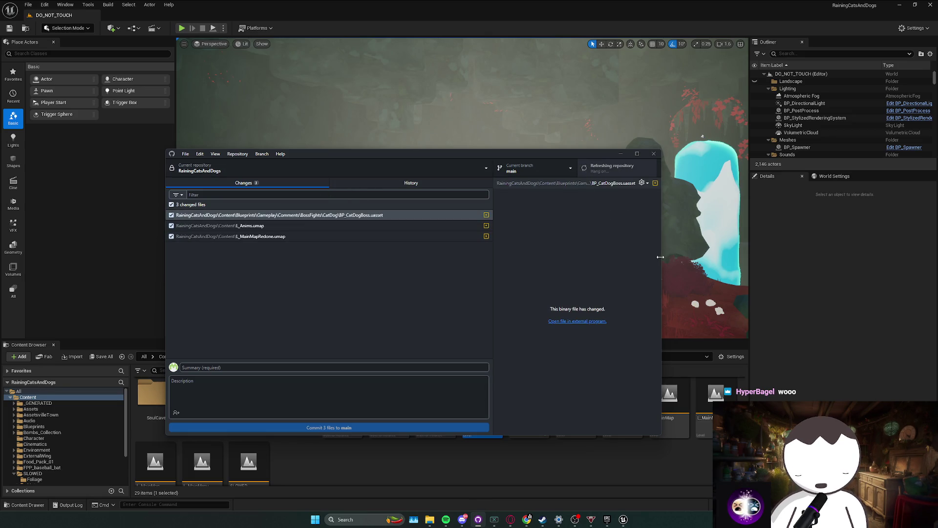
pyautogui.moveTo(678, 255); pyautogui.dragTo(678, 255)
pyautogui.moveTo(473, 158); pyautogui.dragTo(472, 157)
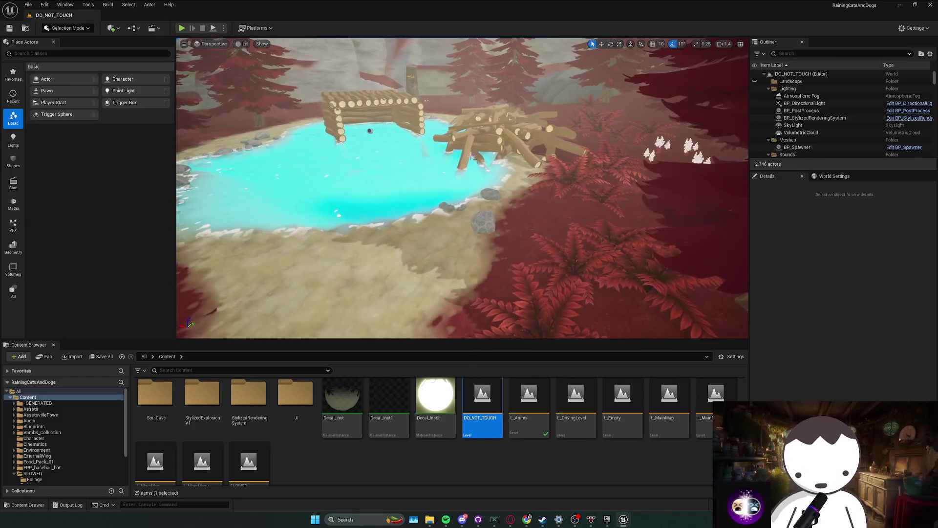
pyautogui.click(183, 28)
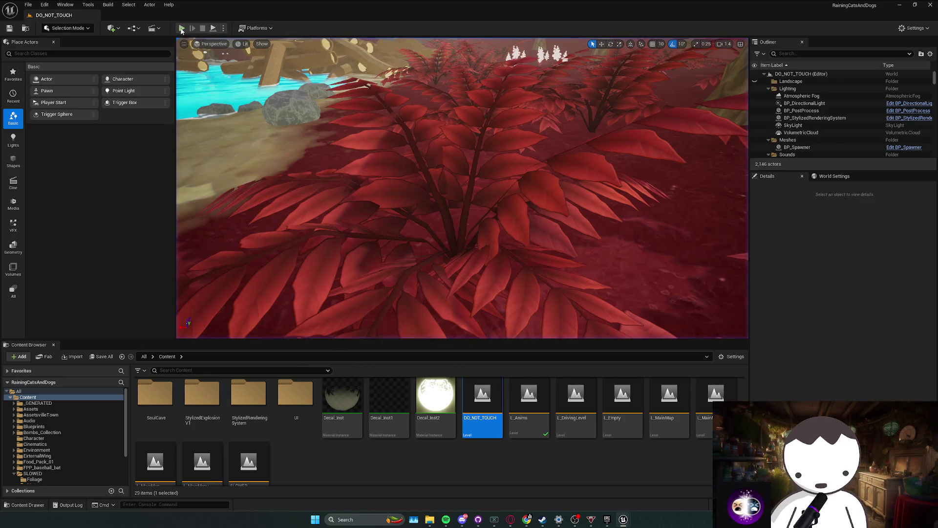
pyautogui.click(182, 29)
pyautogui.press('w')
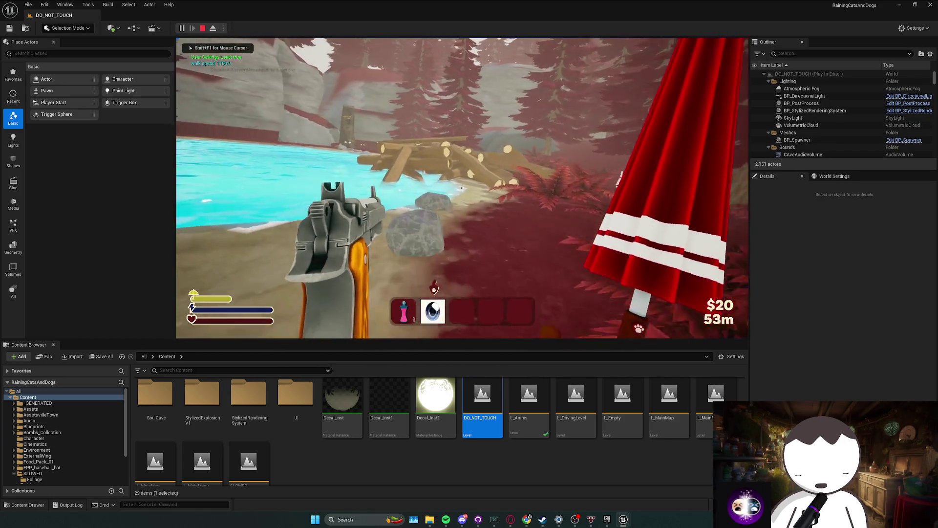
pyautogui.press('Escape')
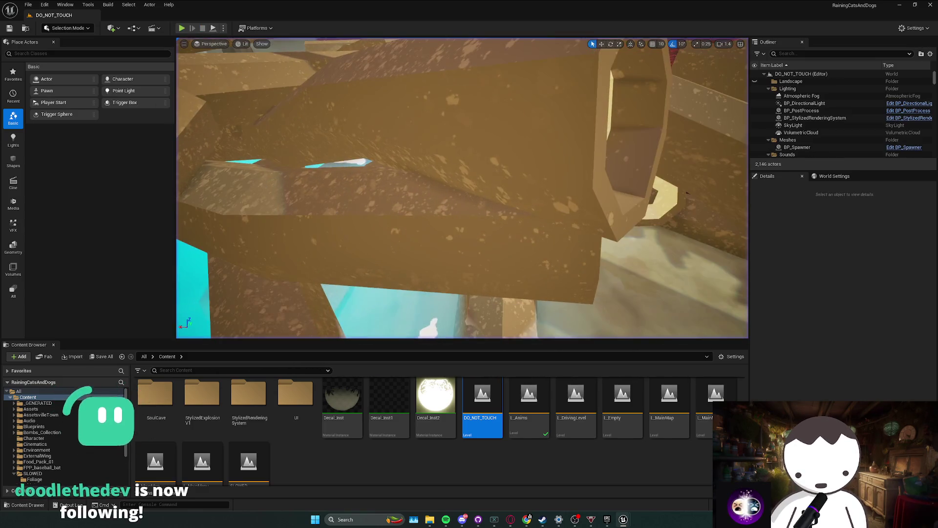
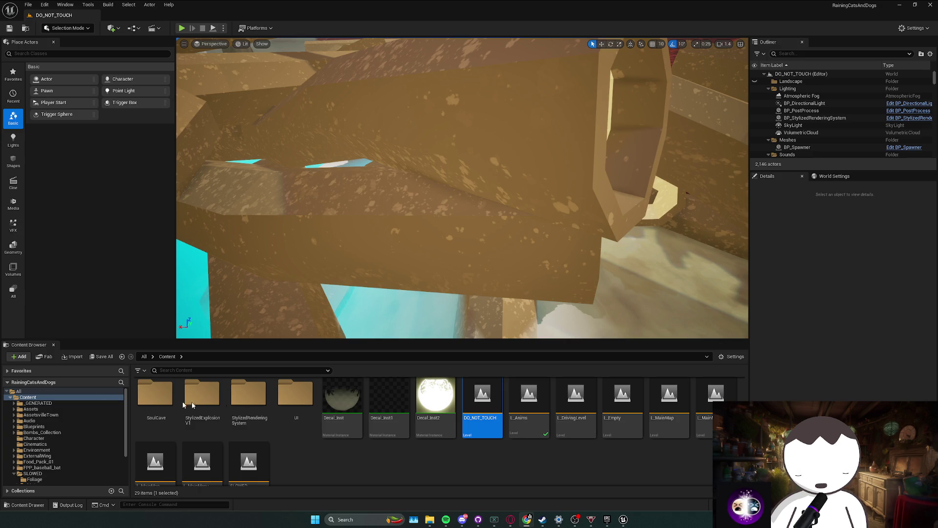
# - Open the L_Anims level from the Content Browser and start Play in Editor
pyautogui.scroll(-1, 184, 461)
pyautogui.doubleClick(532, 400)
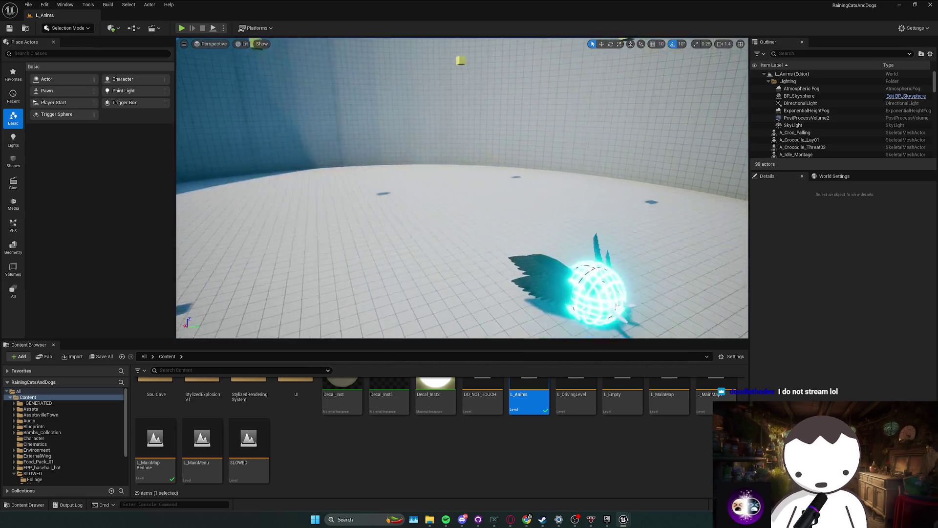
pyautogui.hotkey('alt', 'p')
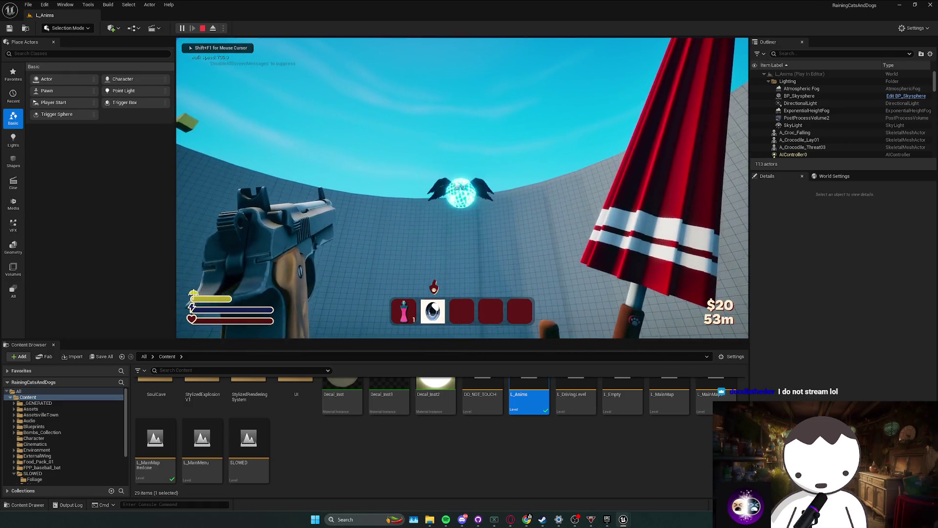
pyautogui.hotkey('alt', 'p')
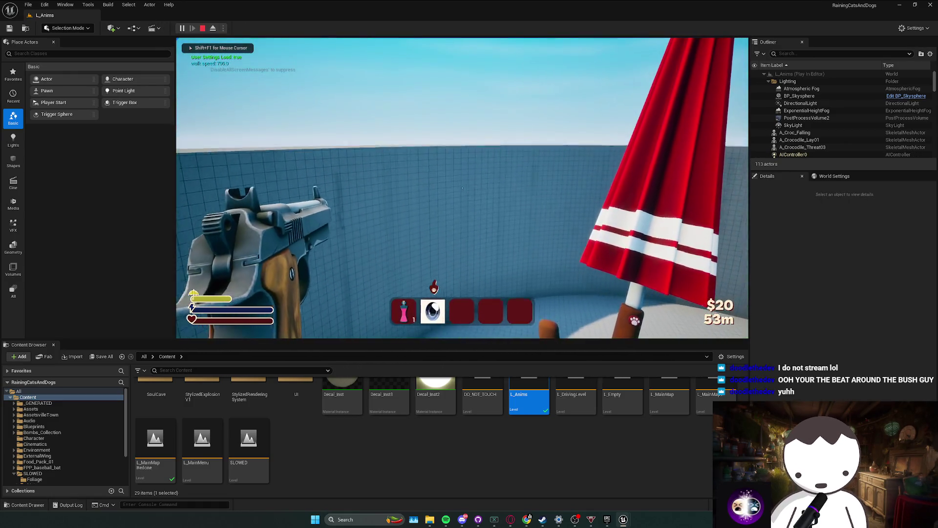
pyautogui.moveTo(462, 187)
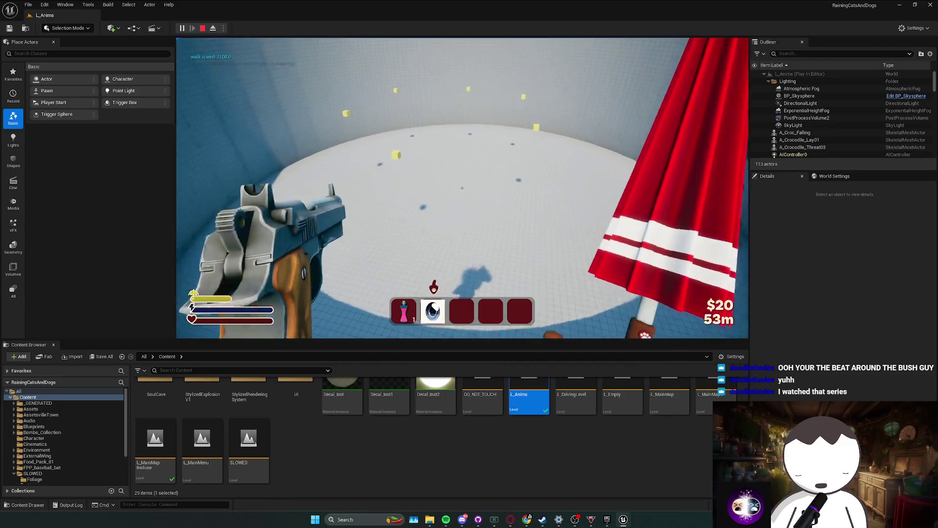
pyautogui.press('shift')
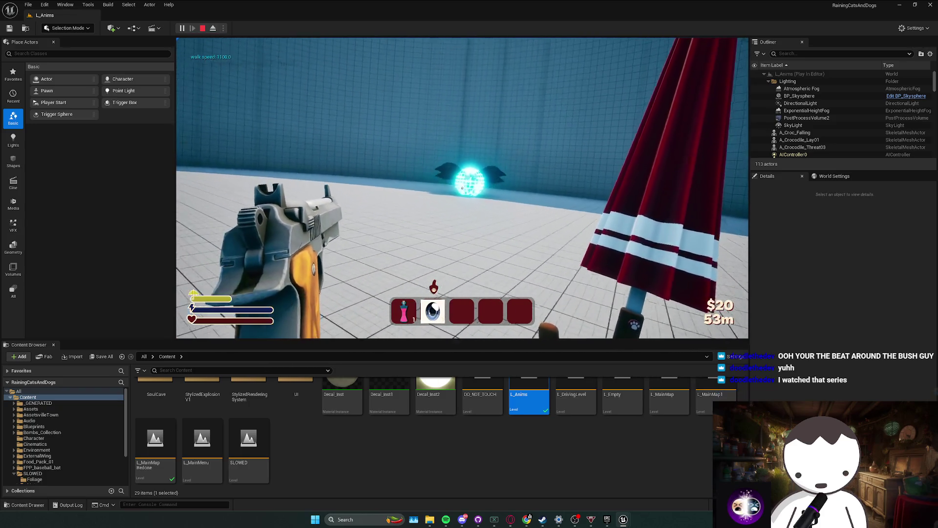
pyautogui.click(462, 188)
pyautogui.moveTo(462, 188)
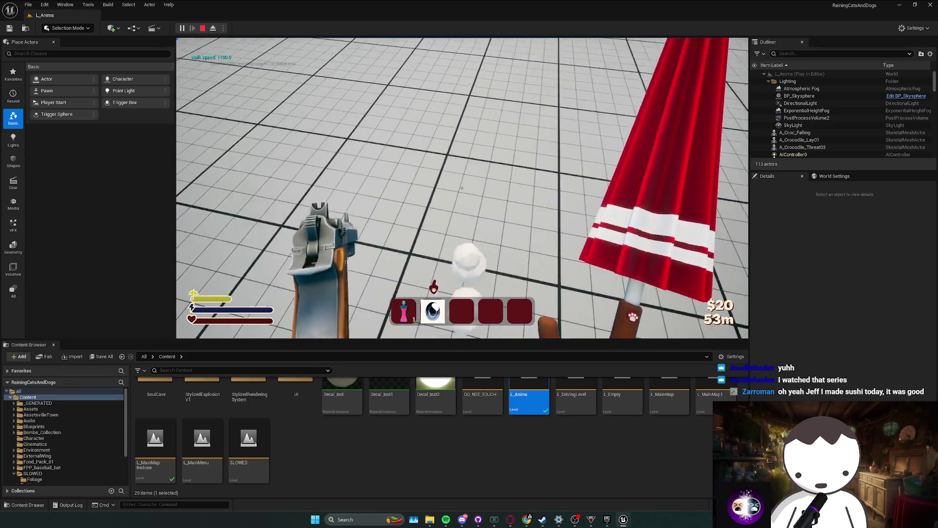
pyautogui.hotkey('shift', 'w')
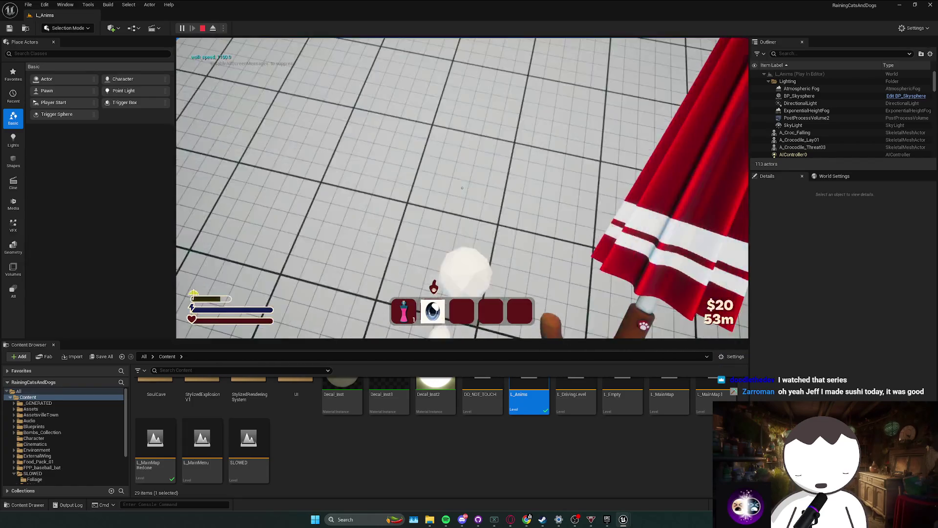
pyautogui.click(462, 187)
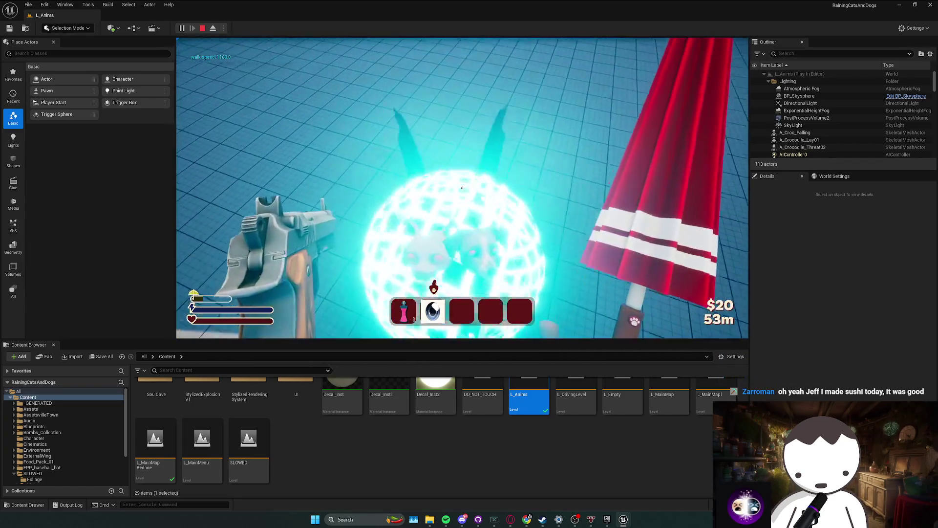
pyautogui.press('Escape')
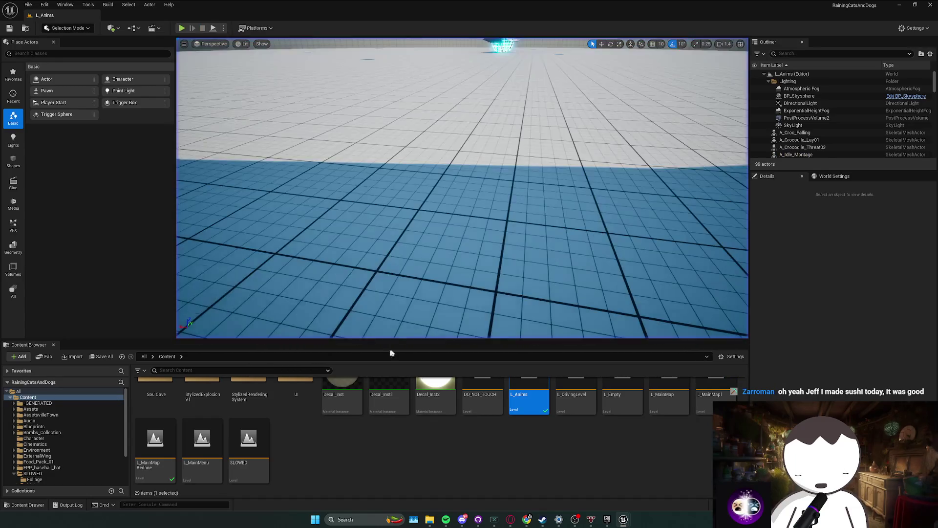
# - Turn the view toward the glowing orb, then bring up BP_CatDogBoss's EventGraph nodes
pyautogui.moveTo(440, 308); pyautogui.dragTo(388, 308)
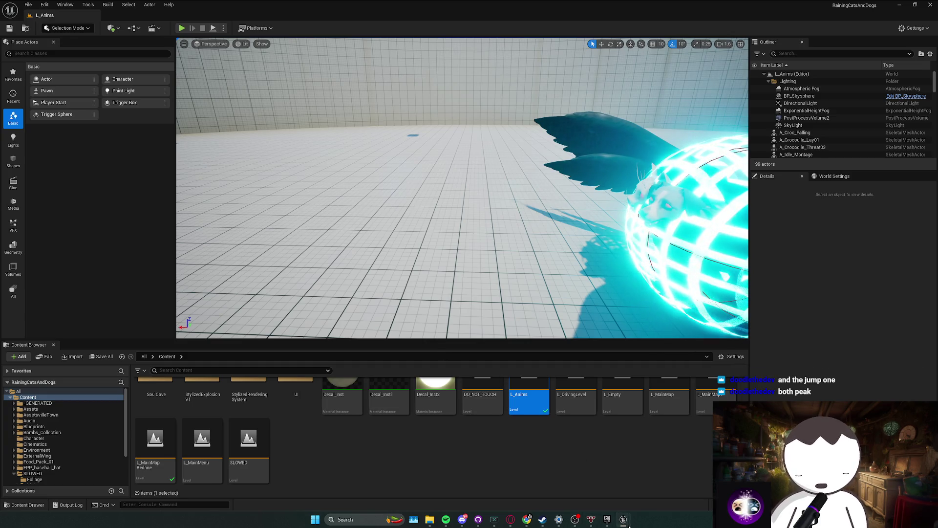
pyautogui.hotkey('alt', 'Tab')
pyautogui.moveTo(337, 244); pyautogui.dragTo(403, 256)
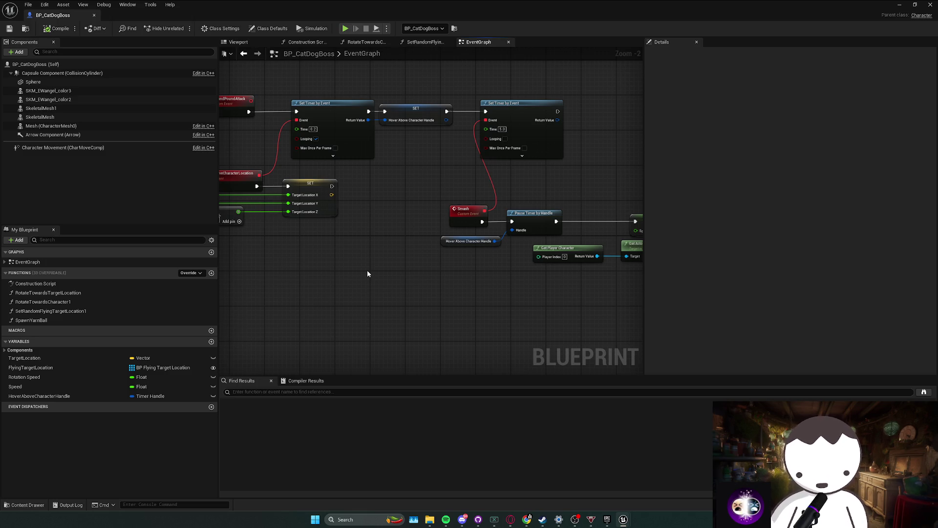
pyautogui.click(444, 252)
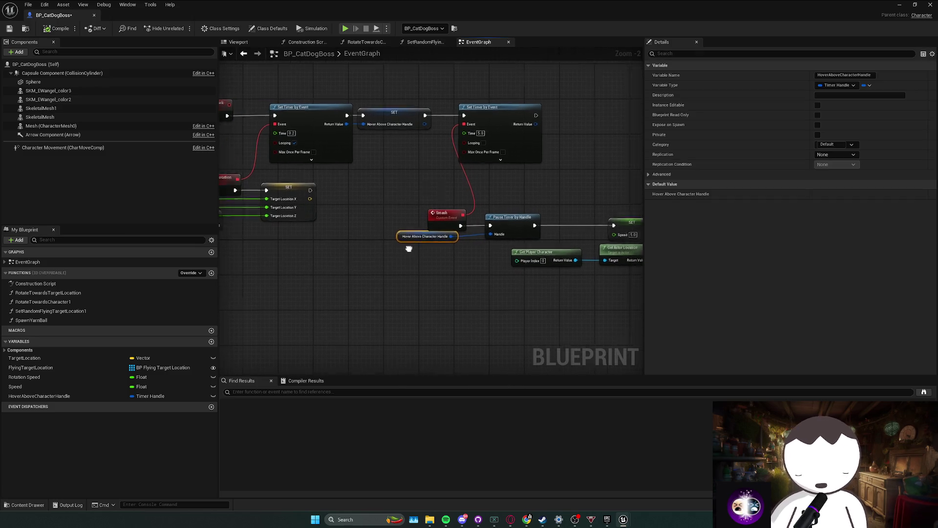
pyautogui.moveTo(355, 207); pyautogui.dragTo(547, 268)
pyautogui.scroll(-1, 450, 268)
pyautogui.moveTo(450, 268); pyautogui.dragTo(542, 259)
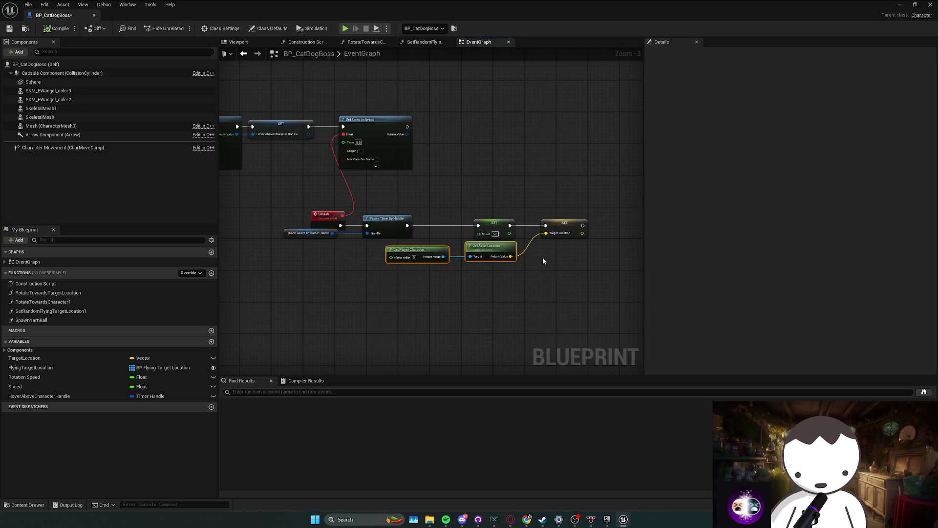
pyautogui.moveTo(434, 263); pyautogui.dragTo(438, 236)
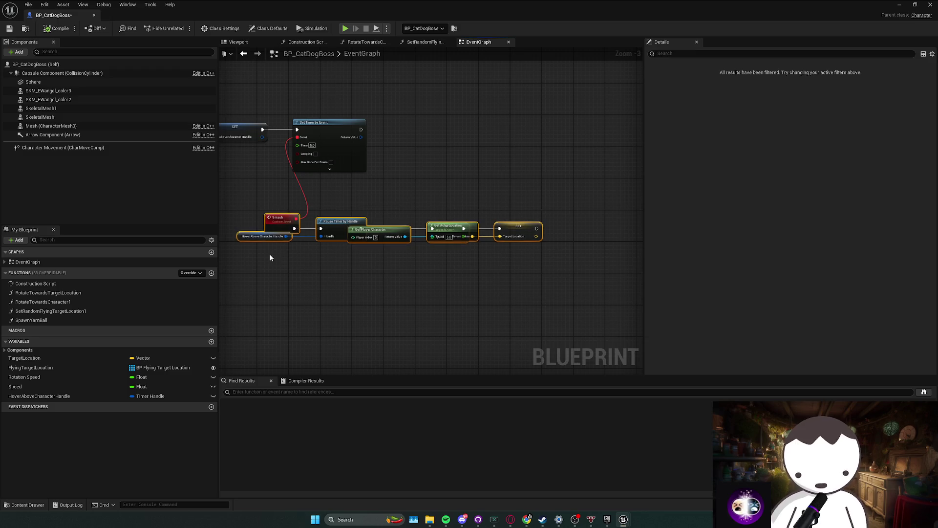
pyautogui.click(350, 262)
pyautogui.hotkey('ctrl', 'z')
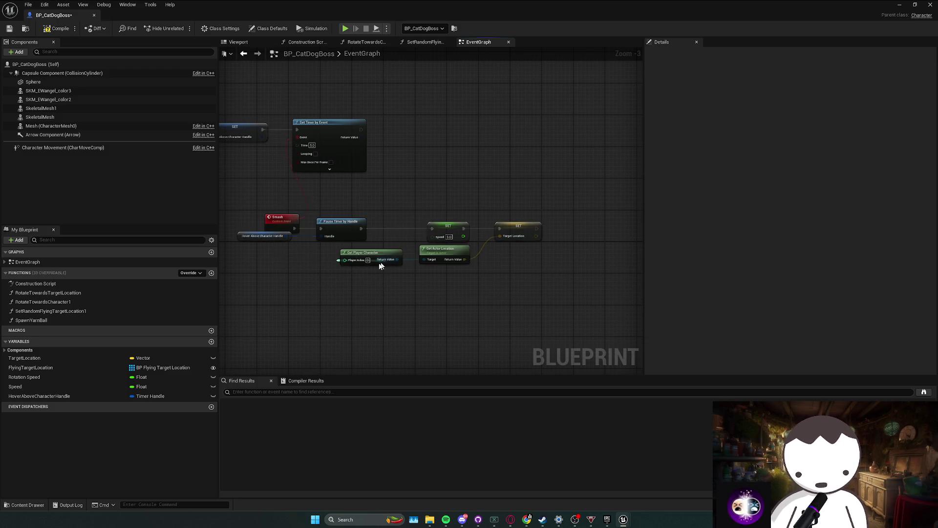
pyautogui.moveTo(419, 264); pyautogui.dragTo(447, 267)
pyautogui.moveTo(387, 274); pyautogui.dragTo(502, 271)
pyautogui.scroll(-1, 416, 262)
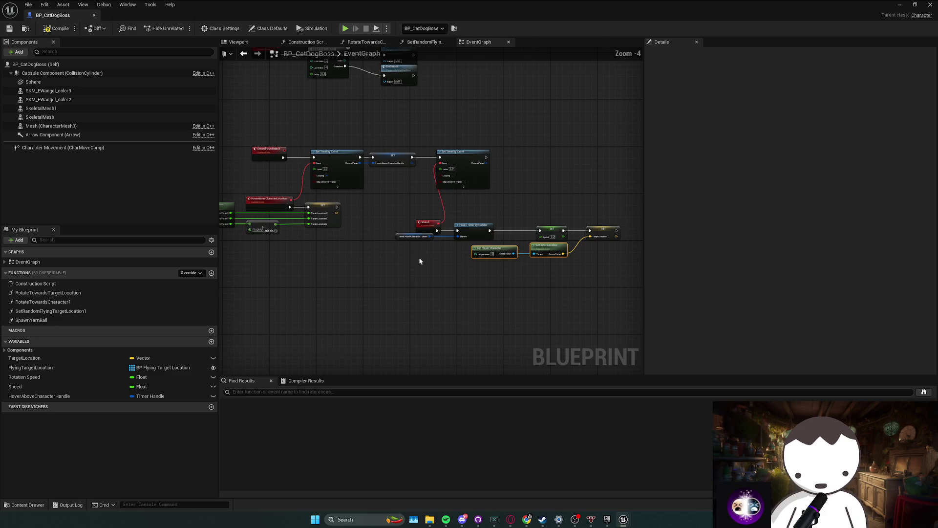
pyautogui.moveTo(371, 254); pyautogui.dragTo(562, 236)
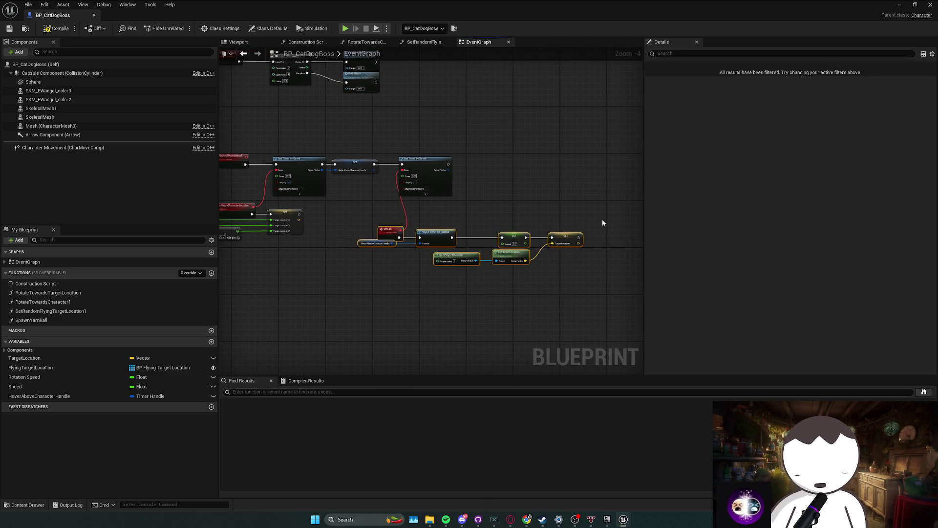
pyautogui.moveTo(369, 268)
pyautogui.mouseDown()
pyautogui.moveTo(363, 279)
pyautogui.moveTo(398, 260)
pyautogui.moveTo(392, 278)
pyautogui.moveTo(429, 264)
pyautogui.mouseUp()
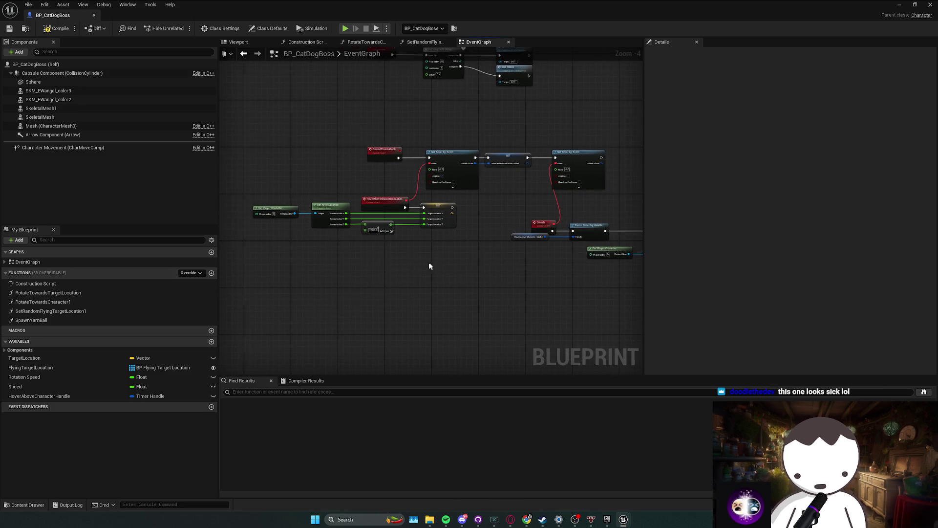
pyautogui.moveTo(254, 240)
pyautogui.mouseDown()
pyautogui.moveTo(427, 212)
pyautogui.moveTo(464, 220)
pyautogui.moveTo(465, 233)
pyautogui.moveTo(433, 262)
pyautogui.moveTo(329, 262)
pyautogui.moveTo(423, 264)
pyautogui.moveTo(455, 246)
pyautogui.moveTo(444, 235)
pyautogui.mouseUp()
pyautogui.scroll(1, 467, 244)
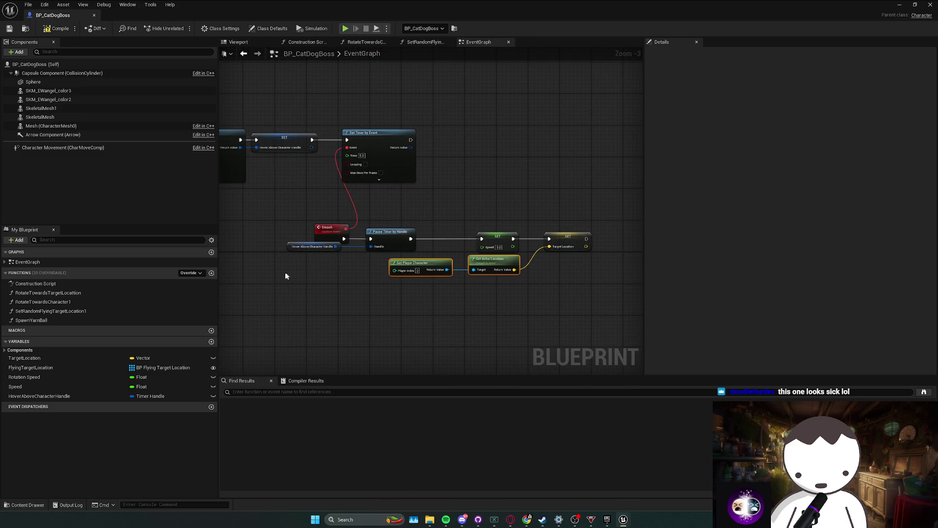
pyautogui.moveTo(285, 273)
pyautogui.mouseDown()
pyautogui.moveTo(413, 261)
pyautogui.moveTo(474, 176)
pyautogui.moveTo(379, 166)
pyautogui.moveTo(406, 182)
pyautogui.mouseUp()
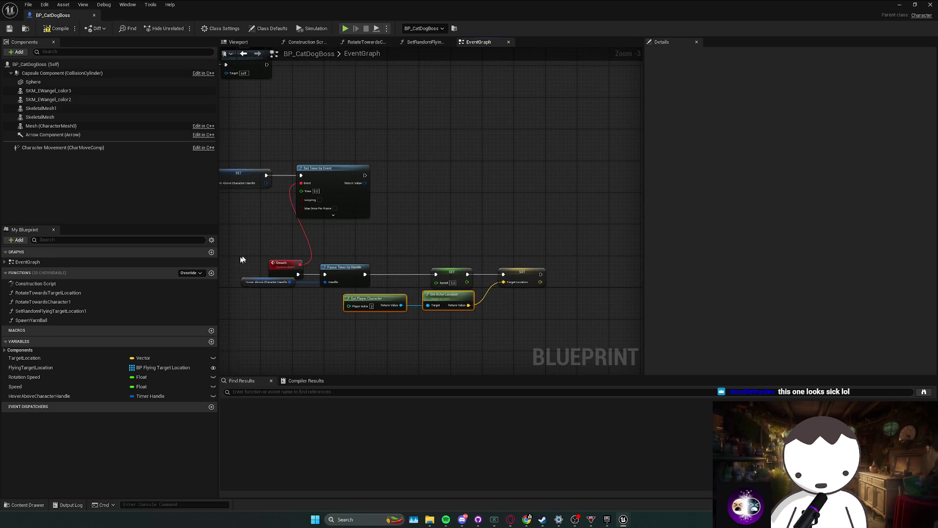
pyautogui.click(211, 273)
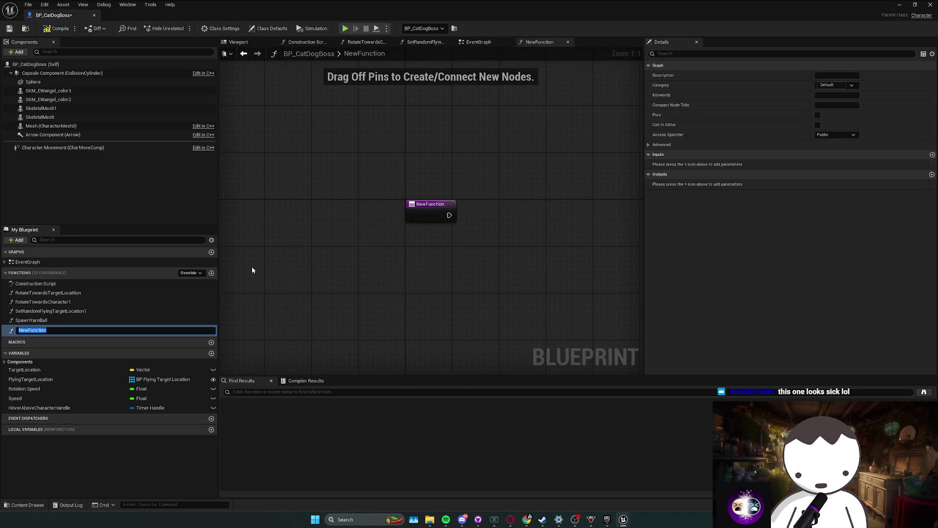
# - Name the new function UnhideLaser
pyautogui.write('UnhideLaser')
pyautogui.press('Return')
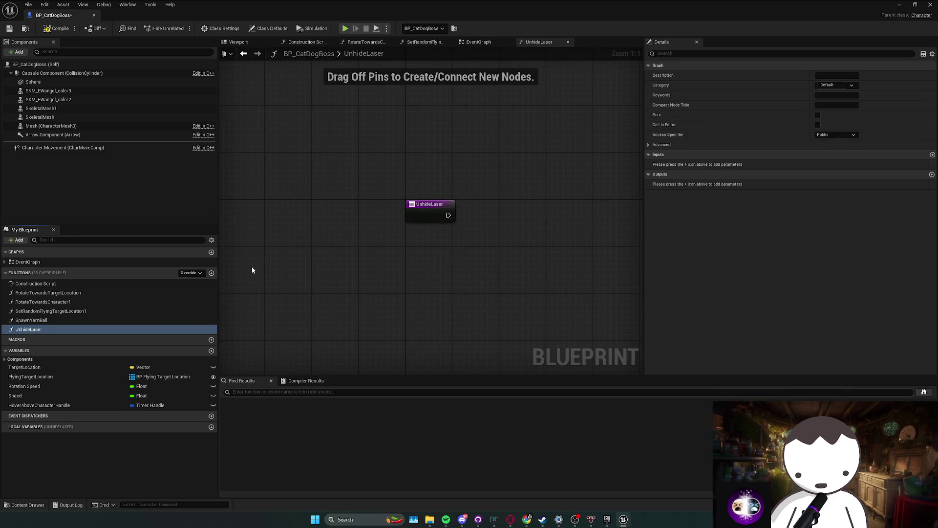
pyautogui.click(88, 128)
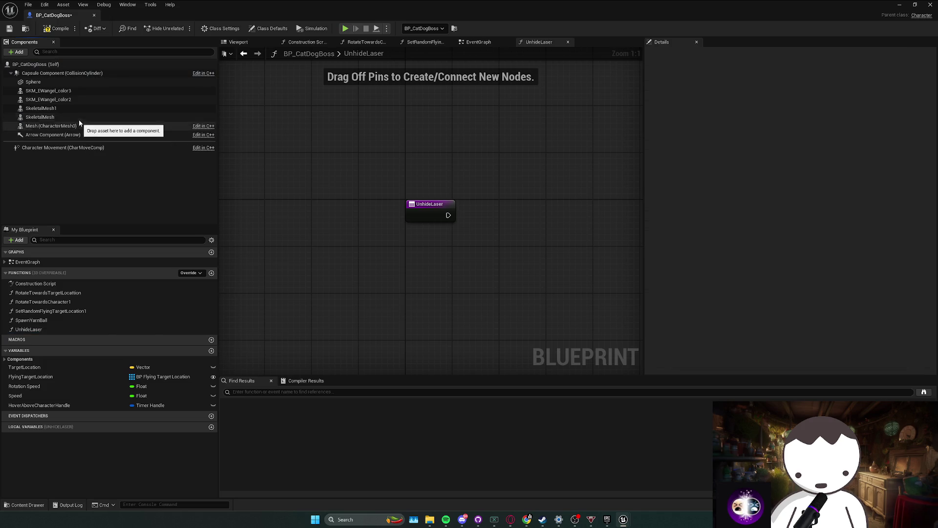
# - Rename the Sphere component to LaserSphere
pyautogui.click(78, 82)
pyautogui.press('F2')
pyautogui.write('Laser')
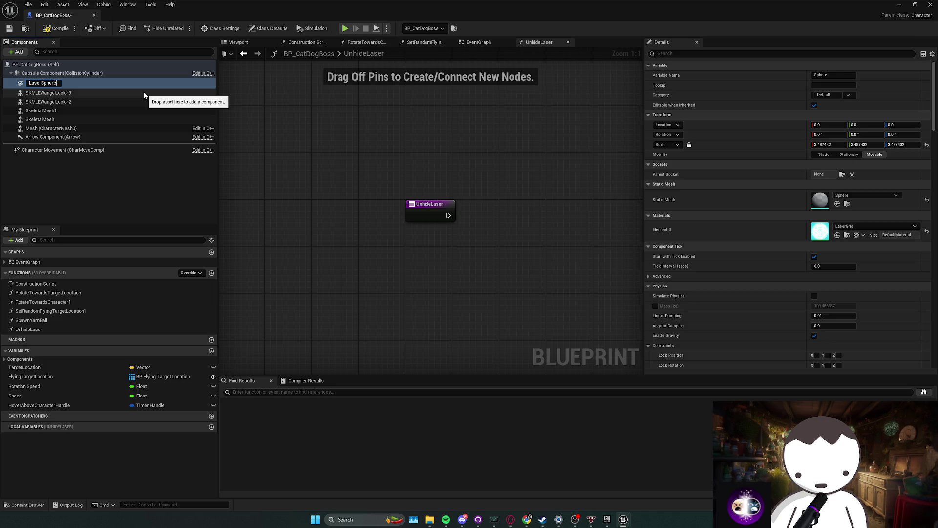
pyautogui.press('Return')
# - Add a Set Hidden in Game node on Laser Sphere, wired after the function entry
pyautogui.moveTo(98, 83)
pyautogui.mouseDown()
pyautogui.moveTo(379, 256)
pyautogui.moveTo(401, 256)
pyautogui.mouseUp()
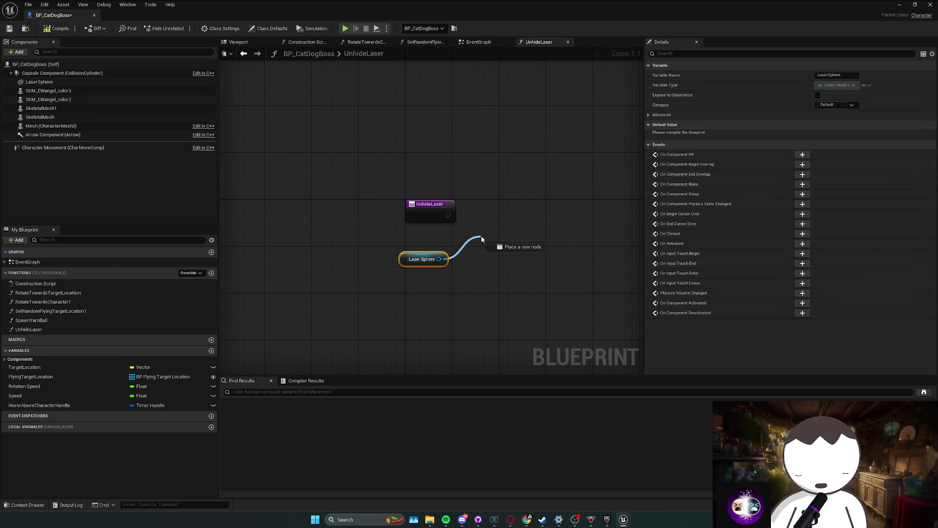
pyautogui.moveTo(481, 239); pyautogui.dragTo(482, 239)
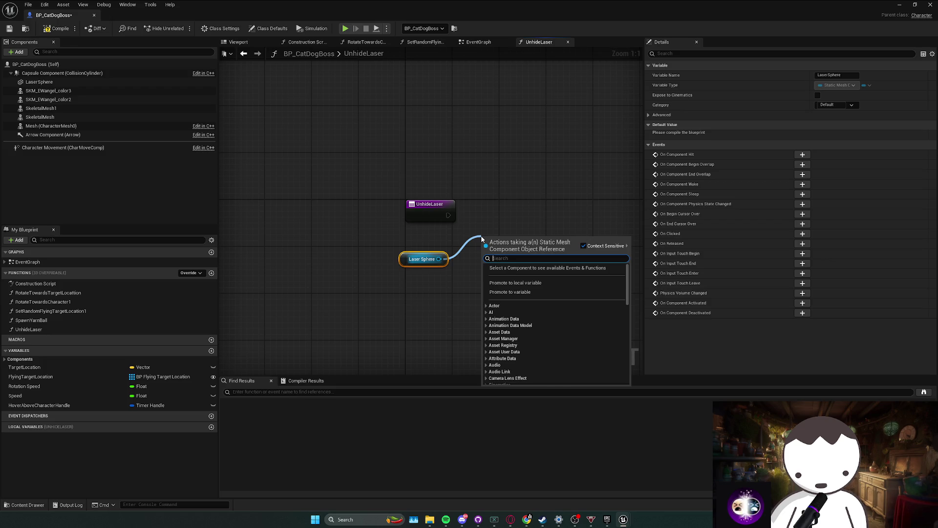
pyautogui.write('visibility')
pyautogui.press('Escape')
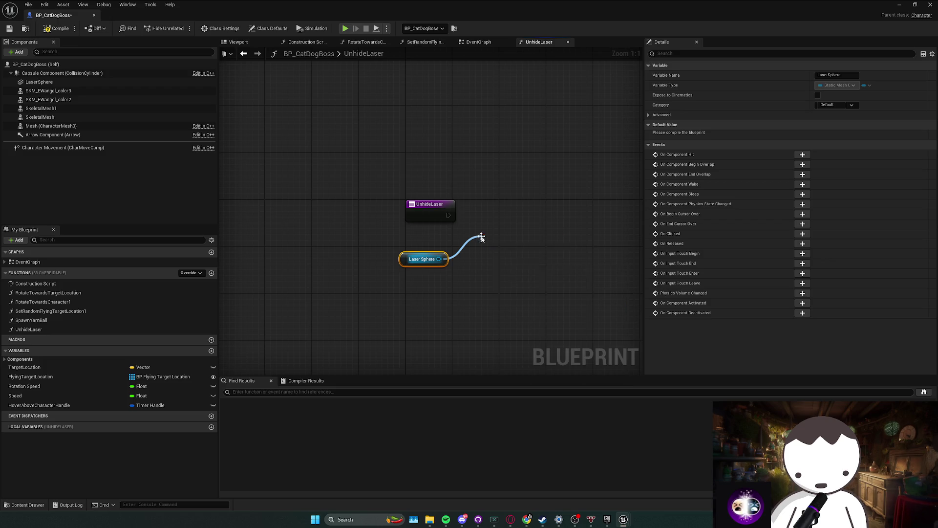
pyautogui.click(509, 274)
pyautogui.moveTo(481, 238)
pyautogui.mouseDown()
pyautogui.moveTo(504, 198)
pyautogui.moveTo(452, 220)
pyautogui.mouseUp()
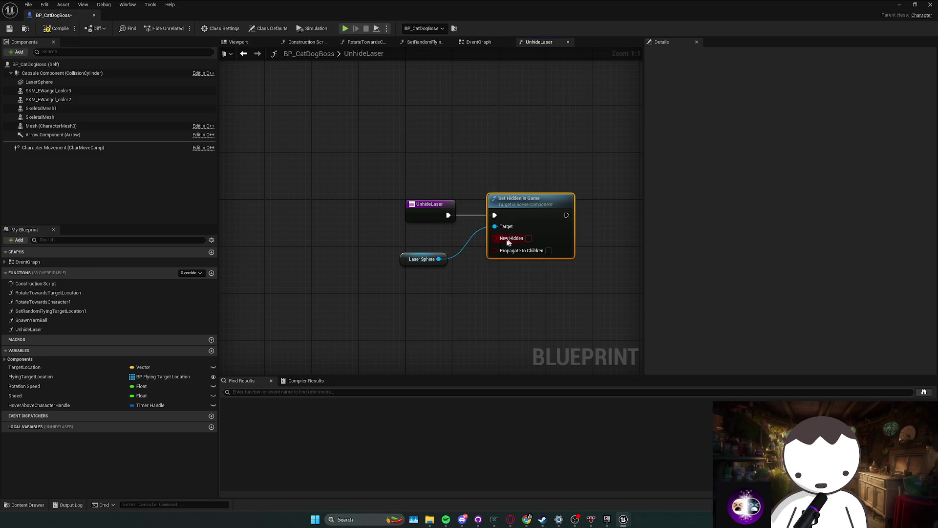
# - Rename the function SetHideLaser, feed a New Hidden input into Set Hidden in Game, and compile
pyautogui.click(429, 213)
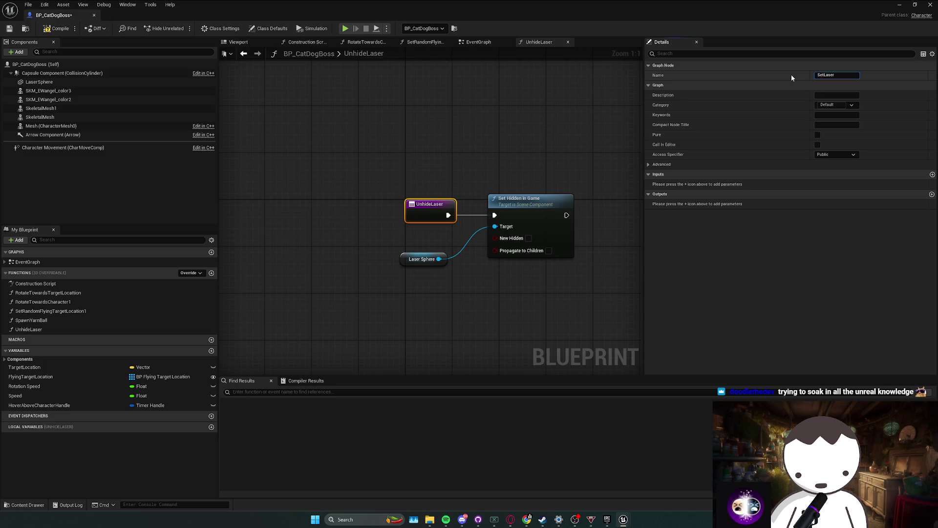
pyautogui.write('SetHide')
pyautogui.press('Return')
pyautogui.moveTo(495, 238); pyautogui.dragTo(442, 215)
pyautogui.moveTo(423, 259)
pyautogui.mouseDown()
pyautogui.moveTo(418, 247)
pyautogui.moveTo(370, 239)
pyautogui.mouseUp()
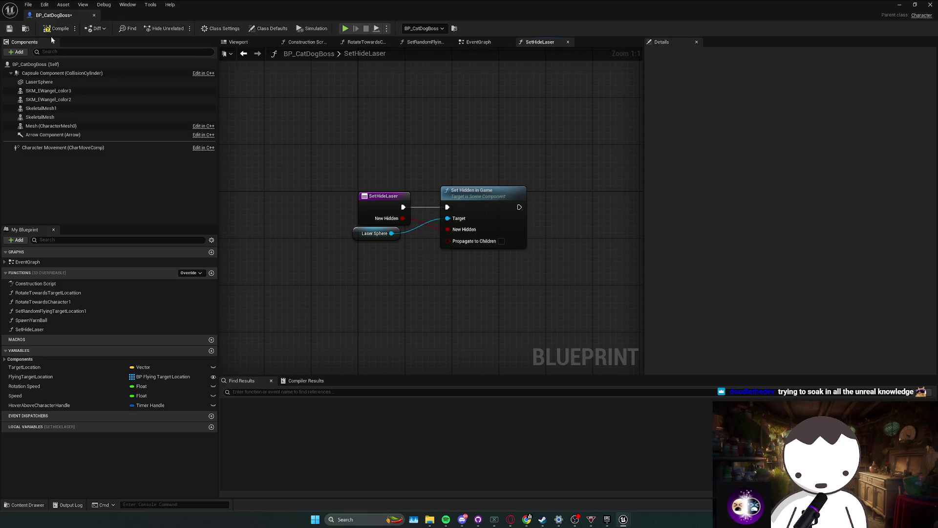
pyautogui.click(69, 33)
pyautogui.moveTo(464, 181); pyautogui.dragTo(425, 185)
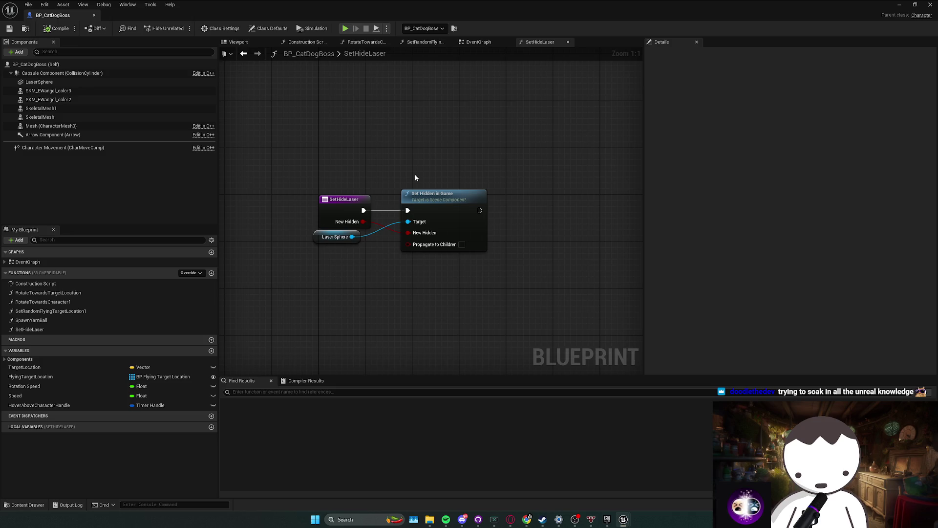
pyautogui.moveTo(415, 178); pyautogui.dragTo(354, 175)
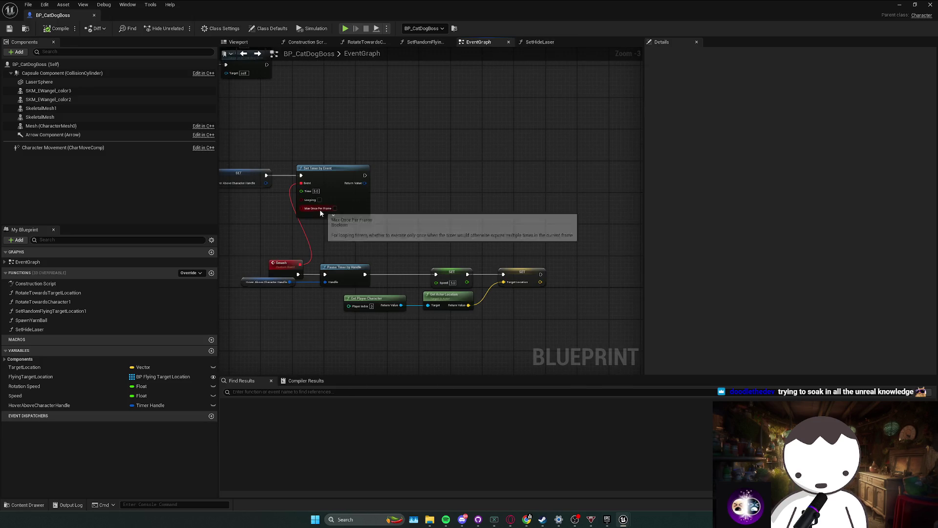
# - Drop a Set Hide Laser call into the EventGraph and duplicate the SetHideLaser function
pyautogui.moveTo(30, 329)
pyautogui.mouseDown()
pyautogui.moveTo(225, 280)
pyautogui.moveTo(379, 163)
pyautogui.moveTo(377, 234)
pyautogui.moveTo(374, 197)
pyautogui.mouseUp()
pyautogui.scroll(2, 387, 171)
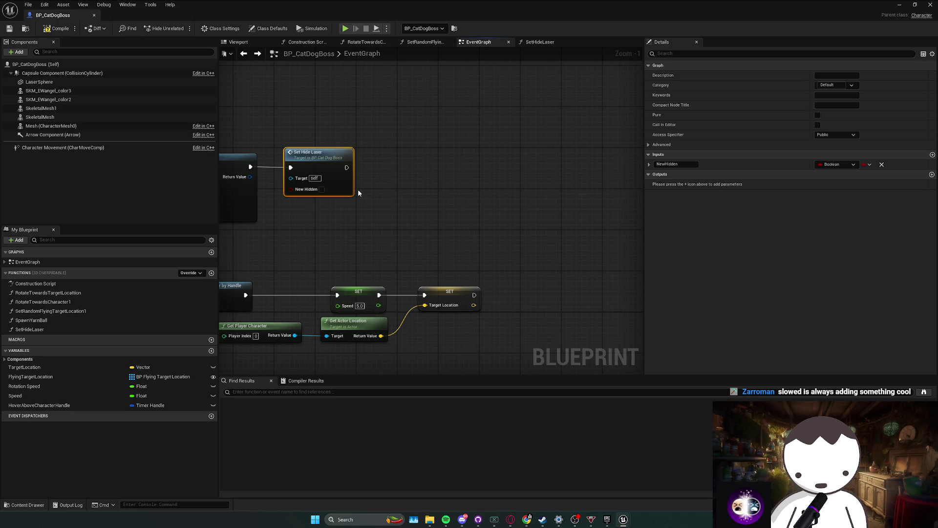
pyautogui.rightClick(80, 330)
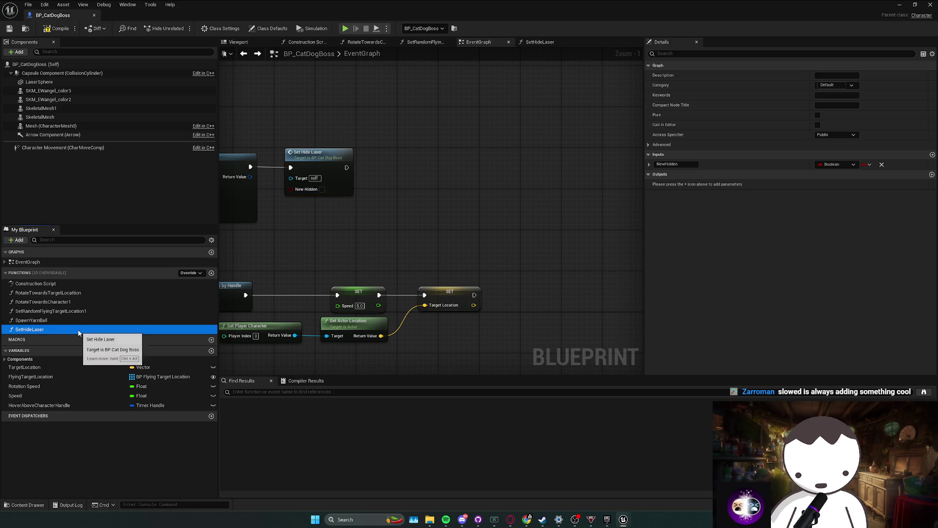
pyautogui.click(98, 350)
pyautogui.write('SetCollisionLa')
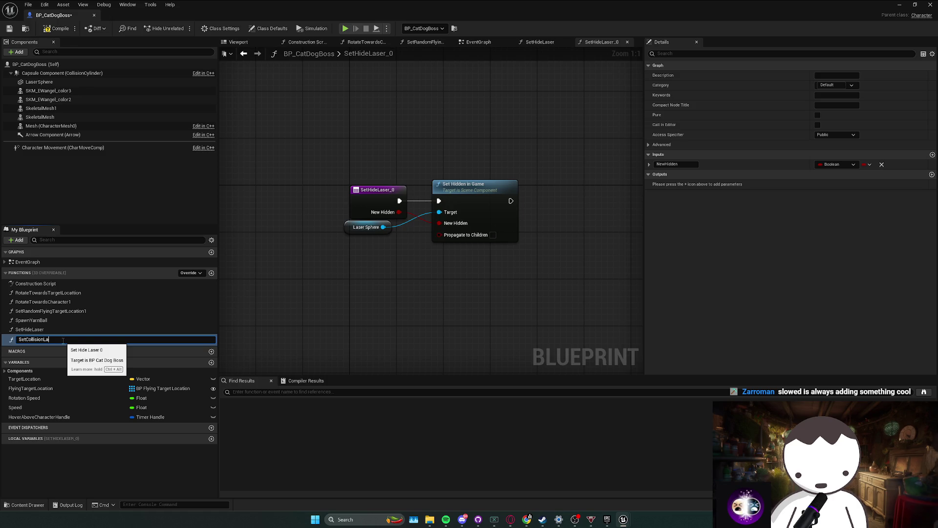
# - Name the copy SetCollisionLaser and replace Set Hidden in Game with Set Collision Enabled on Laser Sphere
pyautogui.write('ser')
pyautogui.press('Return')
pyautogui.moveTo(471, 207); pyautogui.dragTo(483, 207)
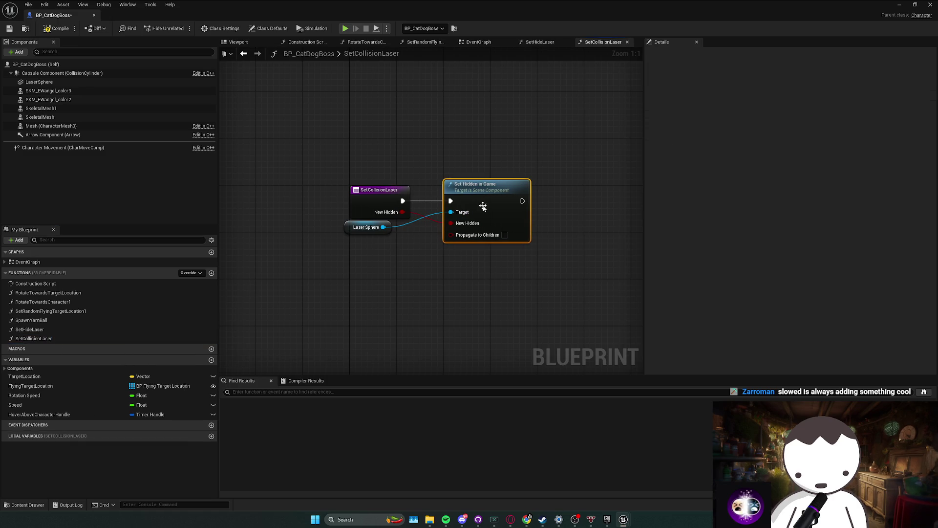
pyautogui.keyDown('alt'); pyautogui.click(433, 223); pyautogui.keyUp('alt')
pyautogui.moveTo(367, 227); pyautogui.dragTo(447, 219)
pyautogui.click(400, 255)
pyautogui.click(459, 186)
pyautogui.press('Delete')
pyautogui.write('set colli')
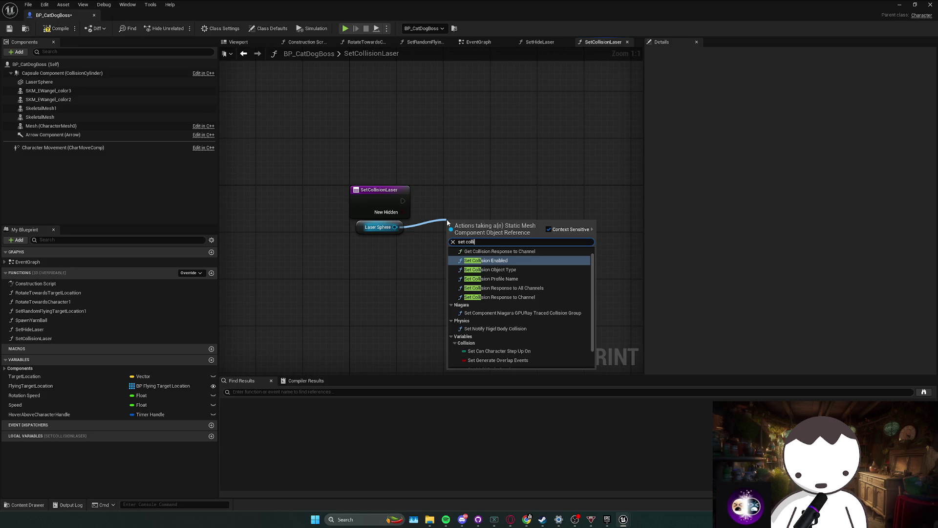
pyautogui.press('Return')
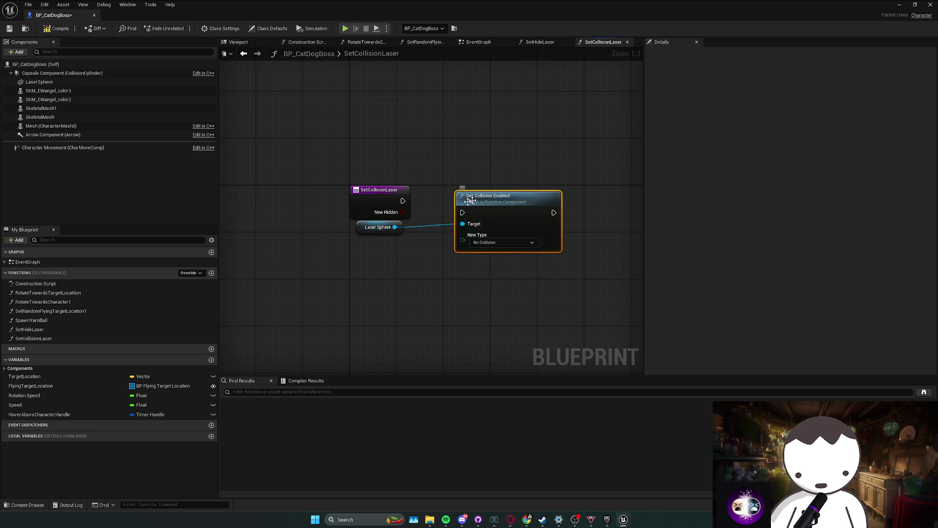
# - Swap the NewHidden input for a New Type input, wire the entry to Set Collision Enabled, and save
pyautogui.click(387, 218)
pyautogui.click(881, 184)
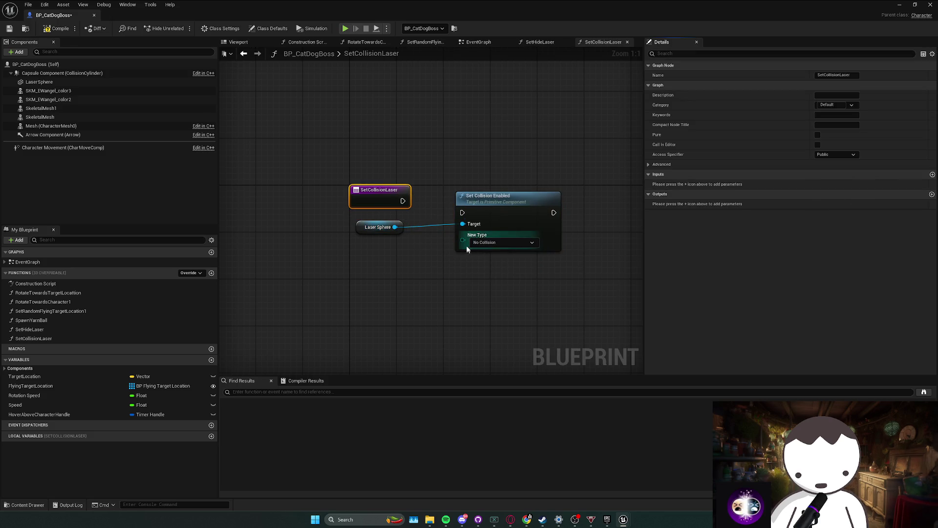
pyautogui.moveTo(463, 240); pyautogui.dragTo(402, 212)
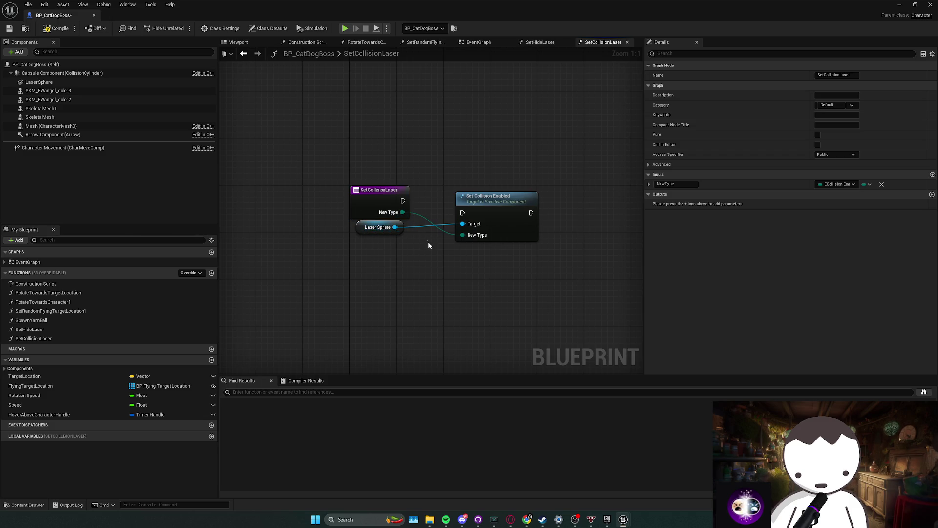
pyautogui.hotkey('ctrl', 'z')
pyautogui.hotkey('ctrl', 'y')
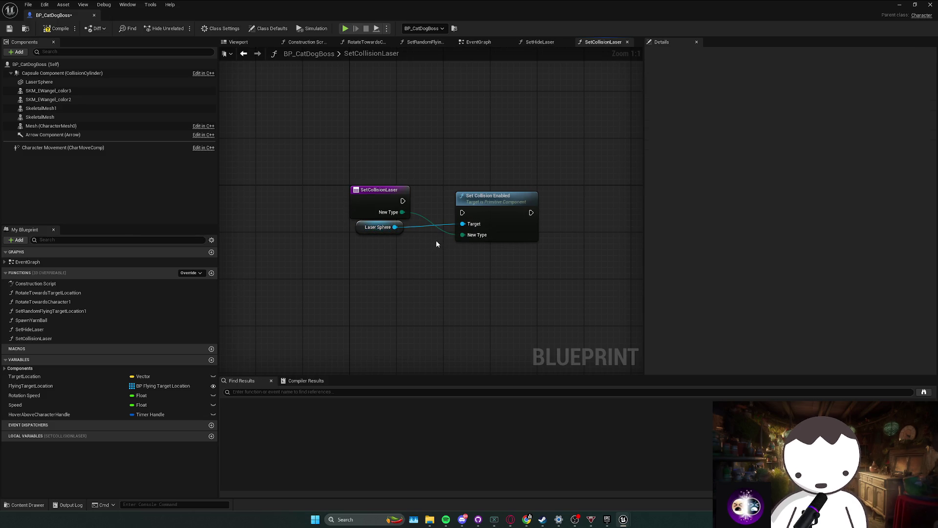
pyautogui.moveTo(403, 201); pyautogui.dragTo(463, 212)
pyautogui.moveTo(490, 206); pyautogui.dragTo(483, 194)
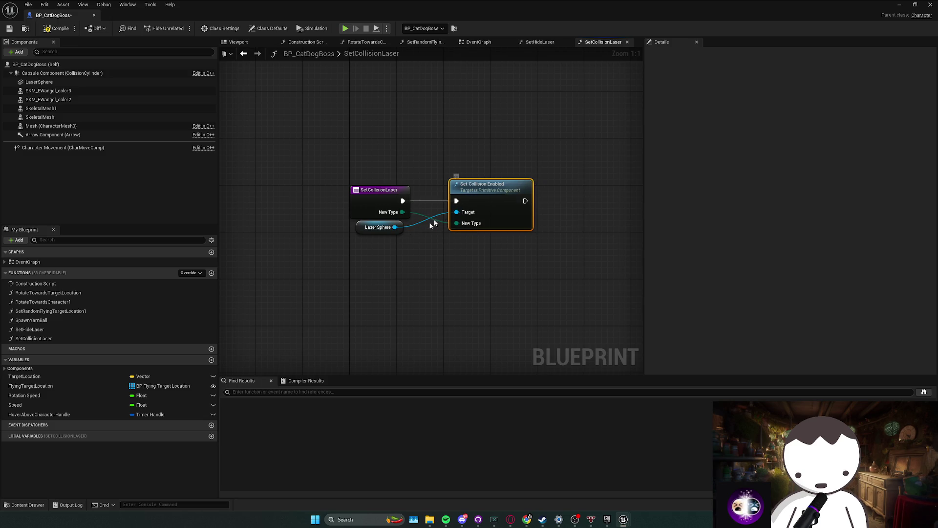
pyautogui.hotkey('ctrl', 's')
pyautogui.hotkey('alt', 'Left')
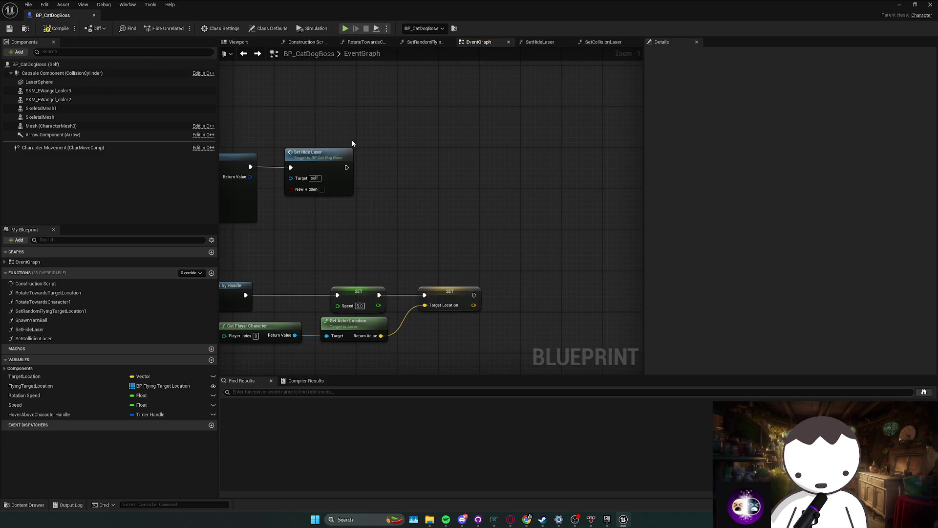
# - Chain a Set Collision Laser call after Set Hide Laser with New Type Collision Enabled (Query and Physics)
pyautogui.moveTo(33, 338)
pyautogui.mouseDown()
pyautogui.moveTo(293, 218)
pyautogui.moveTo(384, 154)
pyautogui.moveTo(347, 167)
pyautogui.mouseUp()
pyautogui.moveTo(413, 166); pyautogui.dragTo(413, 161)
pyautogui.click(424, 196)
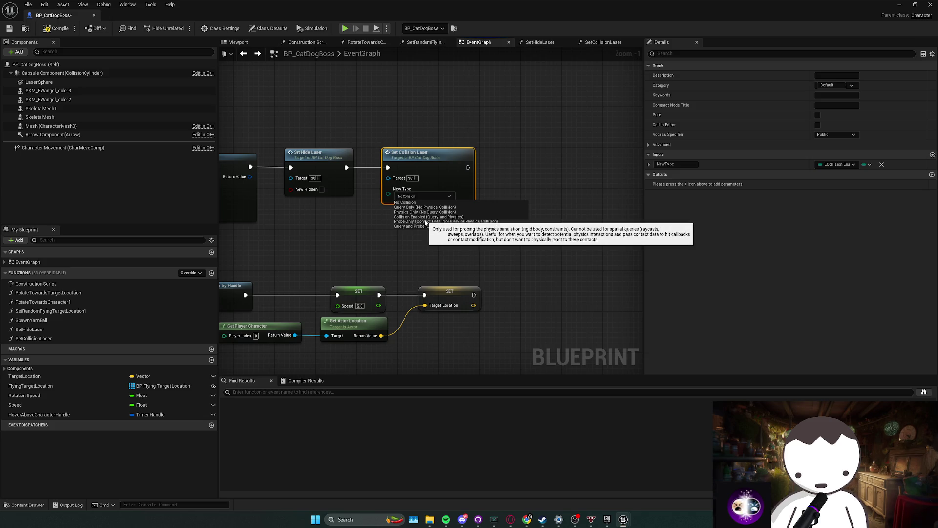
pyautogui.click(423, 217)
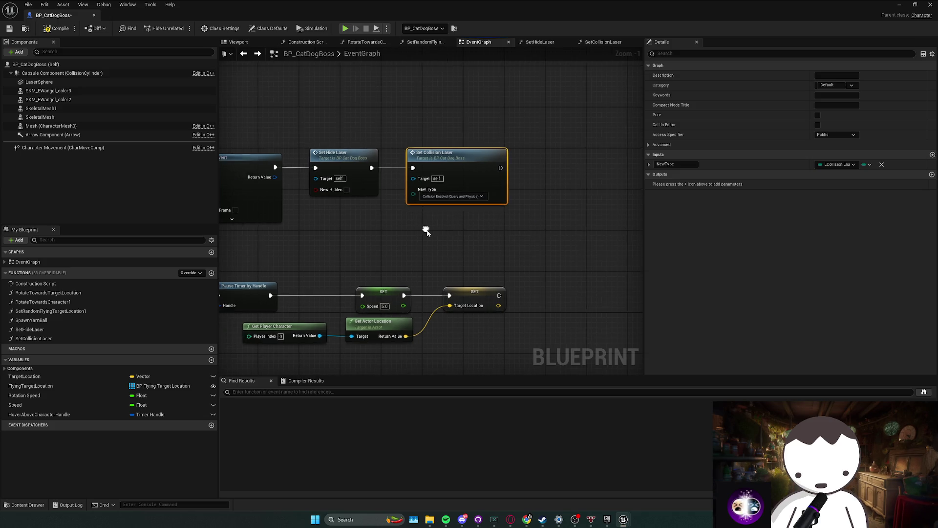
pyautogui.click(39, 82)
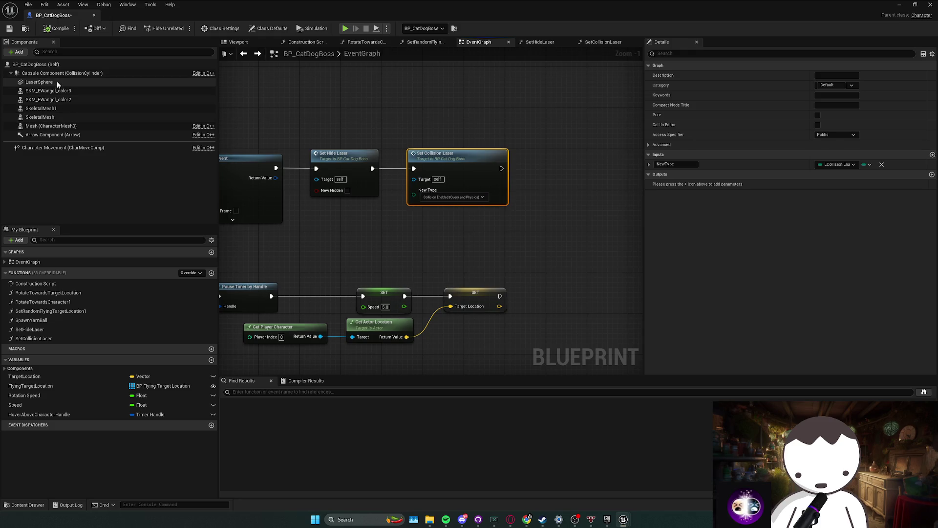
# - Switch LaserSphere's Collision Presets to Custom, leaving hit event generation off
pyautogui.scroll(-15, 804, 236)
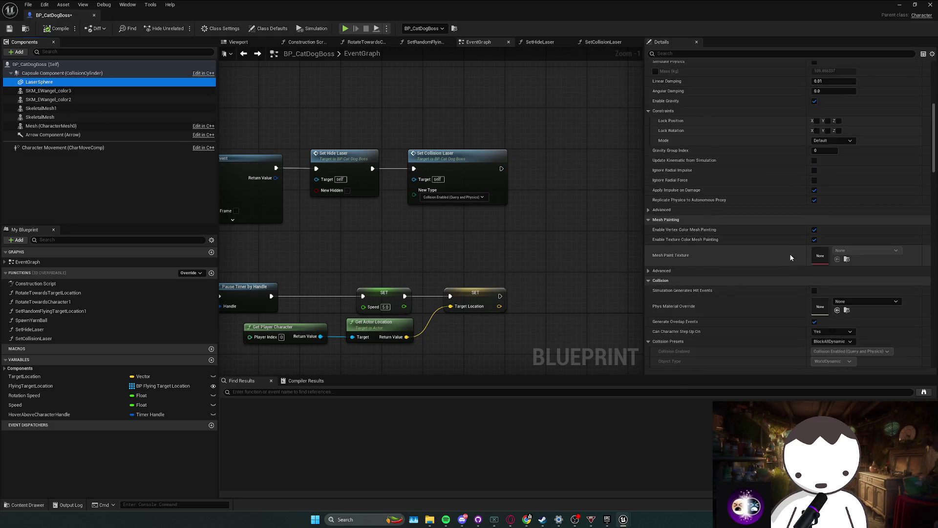
pyautogui.click(835, 201)
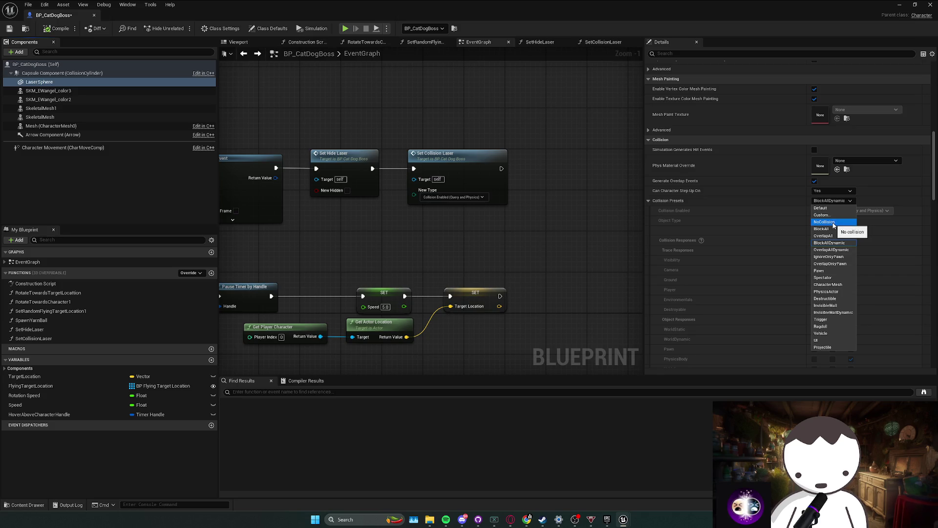
pyautogui.click(801, 233)
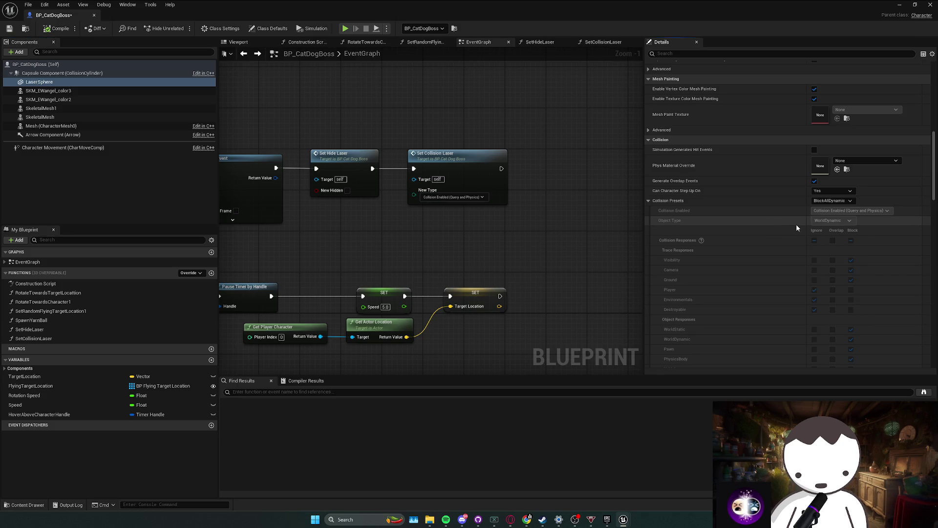
pyautogui.click(814, 149)
pyautogui.scroll(1, 801, 242)
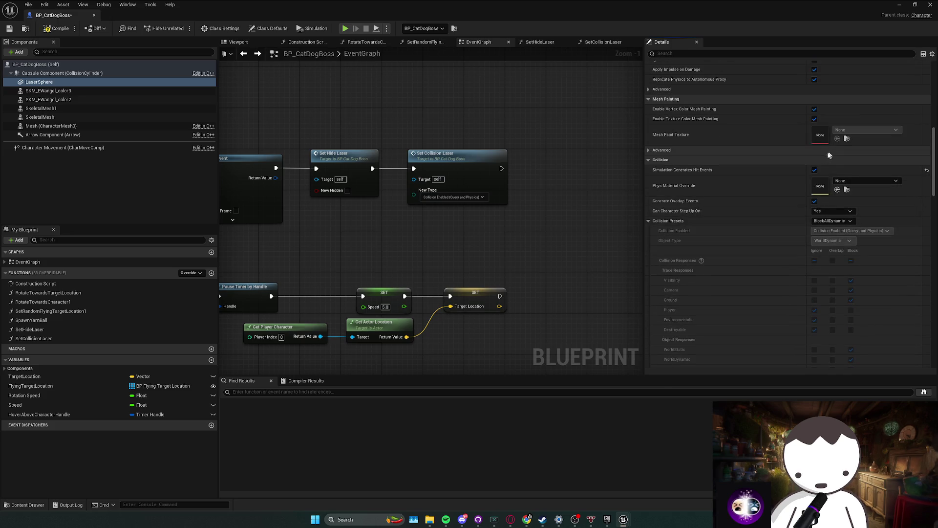
pyautogui.click(814, 169)
pyautogui.click(831, 221)
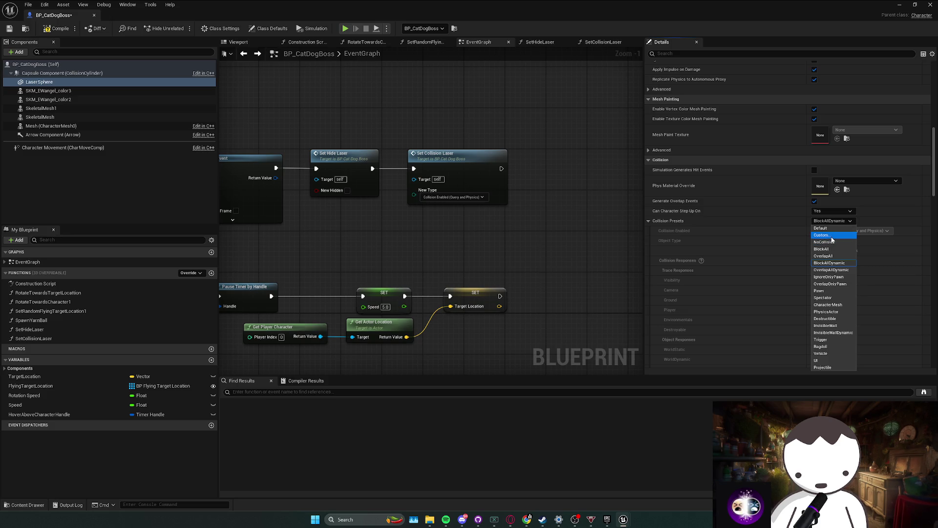
pyautogui.click(832, 236)
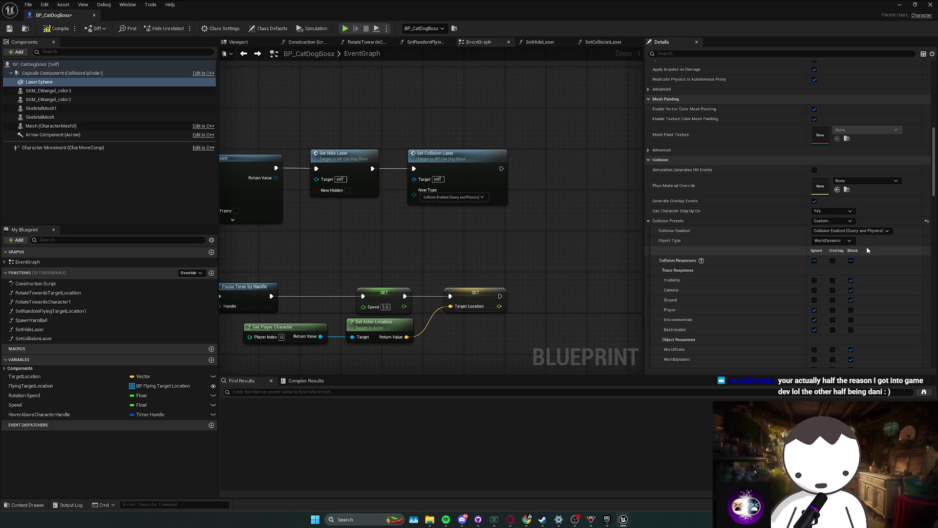
# - Set WorldStatic, Pawn, PhysicsBody, Vehicle, Destructible and Projectile responses to Overlap
pyautogui.scroll(-3, 867, 247)
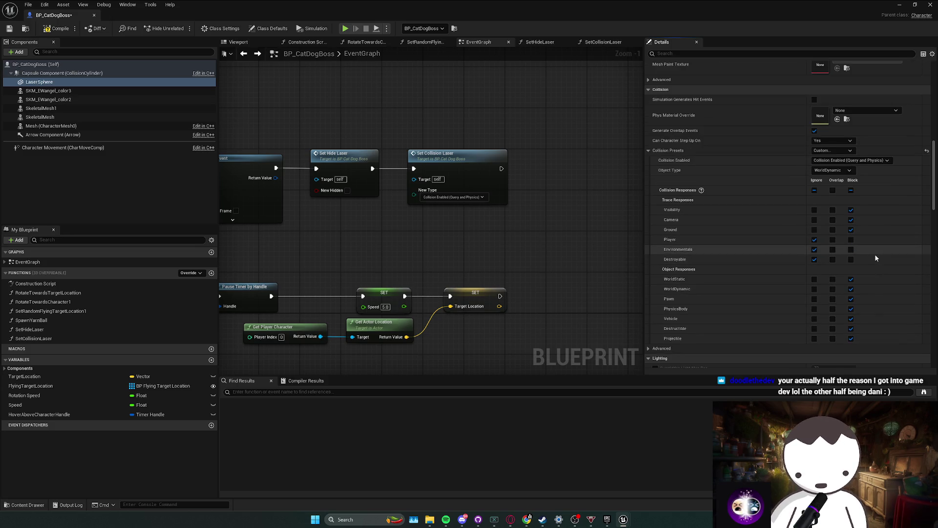
pyautogui.scroll(-1, 875, 253)
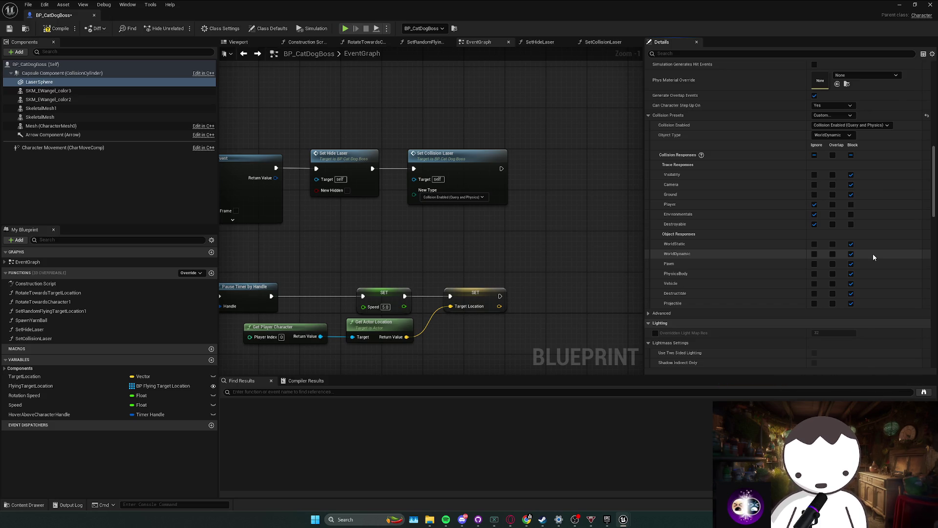
pyautogui.scroll(-1, 870, 252)
pyautogui.scroll(-6, 863, 255)
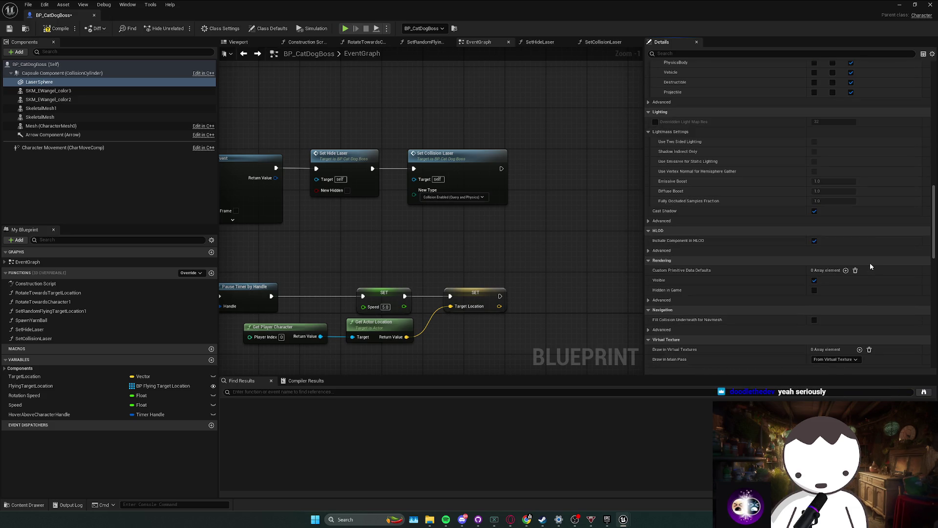
pyautogui.scroll(-6, 870, 264)
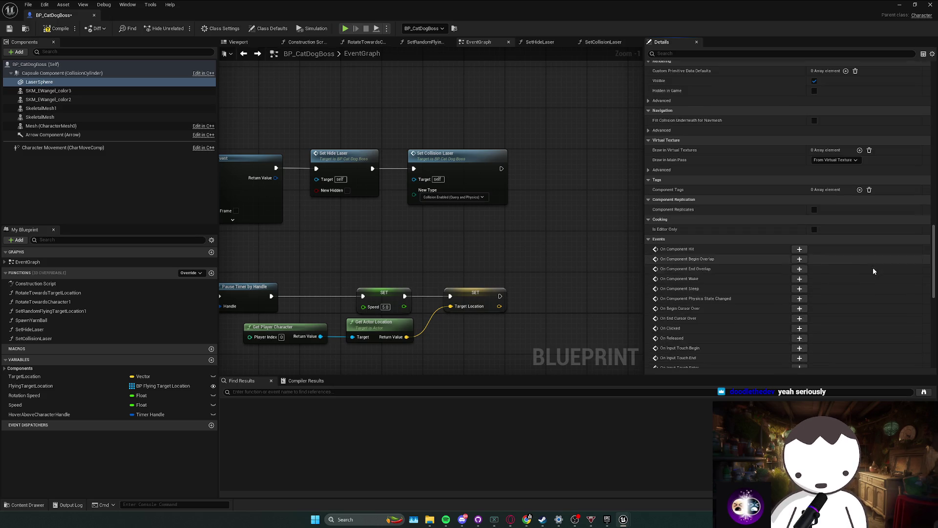
pyautogui.scroll(5, 880, 264)
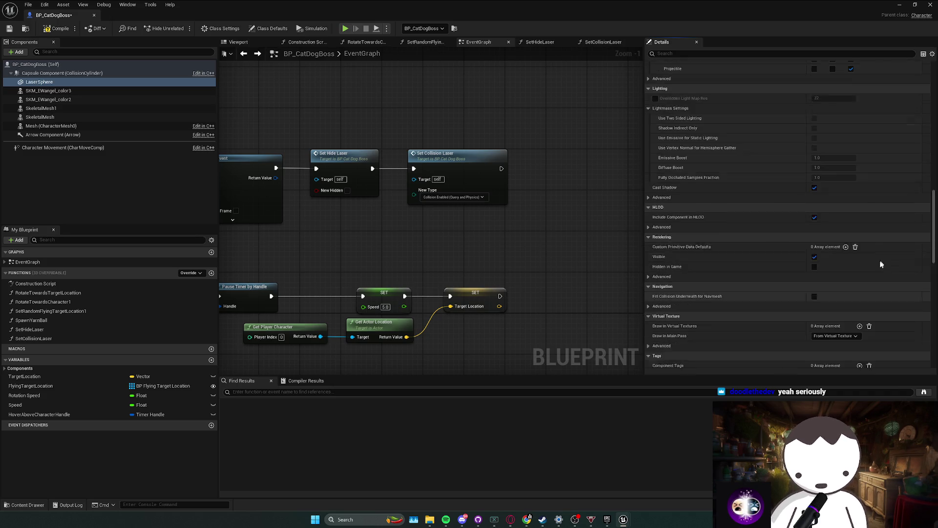
pyautogui.scroll(6, 880, 268)
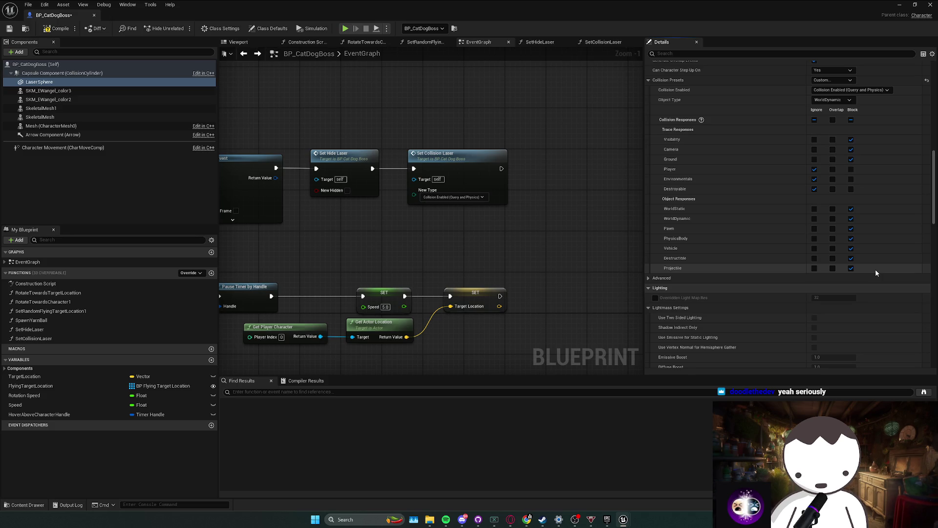
pyautogui.scroll(1, 867, 216)
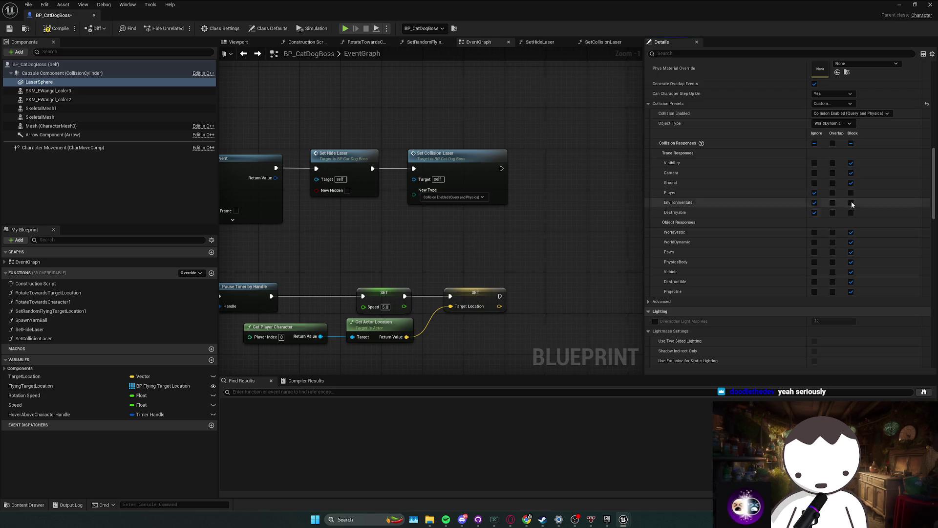
pyautogui.click(833, 232)
pyautogui.click(833, 252)
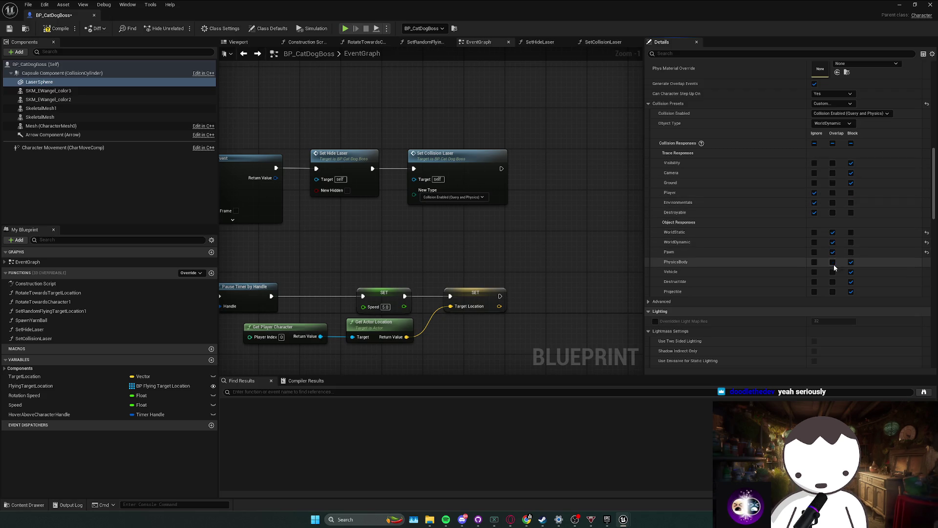
pyautogui.click(833, 262)
pyautogui.click(833, 272)
pyautogui.click(833, 281)
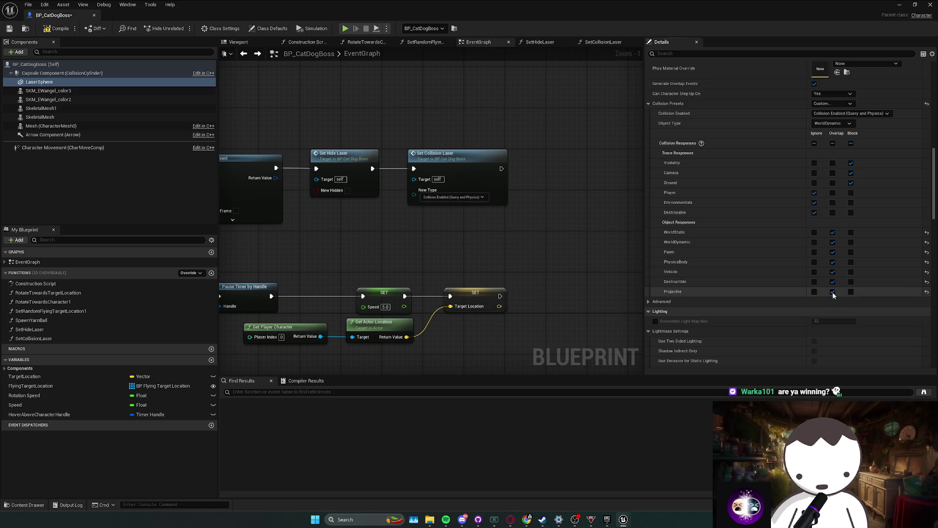
pyautogui.click(833, 291)
pyautogui.scroll(-3, 812, 279)
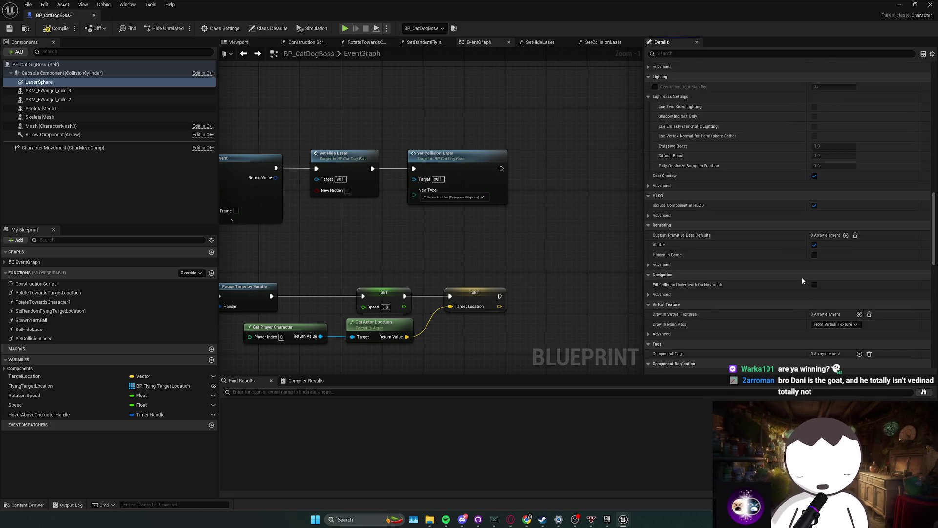
pyautogui.scroll(5, 801, 276)
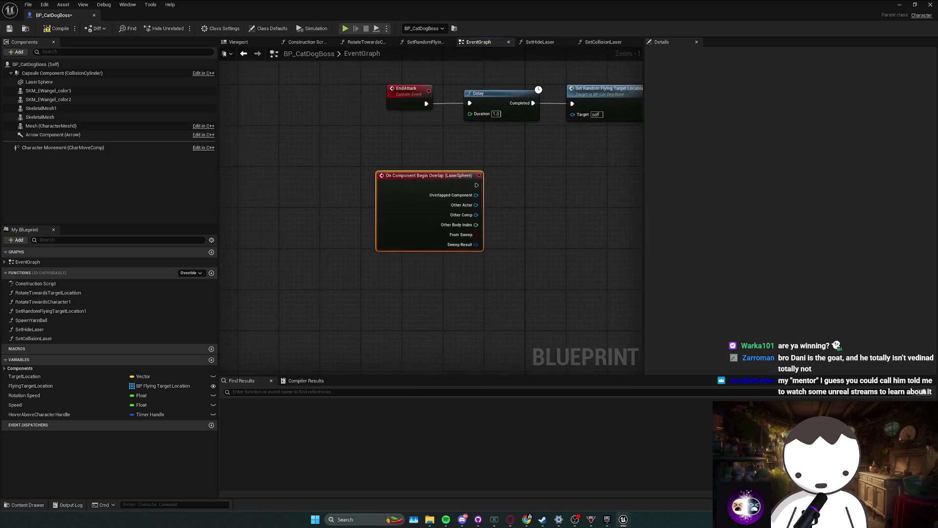
# - Compare the overlap's Other Actor with Get Player Pawn using an == node
pyautogui.scroll(-2, 449, 280)
pyautogui.moveTo(400, 249)
pyautogui.mouseDown()
pyautogui.moveTo(419, 284)
pyautogui.moveTo(392, 305)
pyautogui.mouseUp()
pyautogui.write('==')
pyautogui.press('Return')
pyautogui.write('get player pawn')
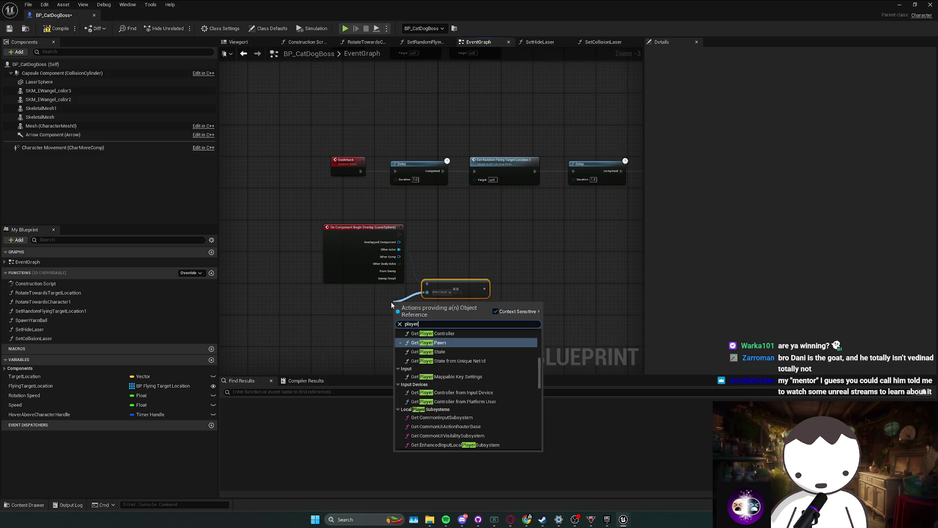
pyautogui.press('Return')
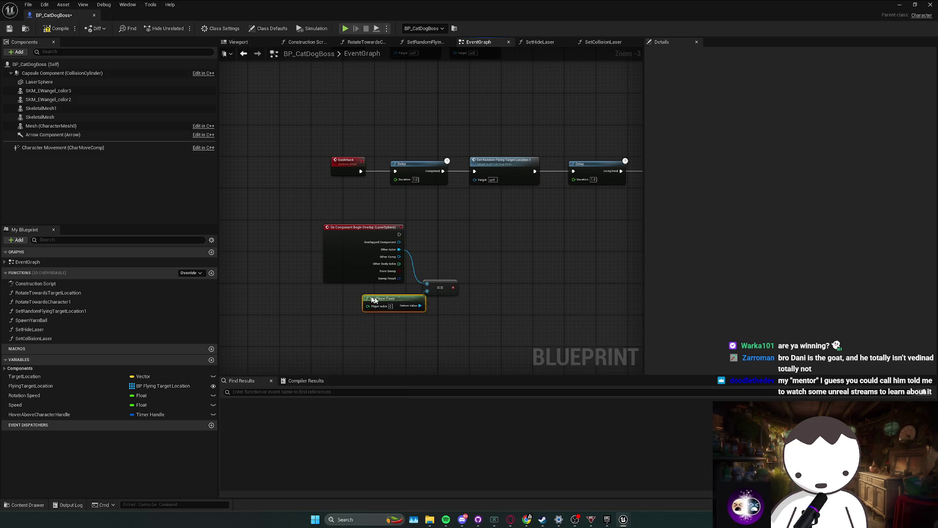
# - Wire the == result into the Branch condition and the overlap event into the Branch, then save
pyautogui.click(468, 277)
pyautogui.scroll(2, 464, 272)
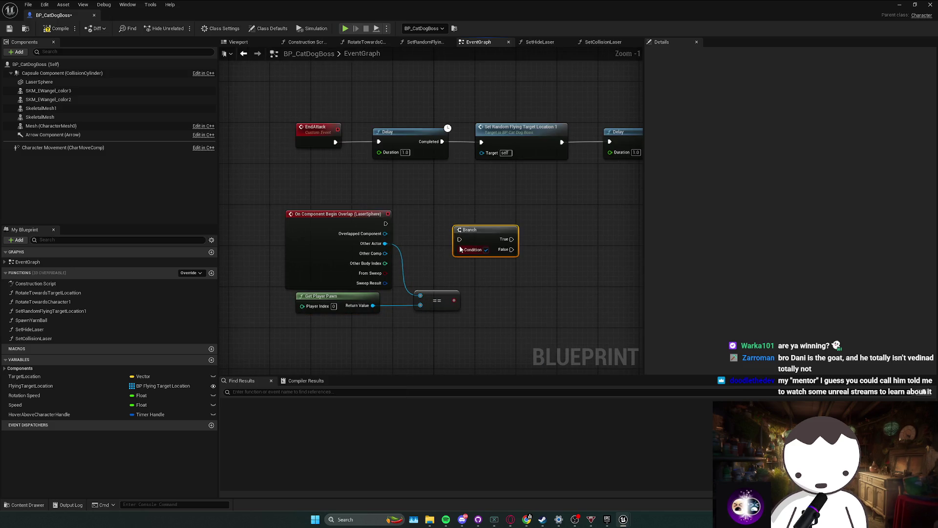
pyautogui.moveTo(453, 304); pyautogui.dragTo(454, 304)
pyautogui.moveTo(469, 230)
pyautogui.mouseDown()
pyautogui.moveTo(471, 214)
pyautogui.moveTo(385, 223)
pyautogui.moveTo(508, 237)
pyautogui.mouseUp()
pyautogui.moveTo(430, 215); pyautogui.dragTo(472, 215)
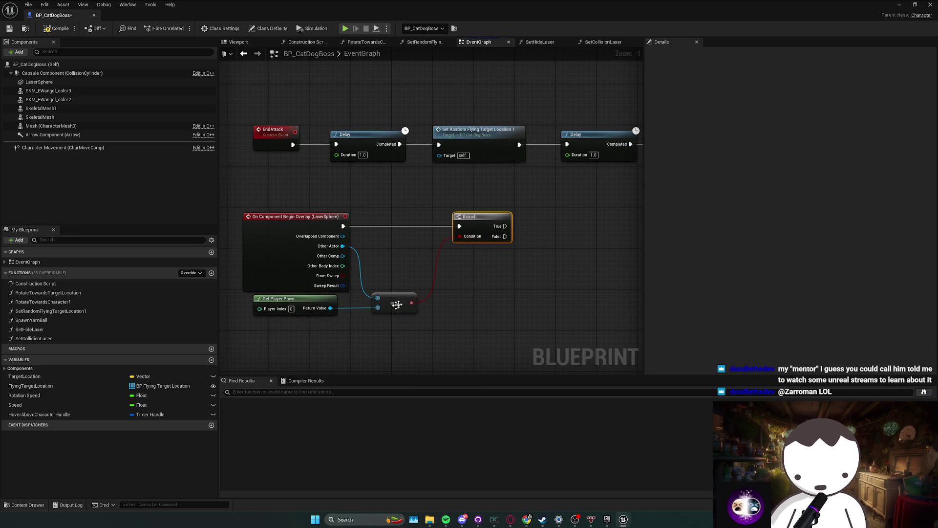
pyautogui.moveTo(394, 307); pyautogui.dragTo(393, 265)
pyautogui.moveTo(222, 215)
pyautogui.mouseDown()
pyautogui.moveTo(515, 283)
pyautogui.moveTo(437, 264)
pyautogui.mouseUp()
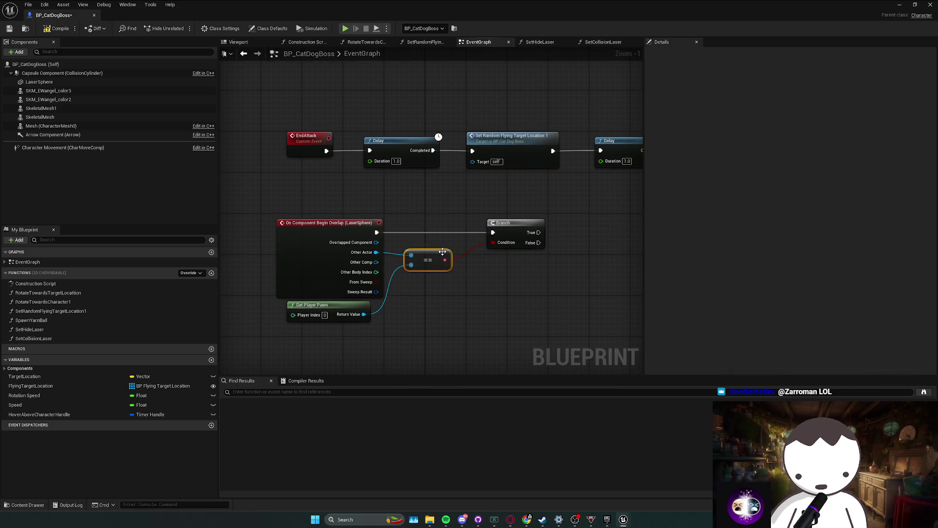
pyautogui.hotkey('ctrl', 's')
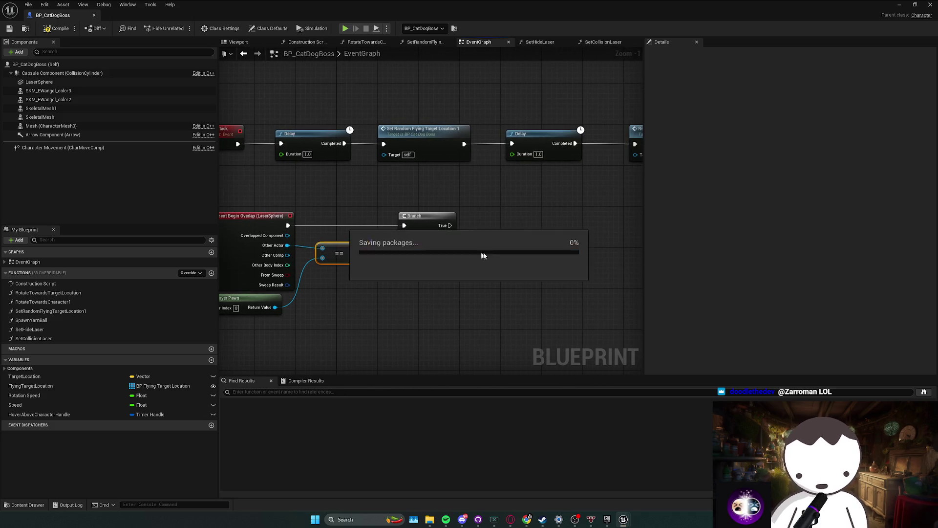
# - Straighten the overlap-to-Branch wire and reposition the == node
pyautogui.moveTo(349, 252); pyautogui.dragTo(354, 247)
pyautogui.moveTo(288, 224); pyautogui.dragTo(389, 228)
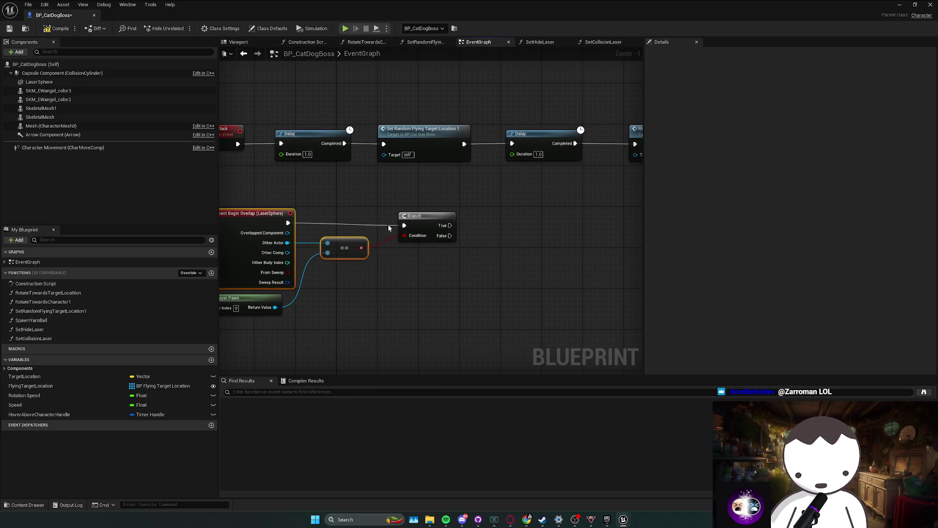
pyautogui.press('q')
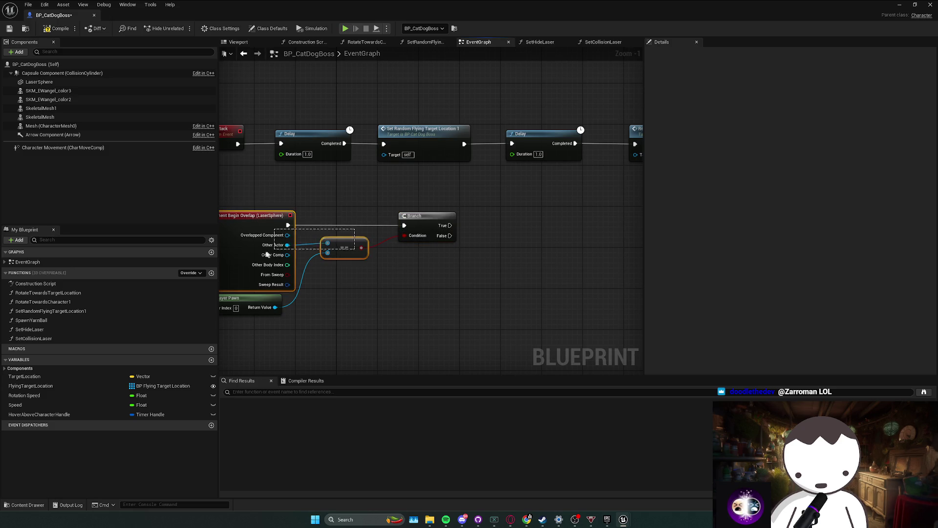
pyautogui.moveTo(401, 260); pyautogui.dragTo(402, 260)
pyautogui.hotkey('ctrl', 'z')
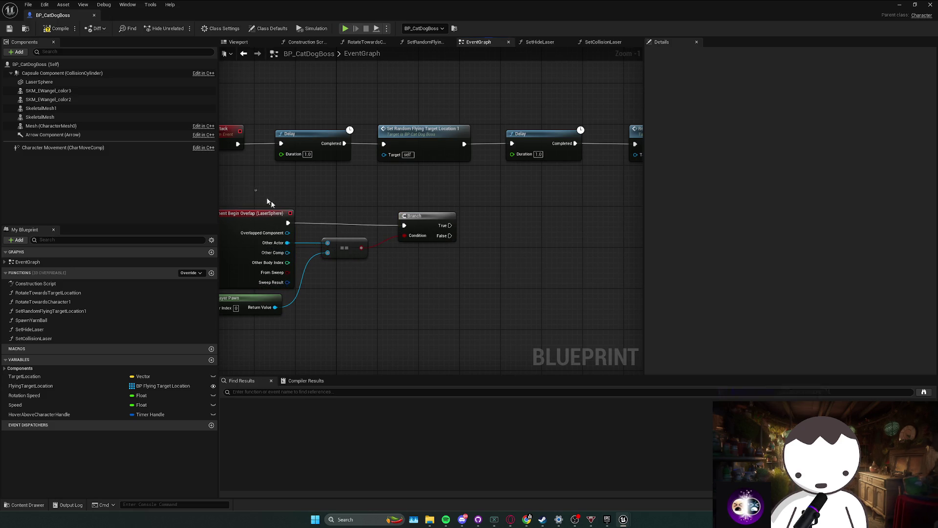
pyautogui.press('q')
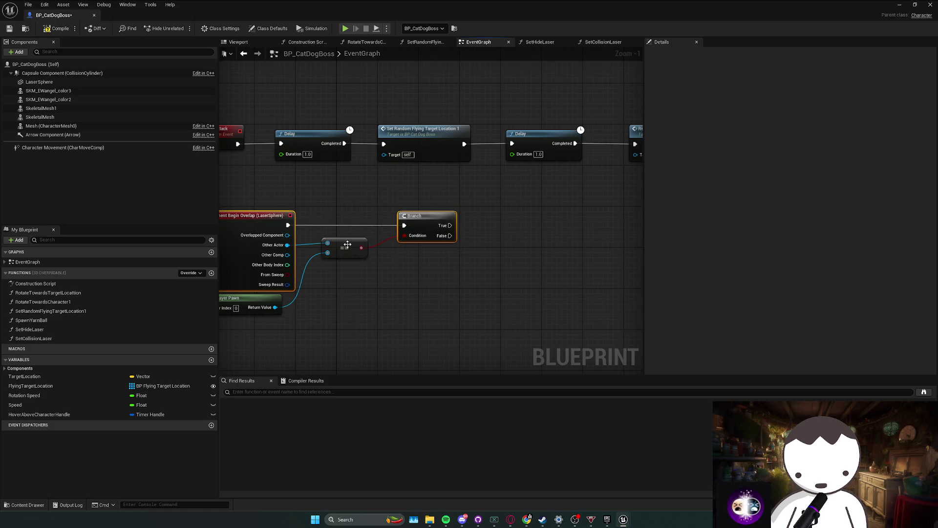
pyautogui.moveTo(347, 244); pyautogui.dragTo(354, 254)
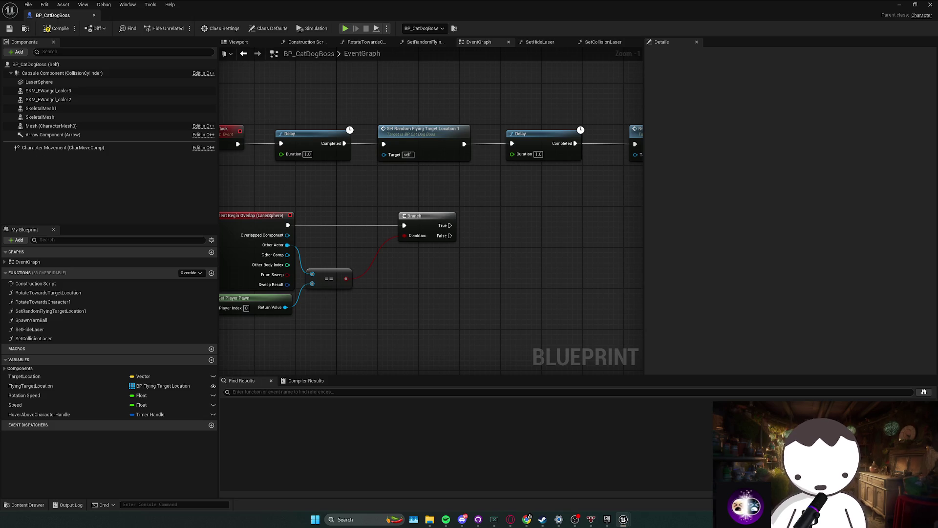
pyautogui.hotkey('alt', 'Tab')
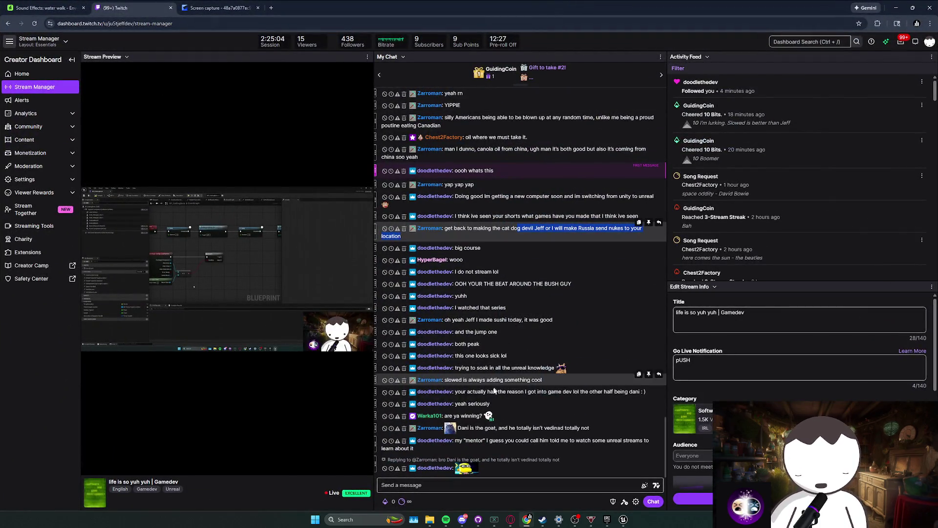
# - Read the Stream Manager chat, then minimize the Chrome dashboard to return to Unreal
pyautogui.click(519, 410)
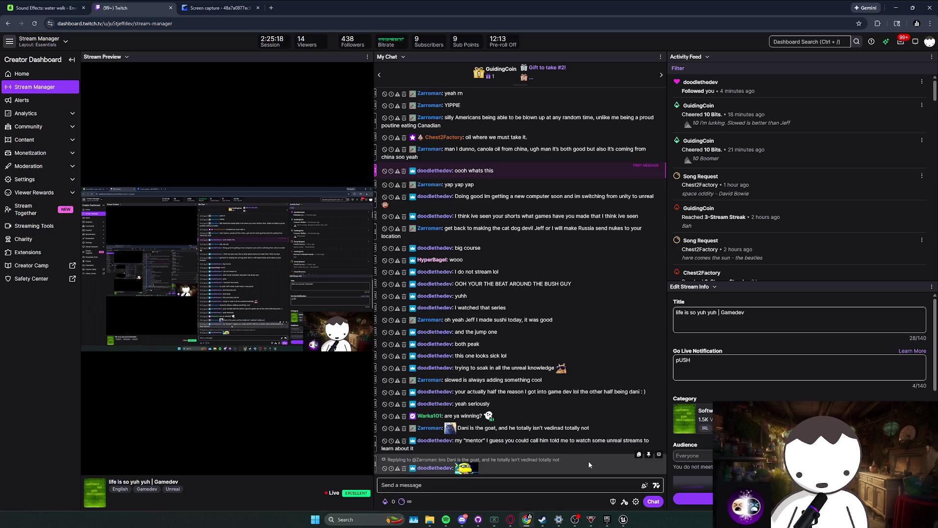
pyautogui.moveTo(588, 461); pyautogui.dragTo(529, 460)
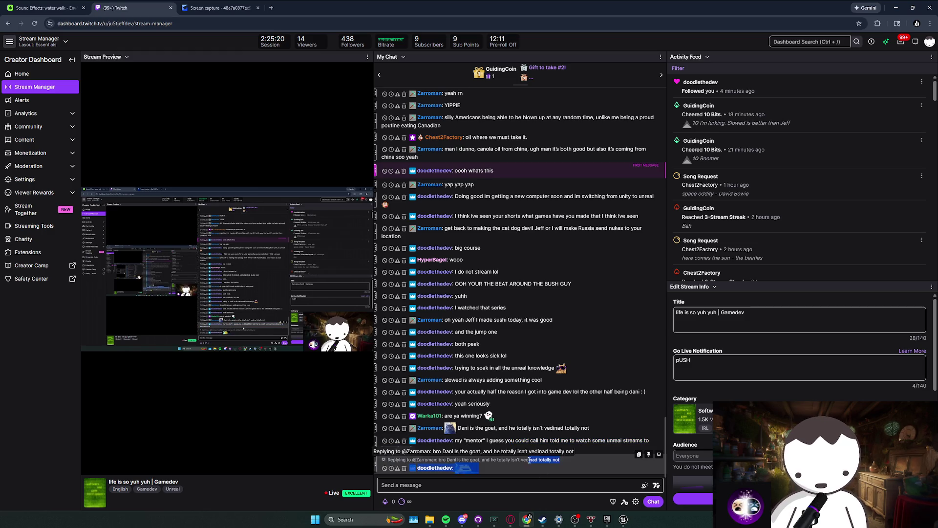
pyautogui.click(547, 476)
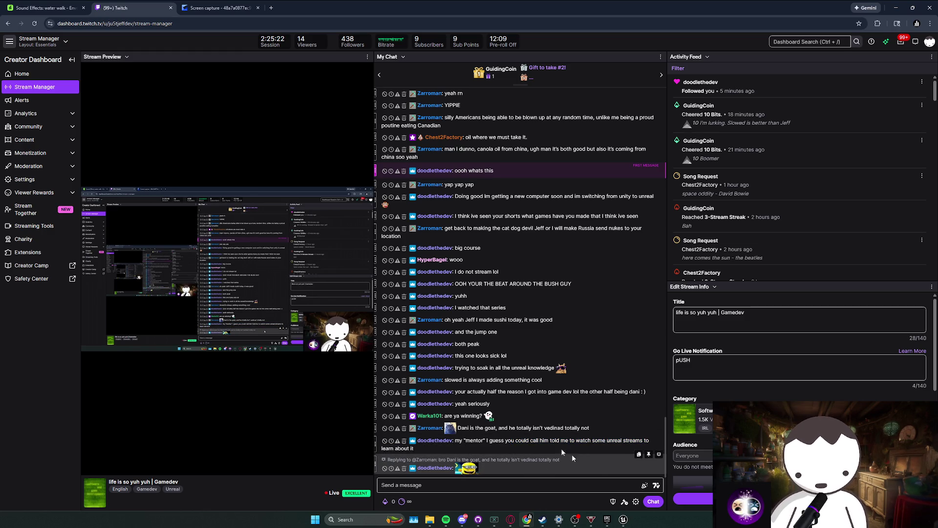
pyautogui.click(527, 519)
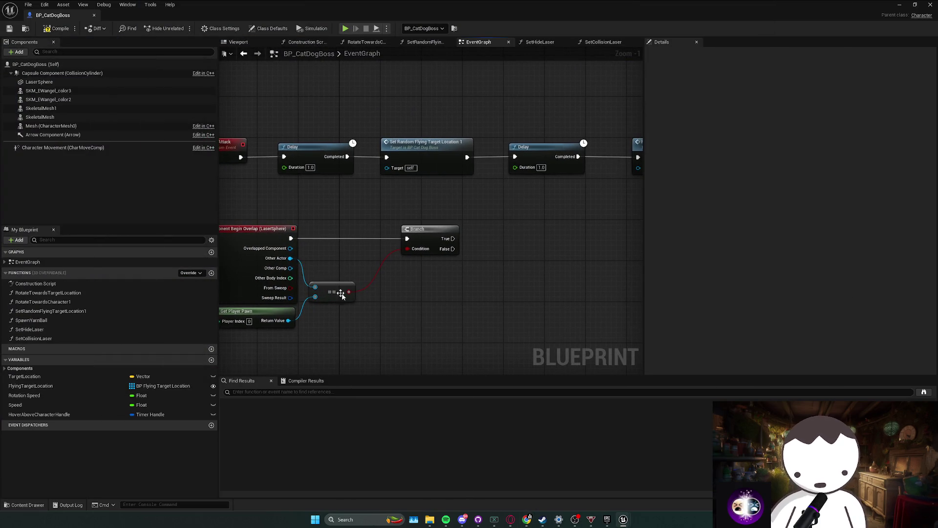
# - Line the == node up between the overlap event and Branch, then return to the L_Anims level editor
pyautogui.moveTo(275, 279); pyautogui.dragTo(276, 277)
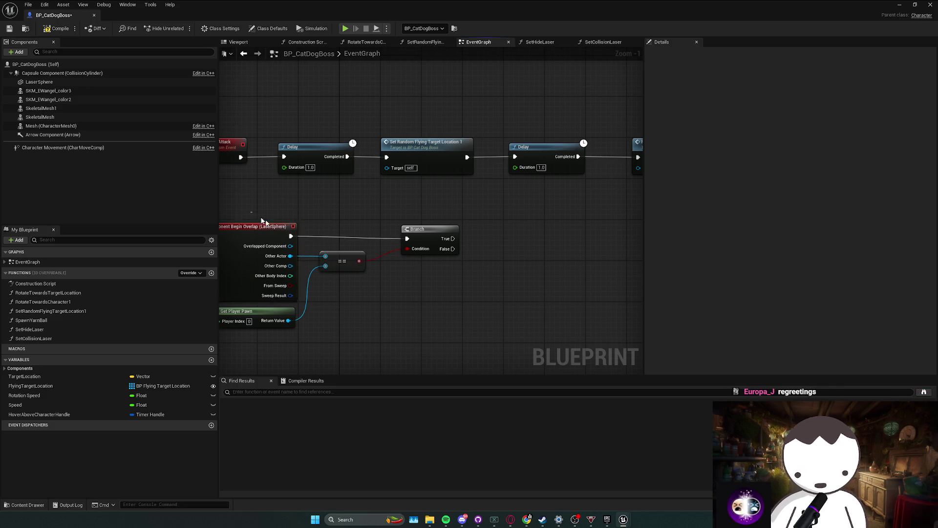
pyautogui.moveTo(263, 220); pyautogui.dragTo(440, 263)
pyautogui.keyDown('ctrl'); pyautogui.moveTo(342, 262); pyautogui.dragTo(342, 250); pyautogui.keyUp('ctrl')
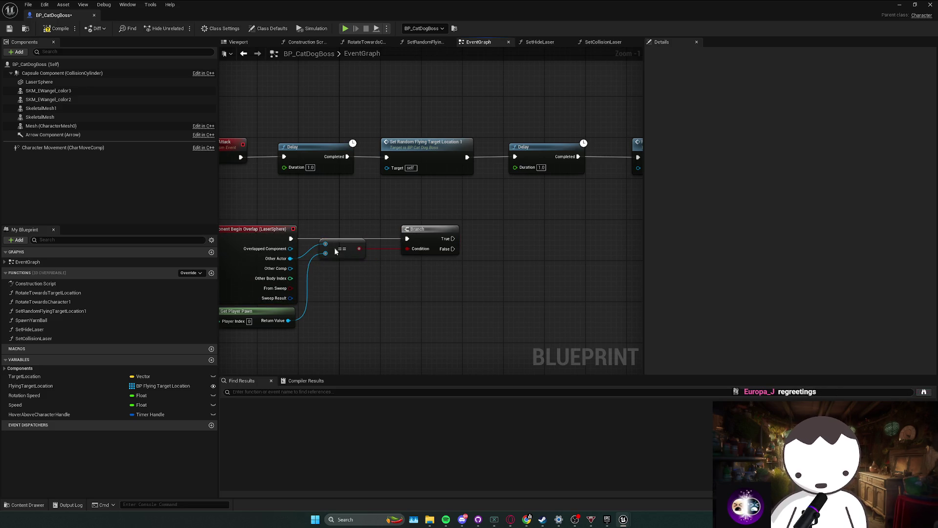
pyautogui.moveTo(421, 290)
pyautogui.mouseDown()
pyautogui.moveTo(434, 275)
pyautogui.moveTo(412, 272)
pyautogui.moveTo(383, 289)
pyautogui.mouseUp()
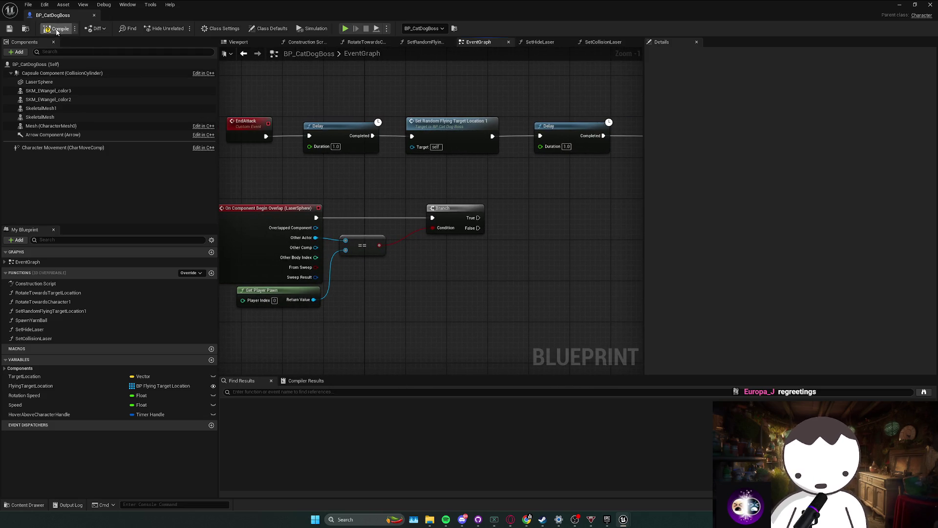
pyautogui.moveTo(547, 209); pyautogui.dragTo(462, 211)
pyautogui.moveTo(415, 193); pyautogui.dragTo(363, 236)
pyautogui.scroll(-1, 425, 201)
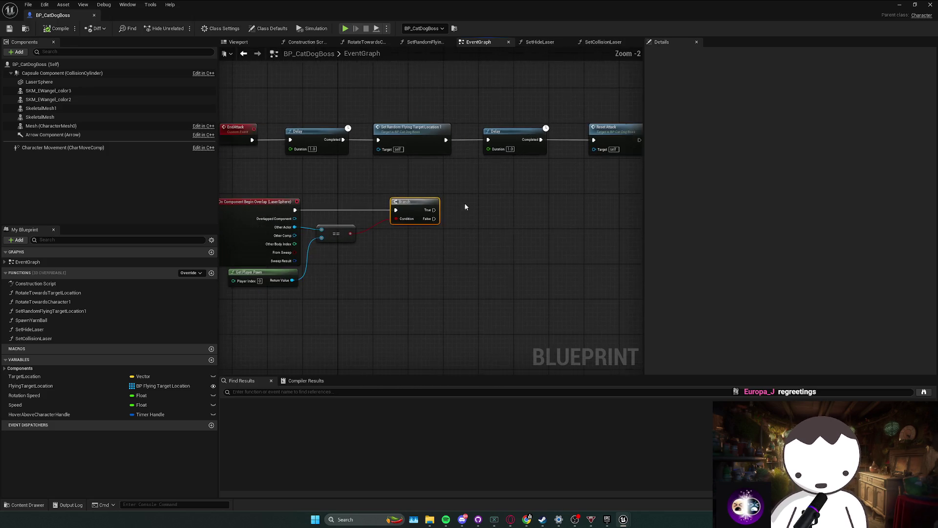
pyautogui.moveTo(423, 198); pyautogui.dragTo(353, 155)
pyautogui.moveTo(446, 224)
pyautogui.mouseDown()
pyautogui.moveTo(402, 215)
pyautogui.moveTo(496, 189)
pyautogui.moveTo(452, 193)
pyautogui.mouseUp()
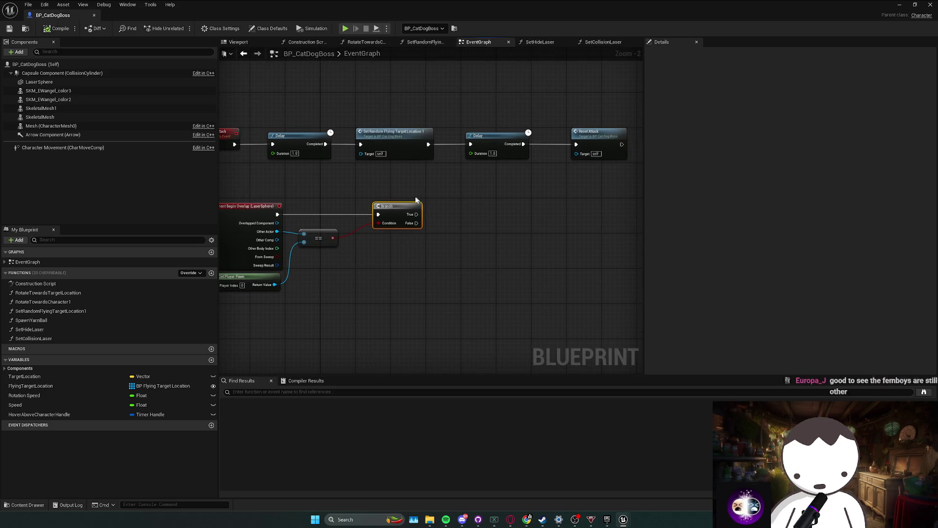
pyautogui.moveTo(394, 229)
pyautogui.mouseDown()
pyautogui.moveTo(440, 224)
pyautogui.moveTo(369, 252)
pyautogui.mouseUp()
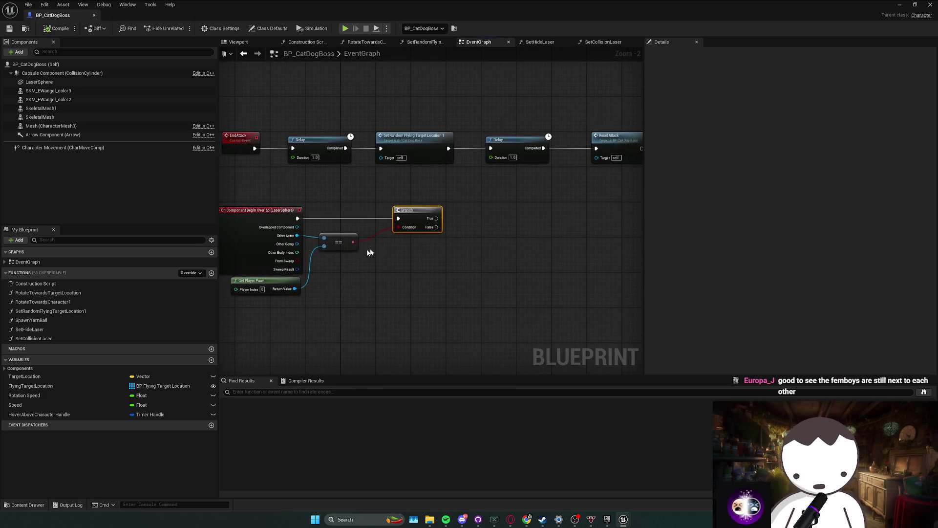
pyautogui.hotkey('alt', 'Tab')
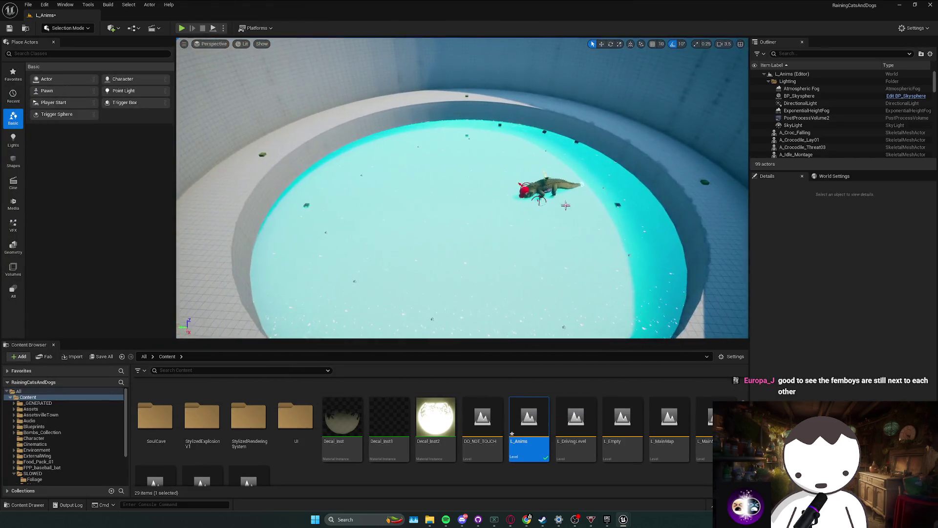
# - Open the BP_AmericanCrocBoss Blueprint from the crocodile boss actor's asset
pyautogui.rightClick(559, 196)
pyautogui.click(587, 215)
pyautogui.rightClick(540, 183)
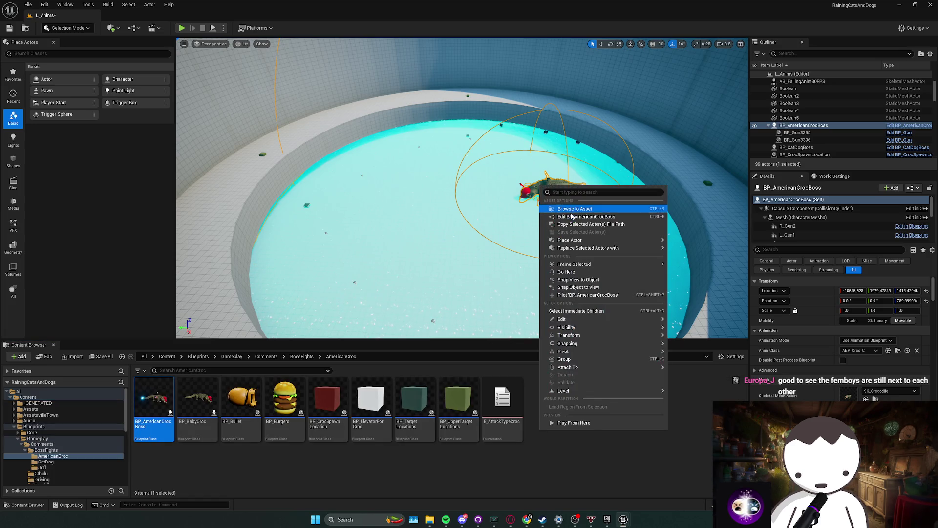
pyautogui.click(354, 240)
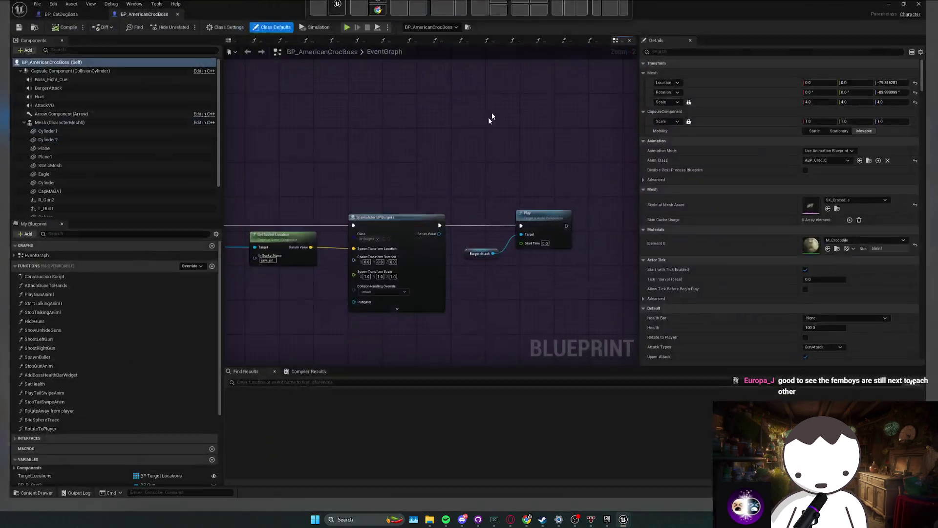
pyautogui.scroll(-5, 508, 138)
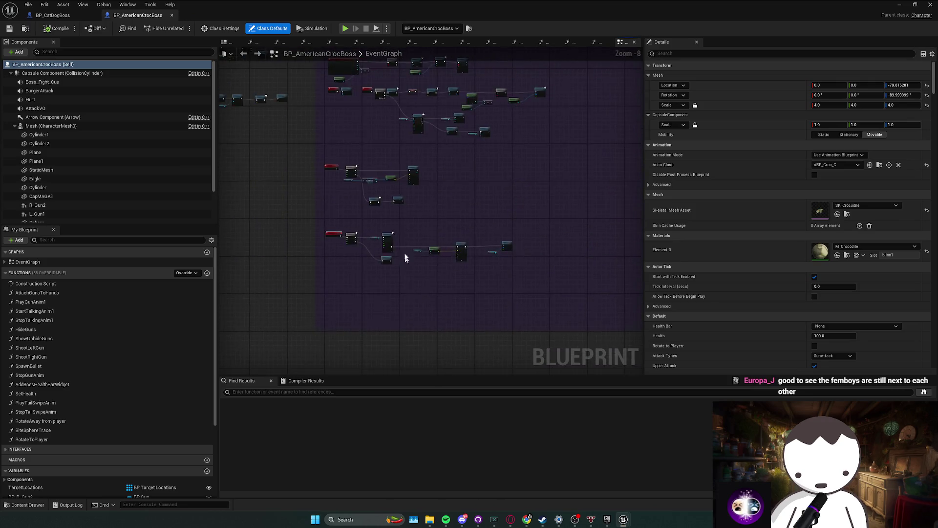
pyautogui.scroll(3, 436, 235)
pyautogui.scroll(-3, 429, 288)
pyautogui.scroll(4, 379, 241)
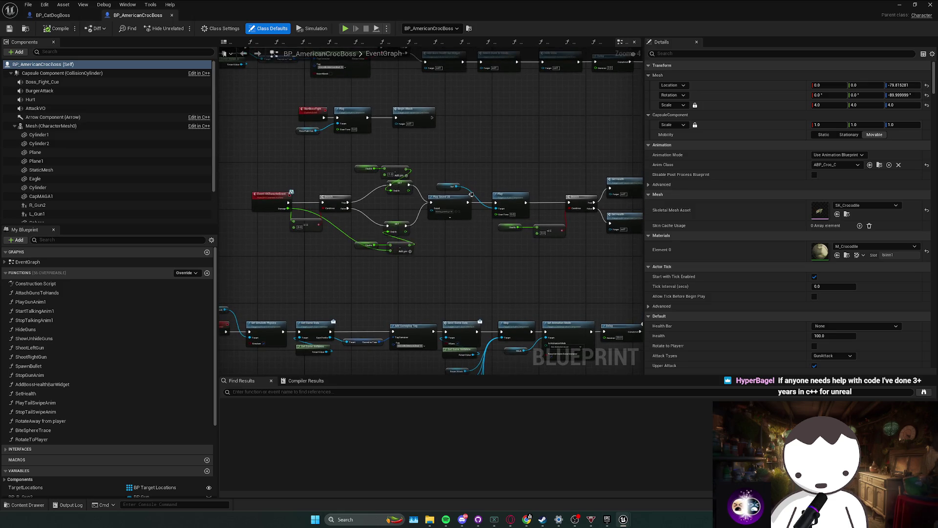
# - Pan and zoom around the croc boss's event graph to survey its attack and damage logic
pyautogui.moveTo(438, 249); pyautogui.dragTo(540, 251)
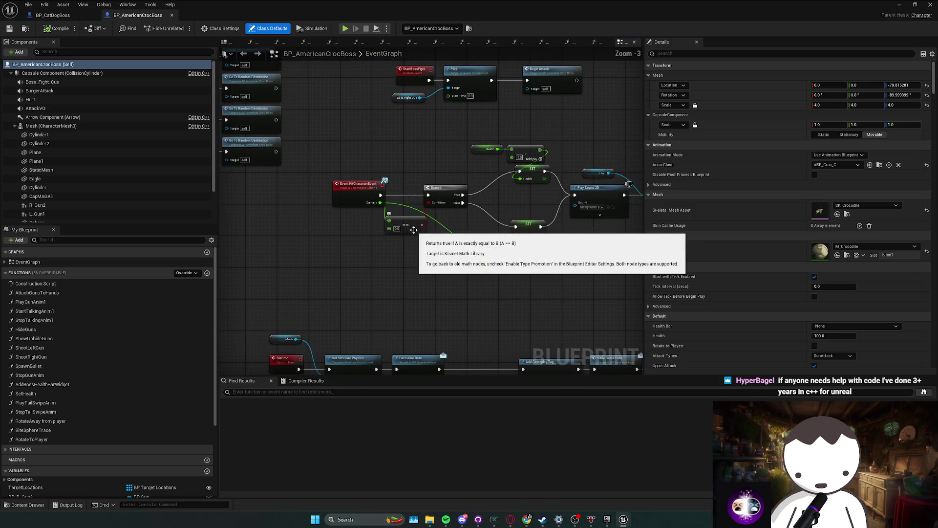
pyautogui.scroll(1, 402, 232)
pyautogui.moveTo(413, 227)
pyautogui.mouseDown()
pyautogui.moveTo(440, 151)
pyautogui.moveTo(406, 216)
pyautogui.moveTo(470, 128)
pyautogui.moveTo(440, 125)
pyautogui.mouseUp()
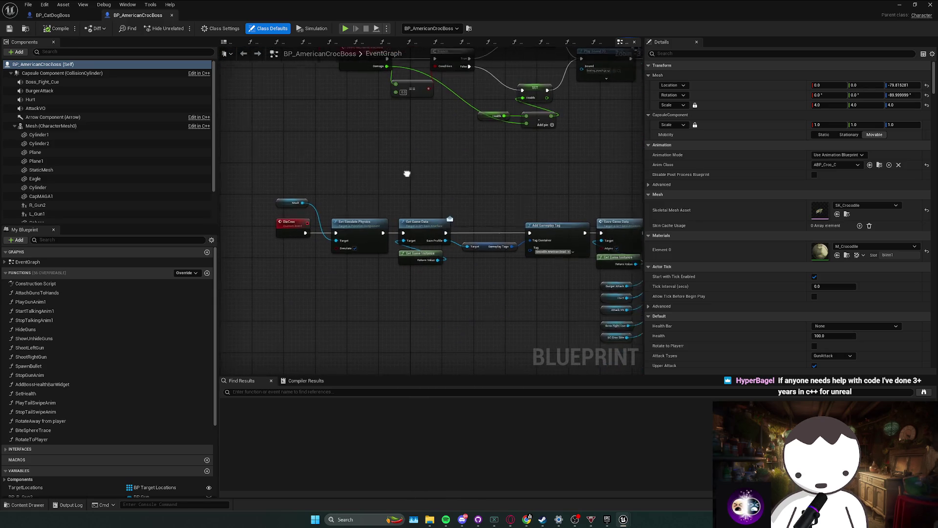
pyautogui.scroll(-4, 503, 177)
pyautogui.scroll(2, 506, 193)
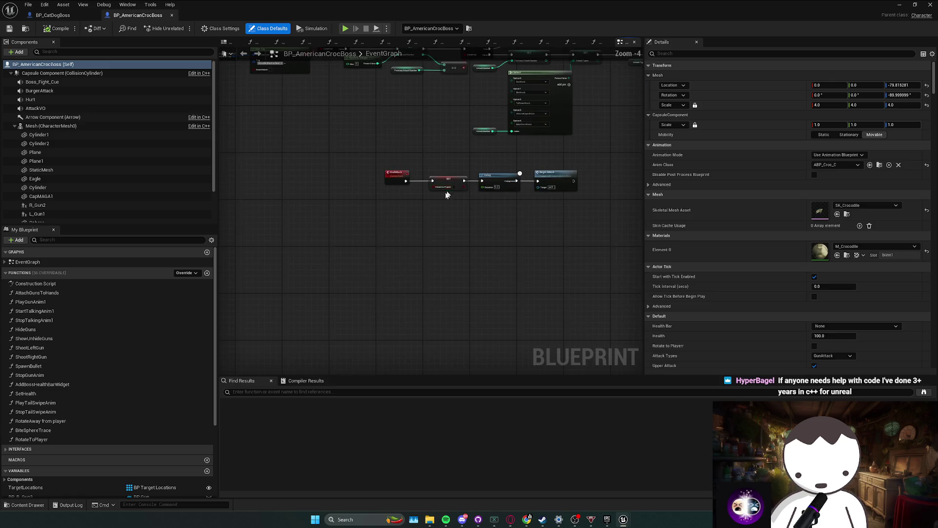
pyautogui.moveTo(409, 184)
pyautogui.mouseDown()
pyautogui.moveTo(439, 243)
pyautogui.moveTo(251, 214)
pyautogui.moveTo(429, 194)
pyautogui.mouseUp()
pyautogui.scroll(1, 439, 243)
pyautogui.scroll(1, 340, 204)
pyautogui.scroll(-4, 429, 194)
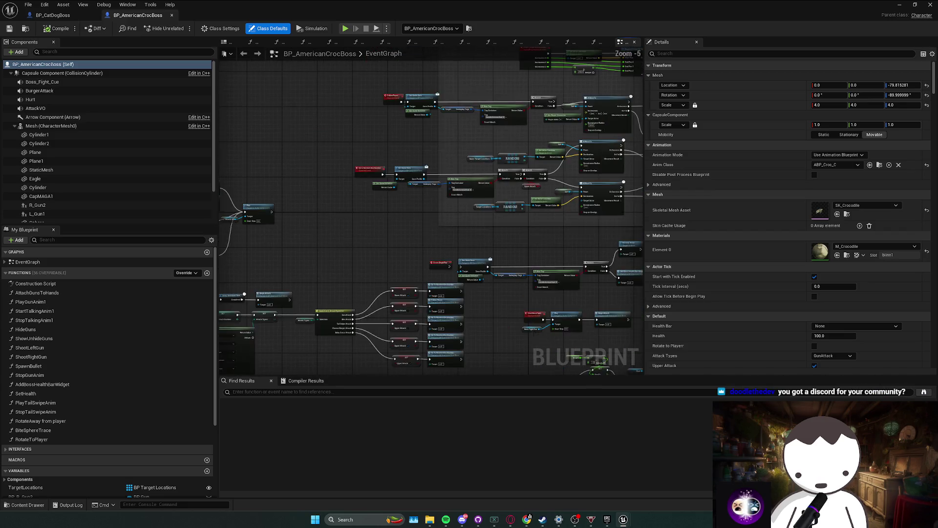
pyautogui.scroll(-2, 467, 253)
pyautogui.scroll(-3, 466, 253)
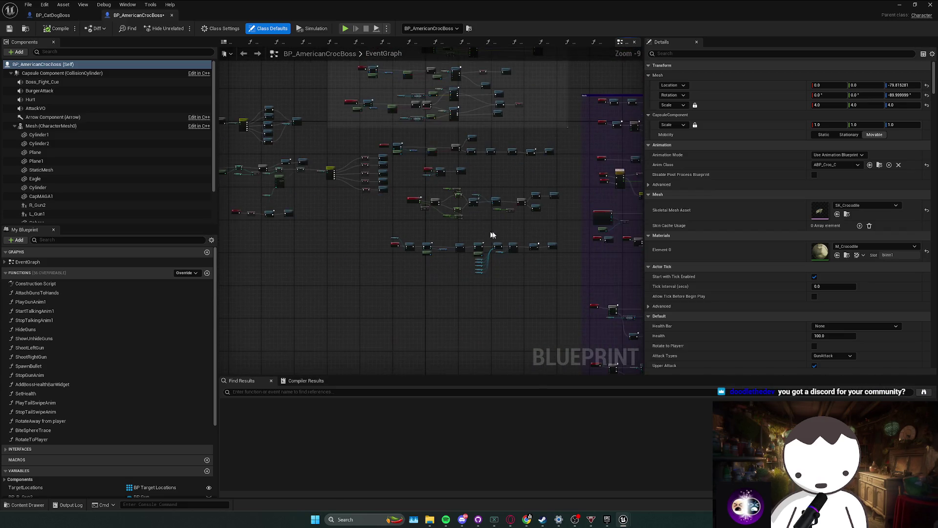
pyautogui.moveTo(467, 253)
pyautogui.mouseDown()
pyautogui.moveTo(440, 244)
pyautogui.moveTo(480, 210)
pyautogui.mouseUp()
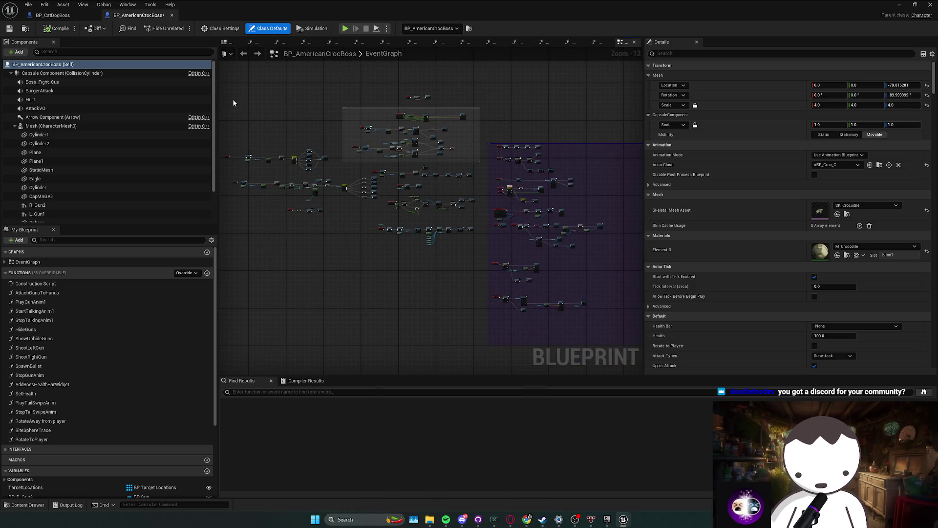
pyautogui.click(594, 312)
pyautogui.moveTo(602, 314); pyautogui.dragTo(533, 282)
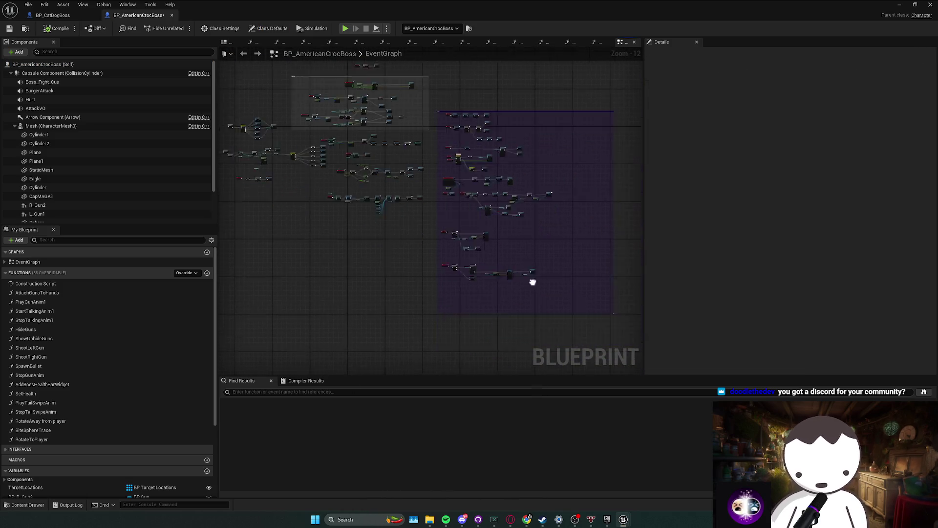
pyautogui.scroll(8, 533, 282)
pyautogui.scroll(-6, 533, 301)
pyautogui.scroll(2, 334, 245)
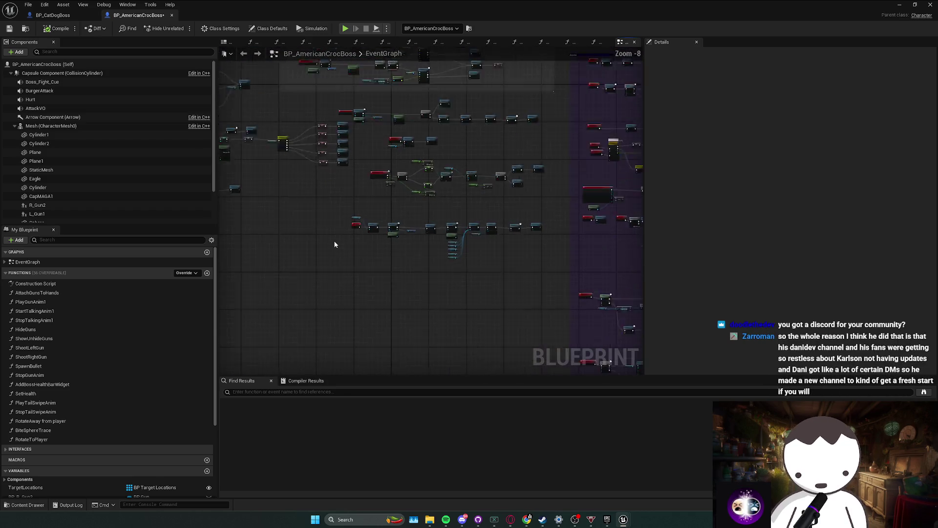
pyautogui.scroll(2, 329, 227)
pyautogui.moveTo(465, 308); pyautogui.dragTo(437, 282)
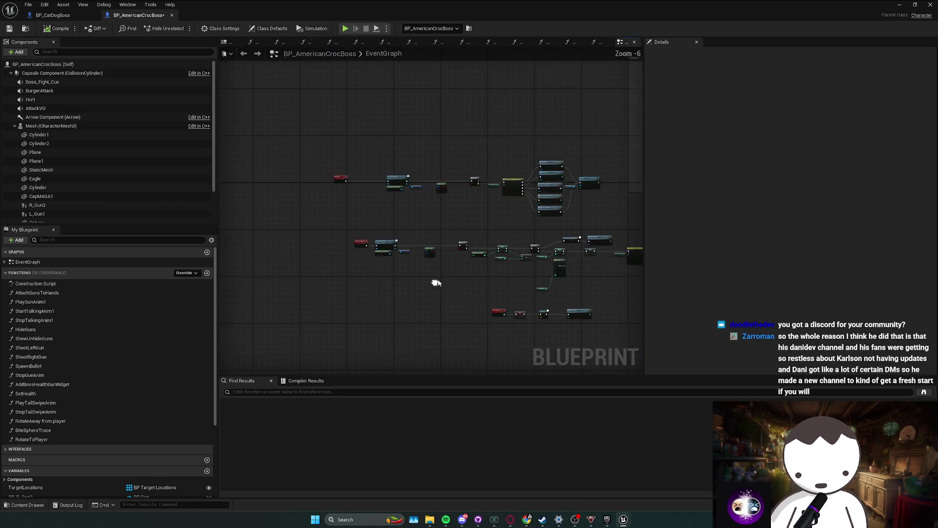
pyautogui.scroll(3, 437, 283)
pyautogui.scroll(-3, 434, 268)
pyautogui.scroll(1, 388, 243)
pyautogui.moveTo(387, 243); pyautogui.dragTo(361, 226)
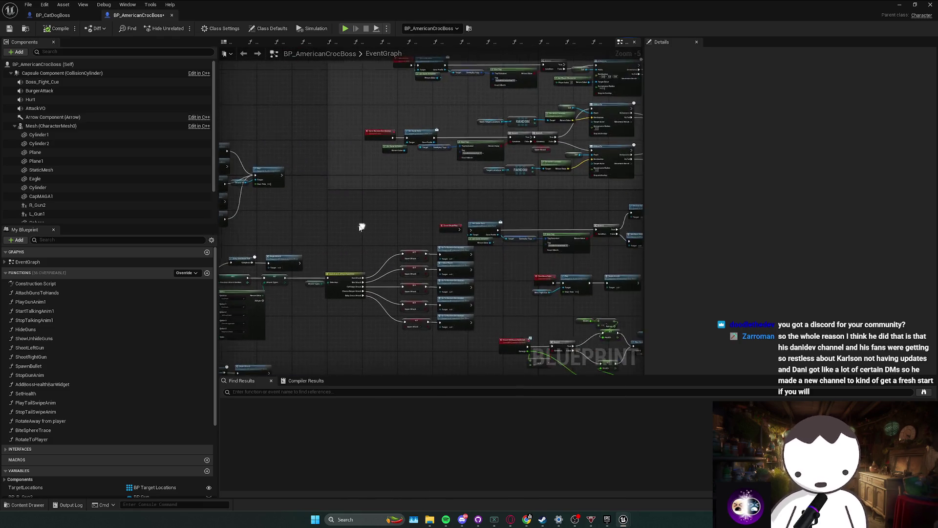
pyautogui.scroll(1, 362, 227)
pyautogui.scroll(-1, 488, 272)
pyautogui.scroll(2, 447, 274)
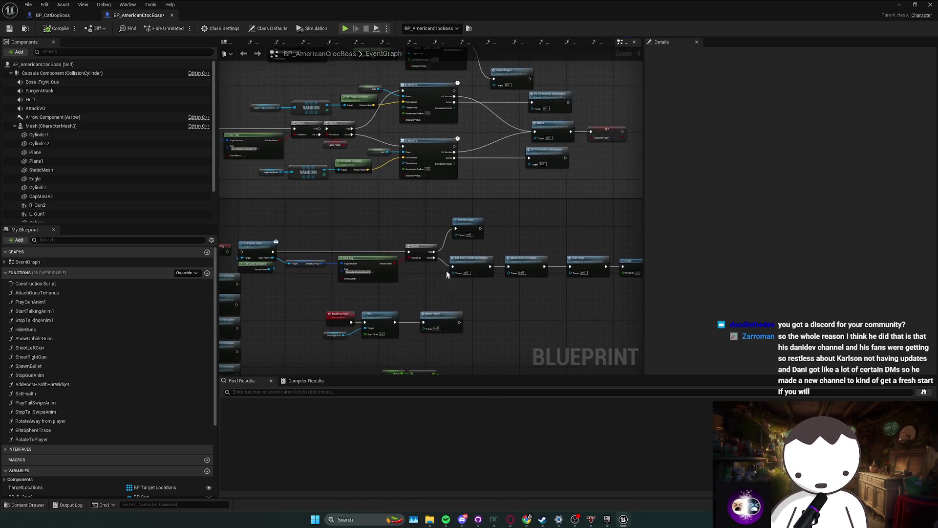
pyautogui.scroll(-4, 447, 275)
pyautogui.scroll(-2, 69, 127)
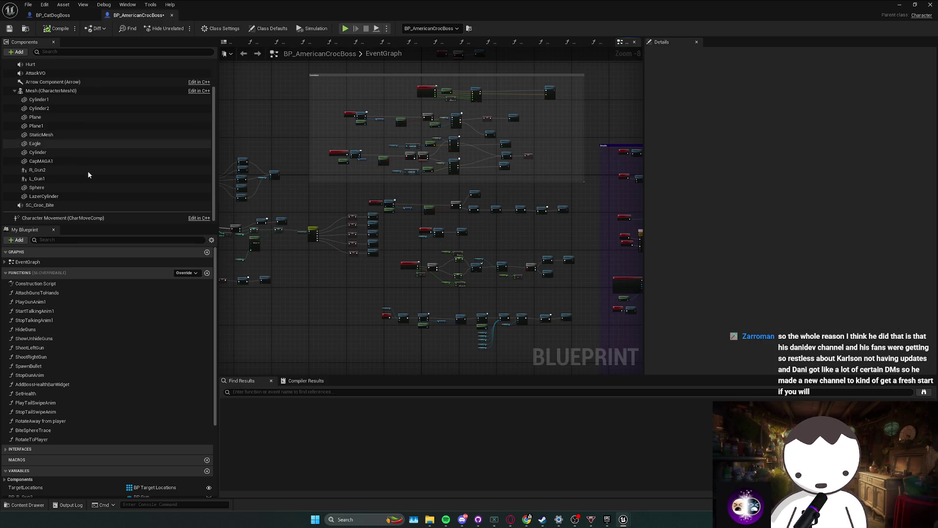
# - Select LazerCylinder, jump to its Begin Overlap event, and copy the player-damage nodes
pyautogui.click(44, 196)
pyautogui.scroll(-10, 841, 288)
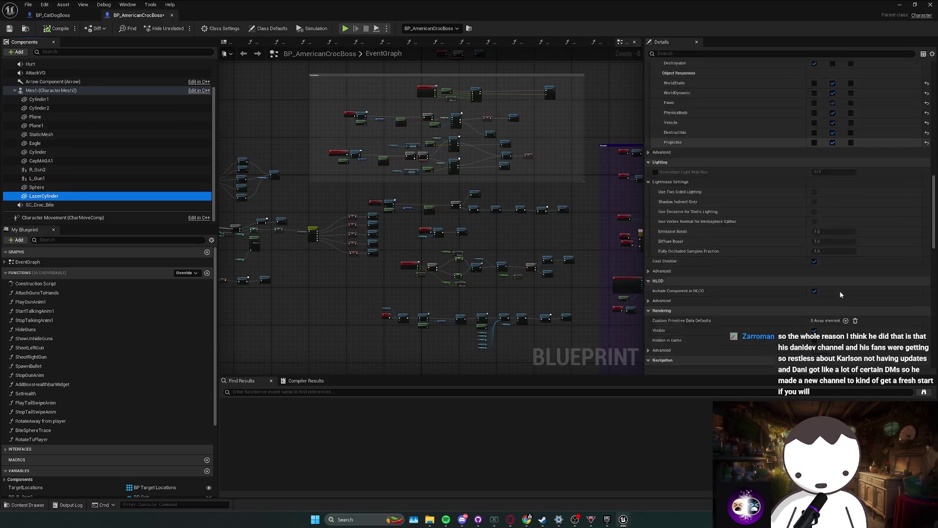
pyautogui.scroll(-5, 841, 294)
pyautogui.click(840, 307)
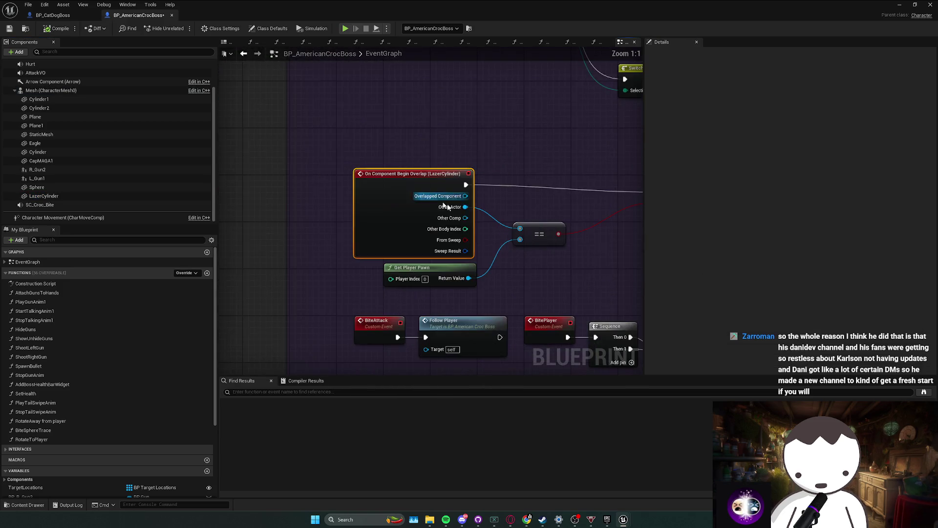
pyautogui.scroll(-4, 443, 206)
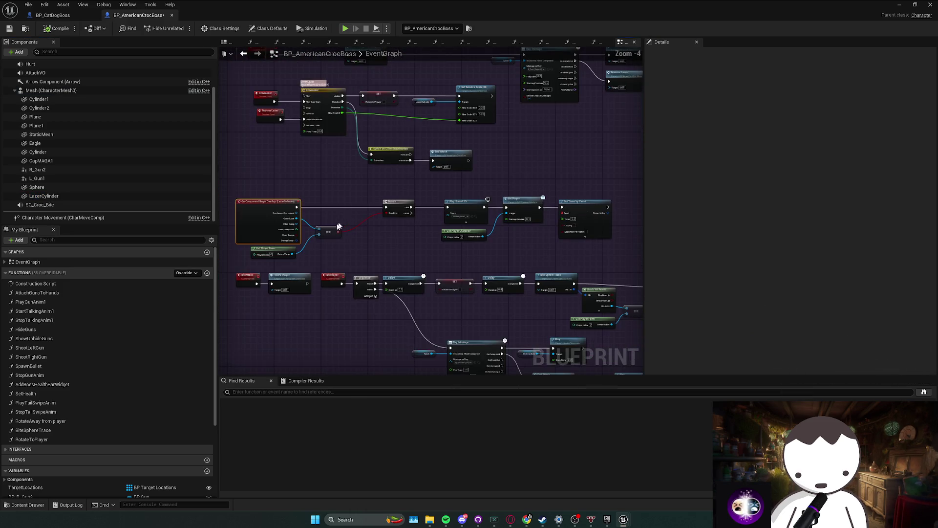
pyautogui.hotkey('ctrl', 'c')
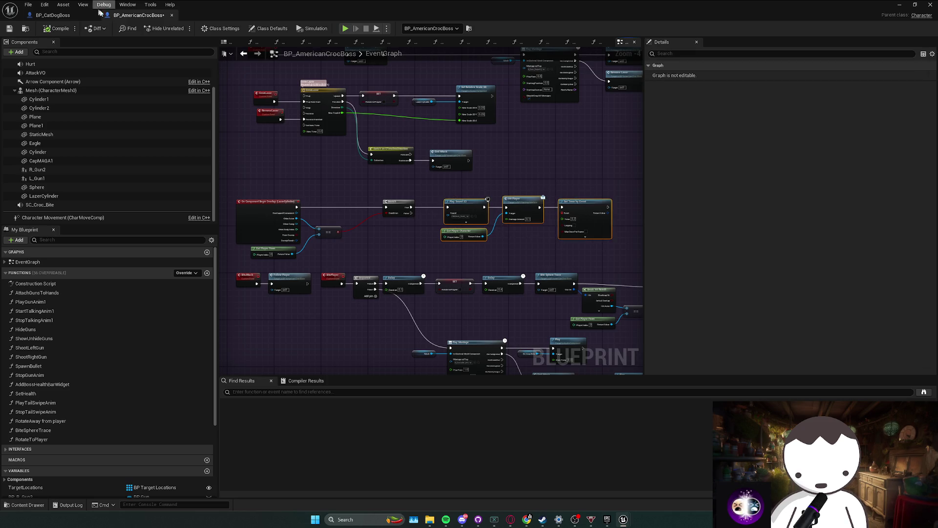
# - Paste Play Sound 2D and Hit Player beside BP_CatDogBoss's LaserSphere overlap Branch, deleting Set Timer by Event
pyautogui.click(53, 15)
pyautogui.hotkey('ctrl', 'v')
pyautogui.moveTo(482, 191); pyautogui.dragTo(530, 202)
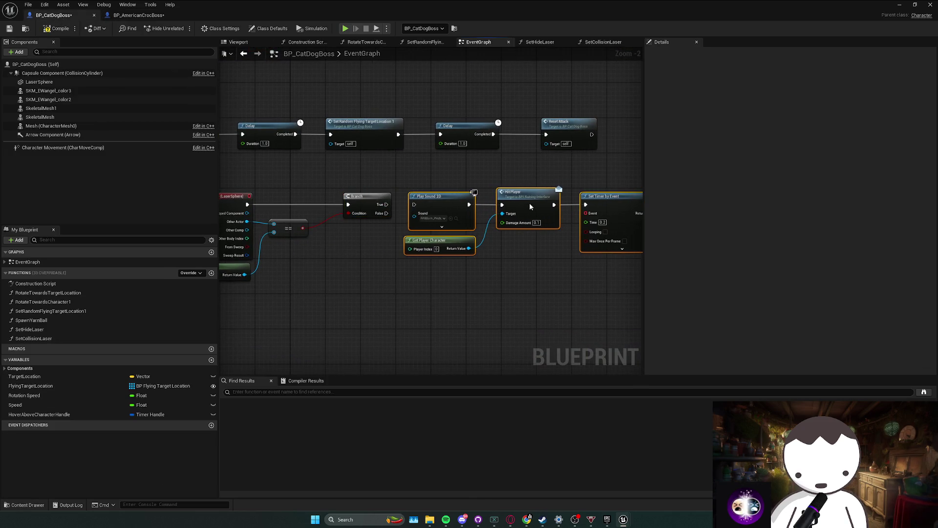
pyautogui.press('Delete')
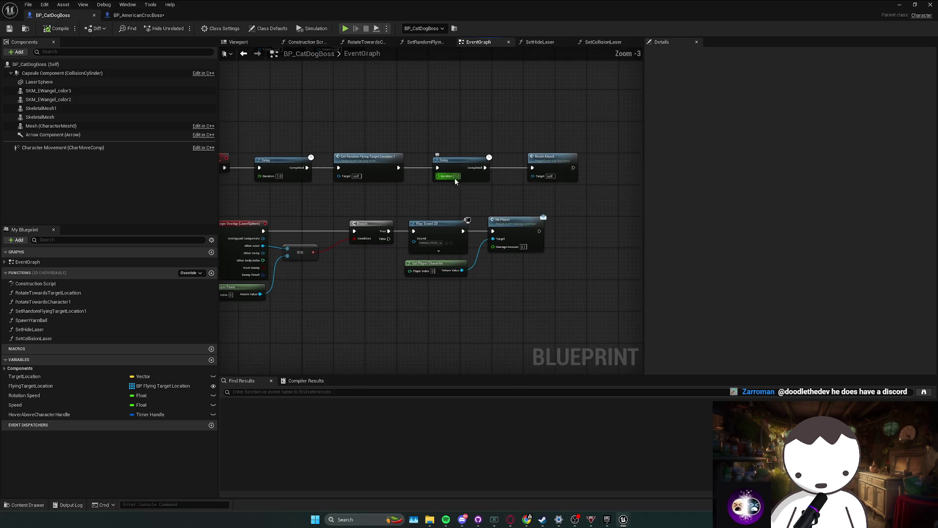
pyautogui.scroll(-1, 454, 178)
pyautogui.moveTo(371, 65); pyautogui.dragTo(341, 73)
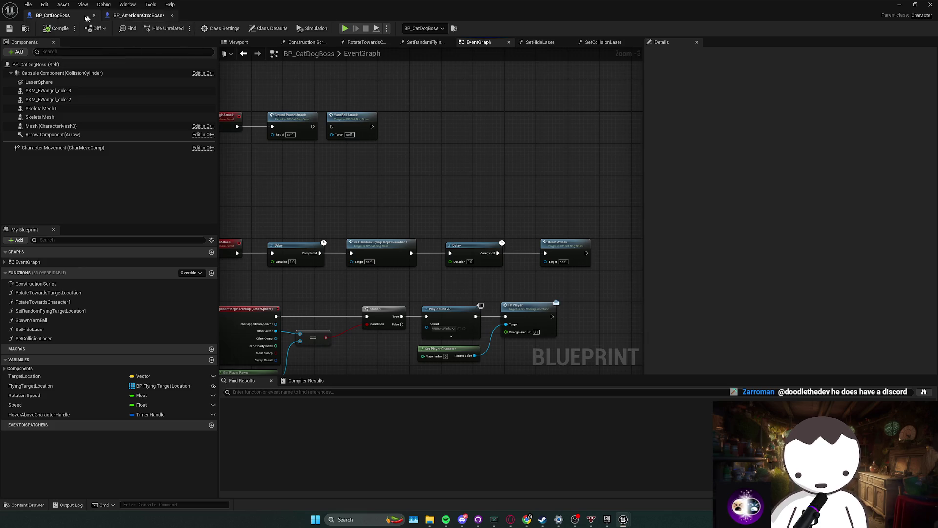
pyautogui.click(94, 15)
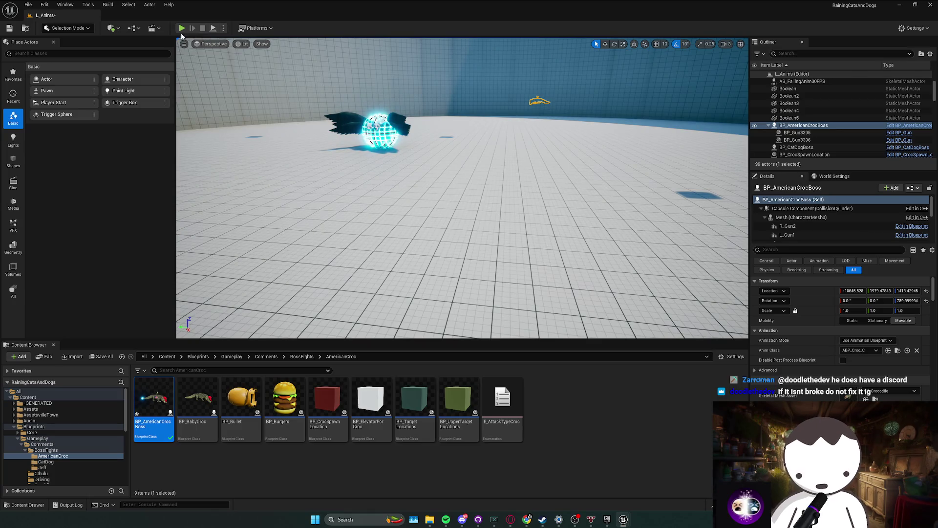
# - Play the level to test the glowing laser sphere, then stop and save the blueprints
pyautogui.click(181, 28)
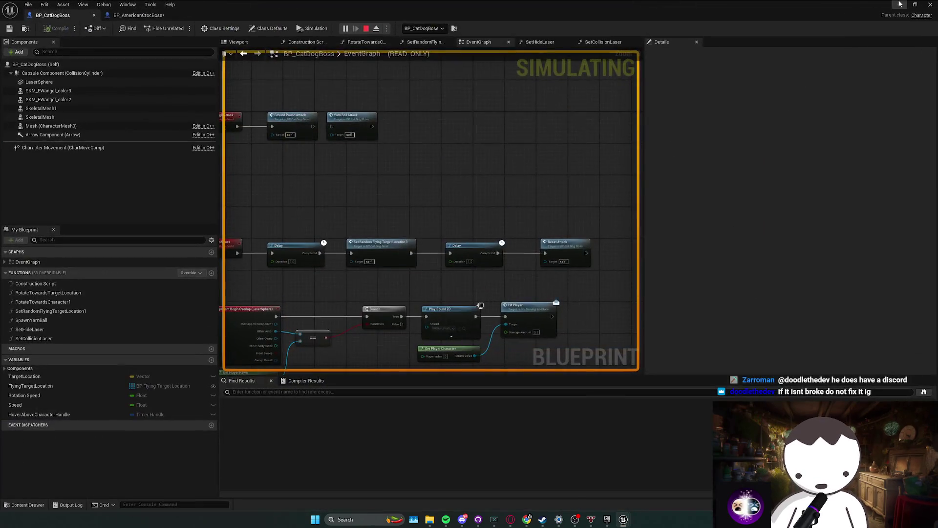
pyautogui.click(900, 5)
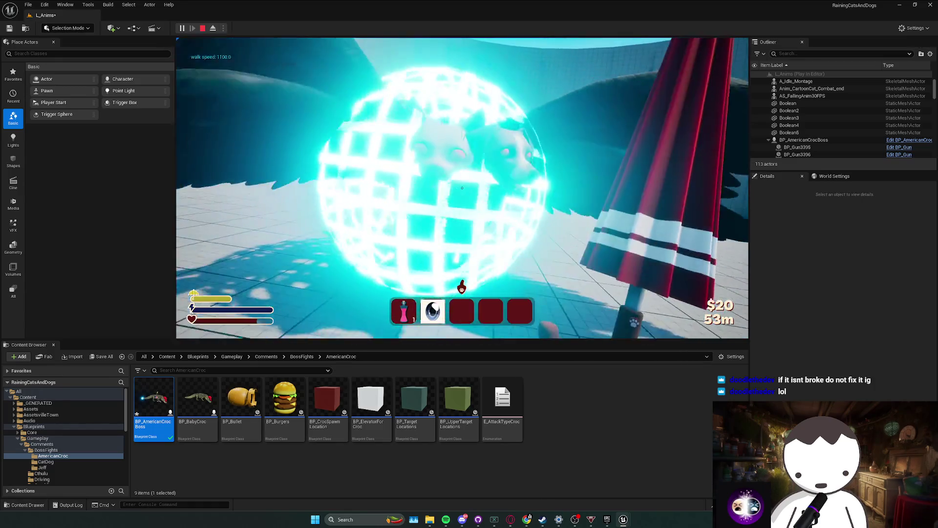
pyautogui.press('Escape')
pyautogui.hotkey('ctrl', 's')
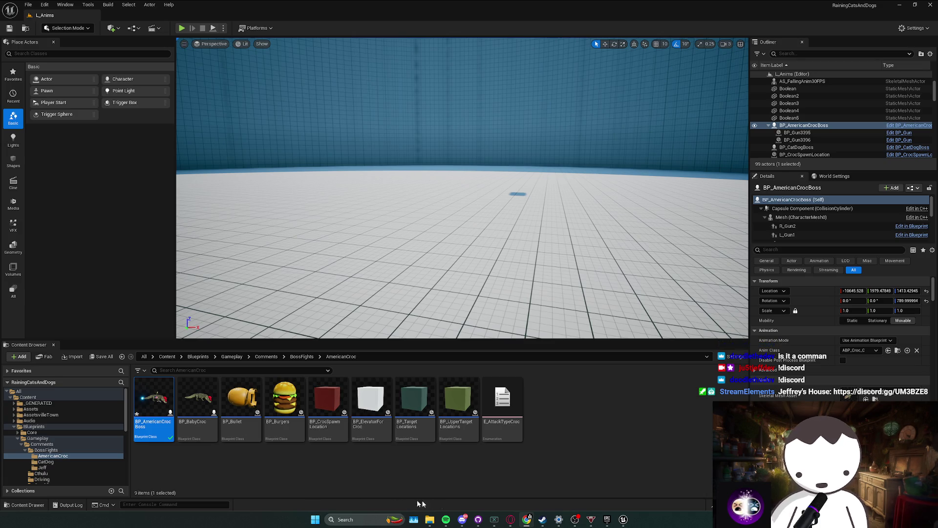
pyautogui.click(462, 519)
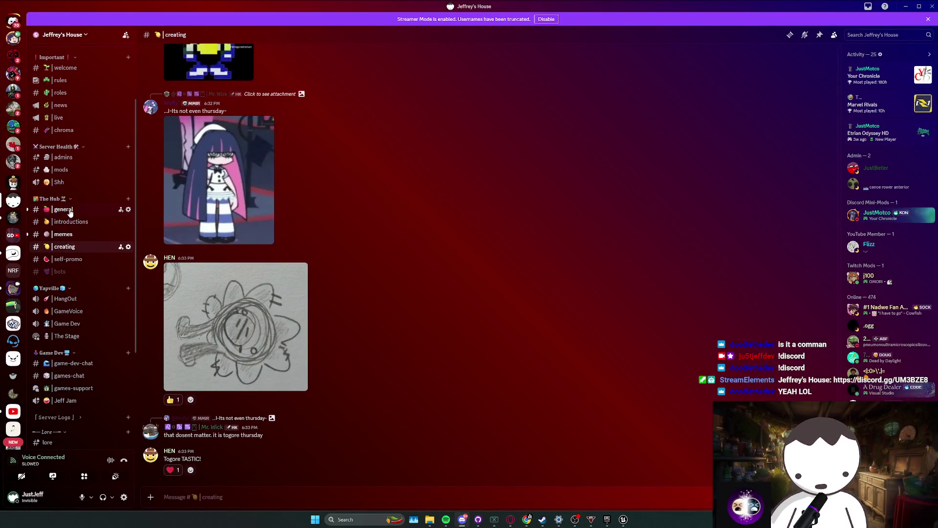
# - Scroll through the server's #general channel messages, then minimize Discord
pyautogui.hotkey('alt', 'Up')
pyautogui.hotkey('alt', 'Up')
pyautogui.hotkey('alt', 'Up')
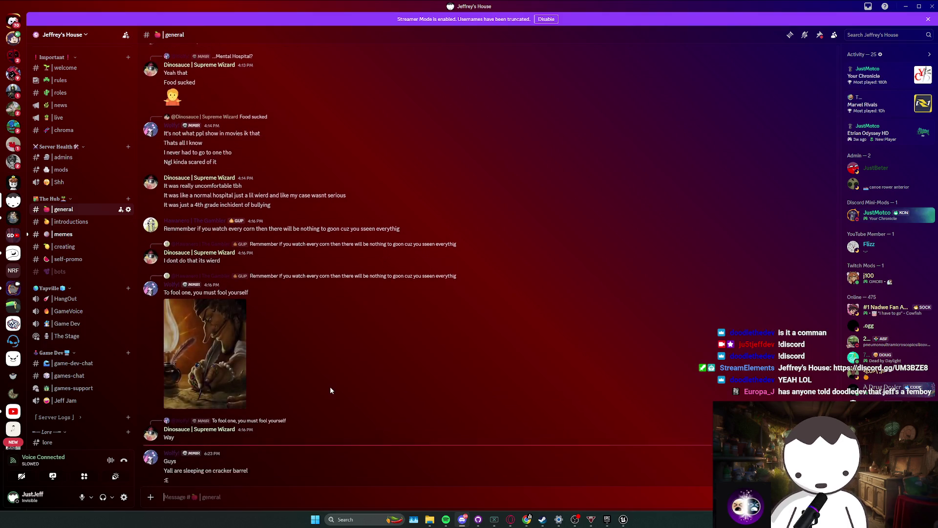
pyautogui.scroll(5, 332, 389)
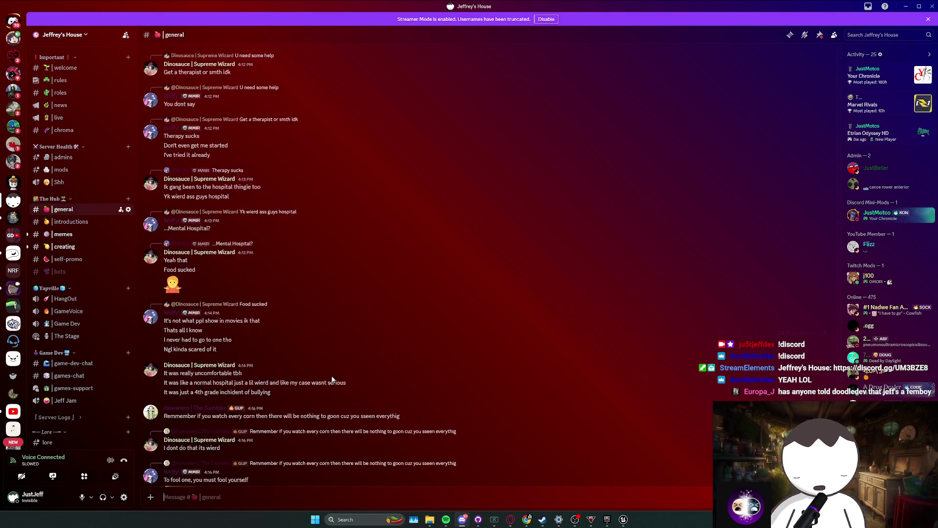
pyautogui.scroll(15, 332, 379)
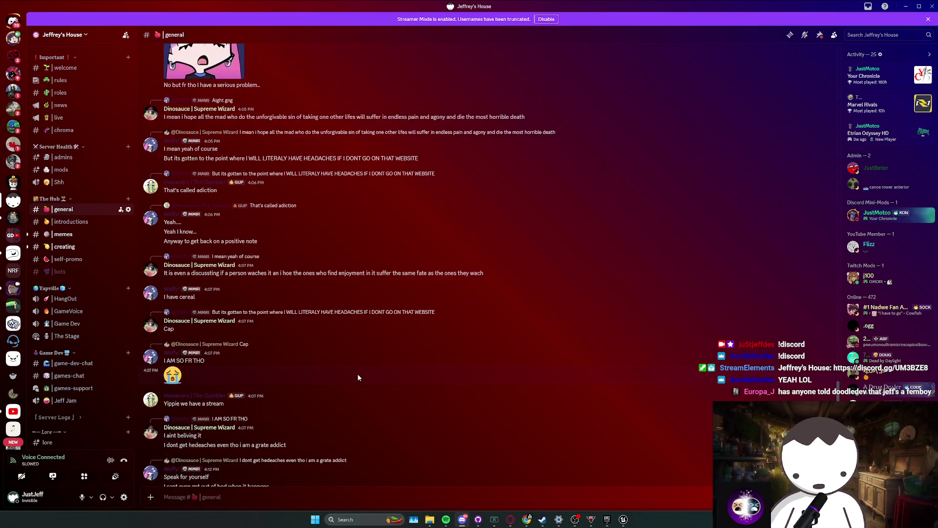
pyautogui.scroll(10, 358, 377)
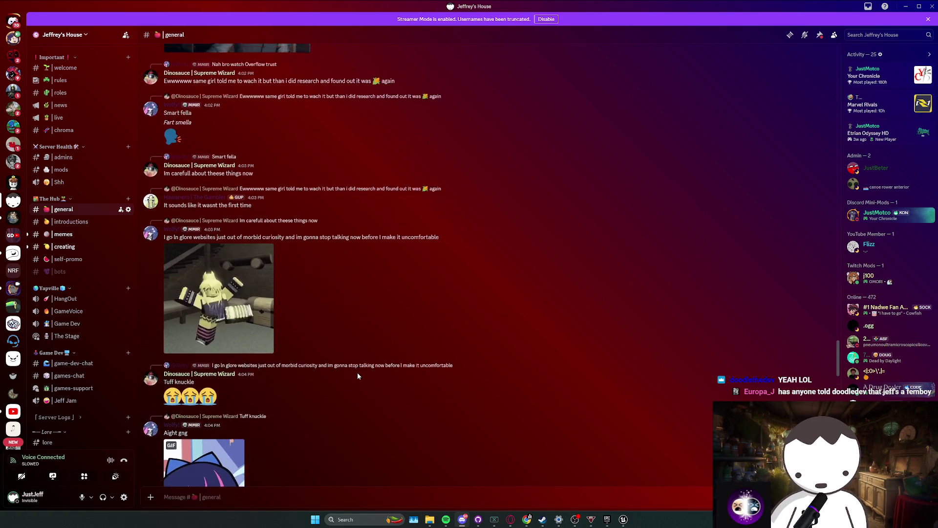
pyautogui.scroll(4, 358, 375)
pyautogui.scroll(5, 357, 373)
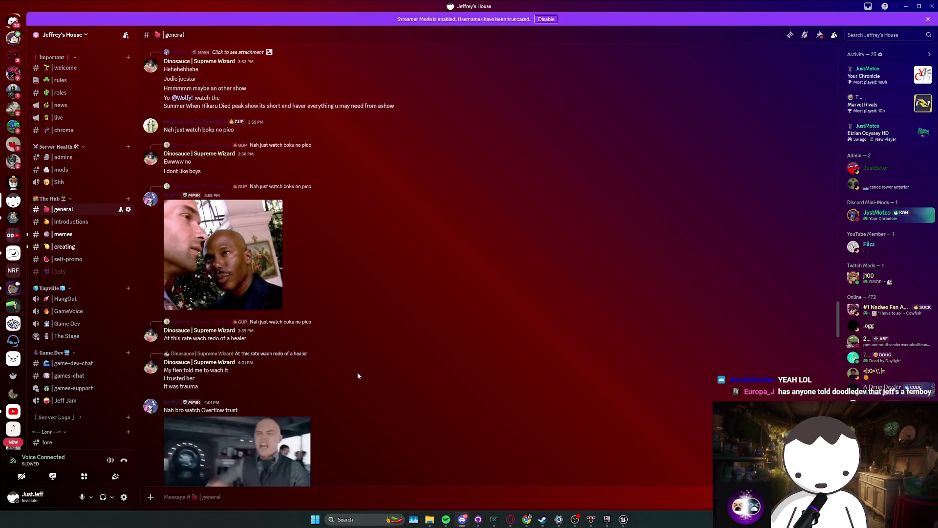
pyautogui.scroll(-15, 366, 364)
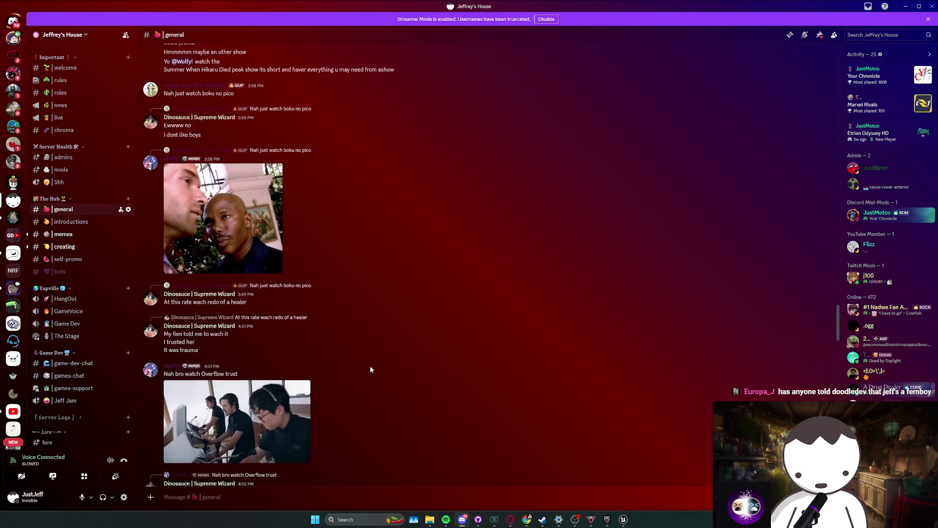
pyautogui.scroll(-8, 369, 374)
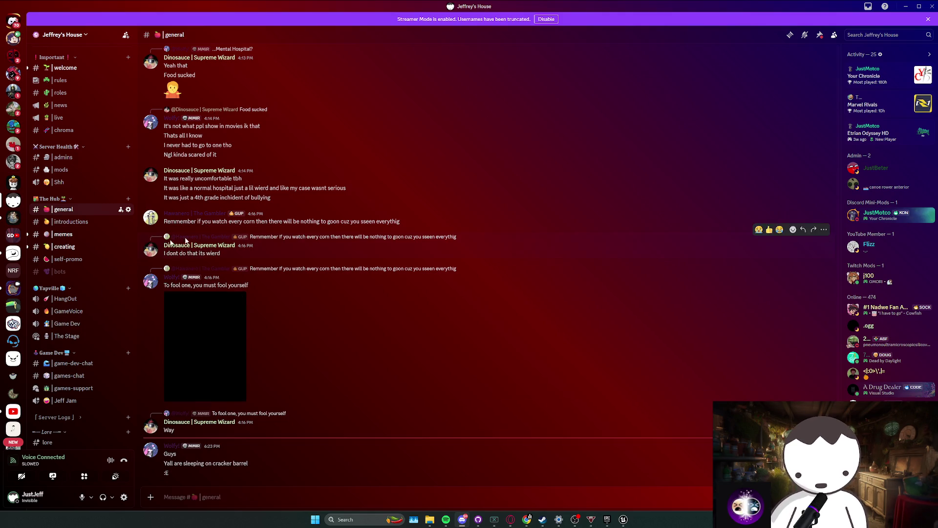
pyautogui.click(919, 5)
pyautogui.click(874, 42)
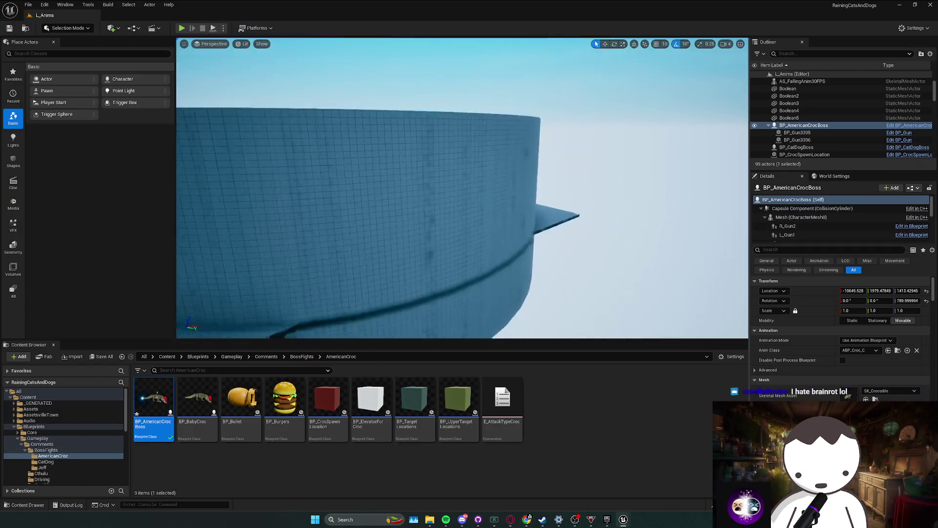
# - Move the viewport camera to frame the winged glowing orb
pyautogui.moveTo(494, 211); pyautogui.dragTo(494, 210)
pyautogui.moveTo(422, 202); pyautogui.dragTo(293, 74)
pyautogui.press('e')
pyautogui.press('Escape')
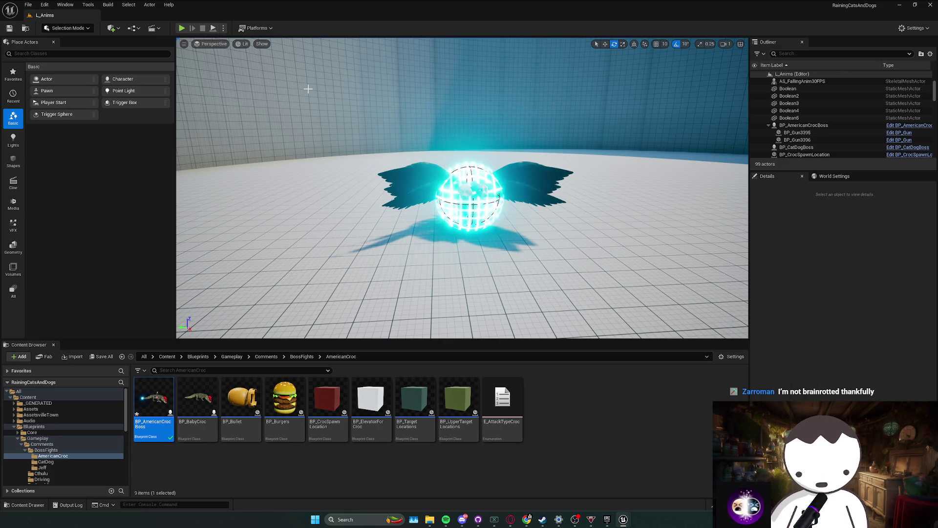
pyautogui.moveTo(308, 88); pyautogui.dragTo(298, 117)
# - Play-test the laser sphere again, save, and return to the BP_CatDogBoss blueprint window
pyautogui.click(182, 27)
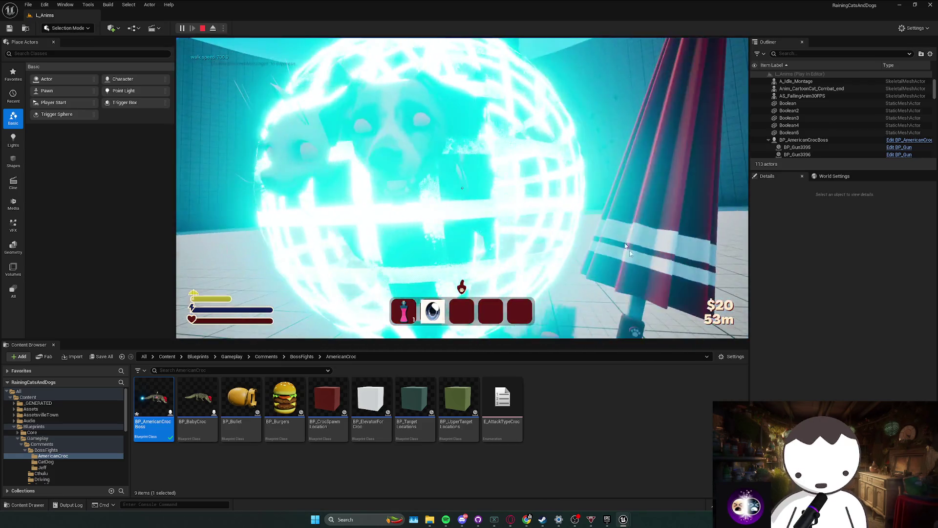
pyautogui.press('Escape')
pyautogui.hotkey('ctrl', 's')
pyautogui.moveTo(623, 519)
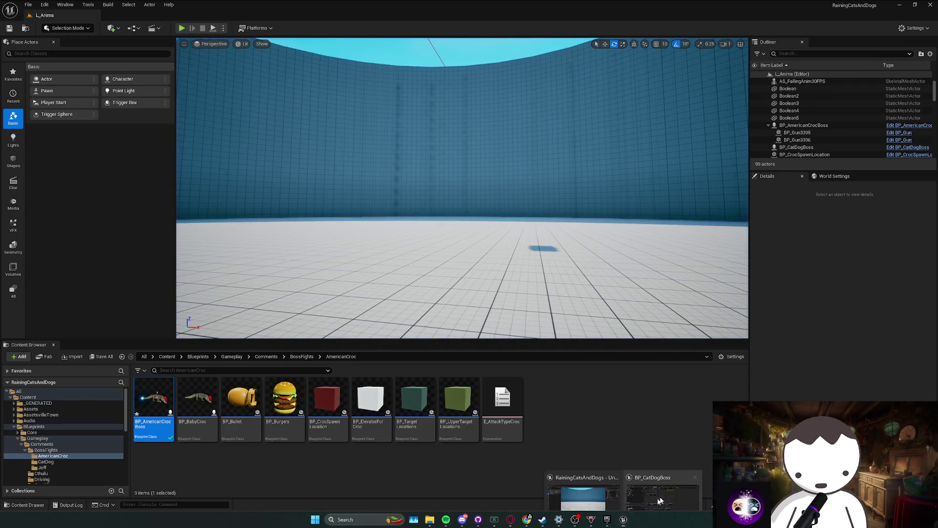
pyautogui.click(663, 489)
pyautogui.scroll(-3, 483, 293)
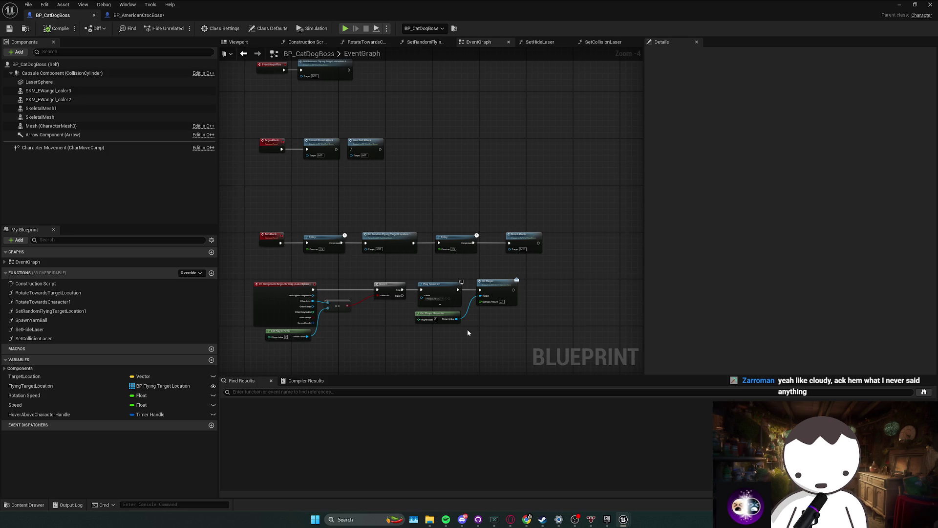
# - Rearrange the Smash event nodes and the Get Player Character and Get Actor Location nodes
pyautogui.moveTo(467, 332)
pyautogui.mouseDown()
pyautogui.moveTo(438, 312)
pyautogui.moveTo(518, 319)
pyautogui.moveTo(489, 268)
pyautogui.moveTo(570, 262)
pyautogui.moveTo(375, 272)
pyautogui.mouseUp()
pyautogui.click(390, 301)
pyautogui.scroll(1, 458, 266)
pyautogui.scroll(1, 318, 288)
pyautogui.moveTo(260, 300)
pyautogui.mouseDown()
pyautogui.moveTo(566, 256)
pyautogui.moveTo(471, 239)
pyautogui.moveTo(474, 224)
pyautogui.mouseUp()
pyautogui.moveTo(442, 279); pyautogui.dragTo(359, 250)
pyautogui.moveTo(457, 261)
pyautogui.mouseDown()
pyautogui.moveTo(430, 266)
pyautogui.moveTo(418, 231)
pyautogui.moveTo(433, 268)
pyautogui.moveTo(457, 266)
pyautogui.mouseUp()
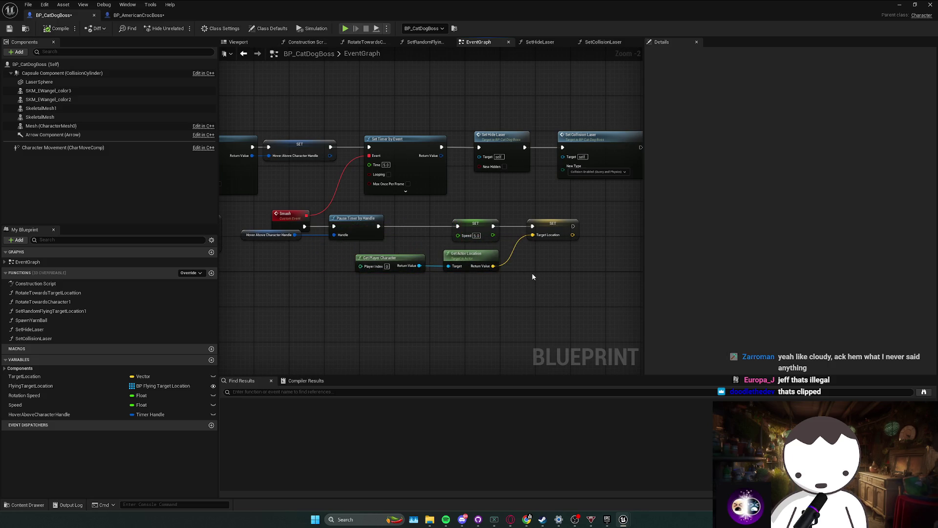
pyautogui.moveTo(530, 272); pyautogui.dragTo(329, 263)
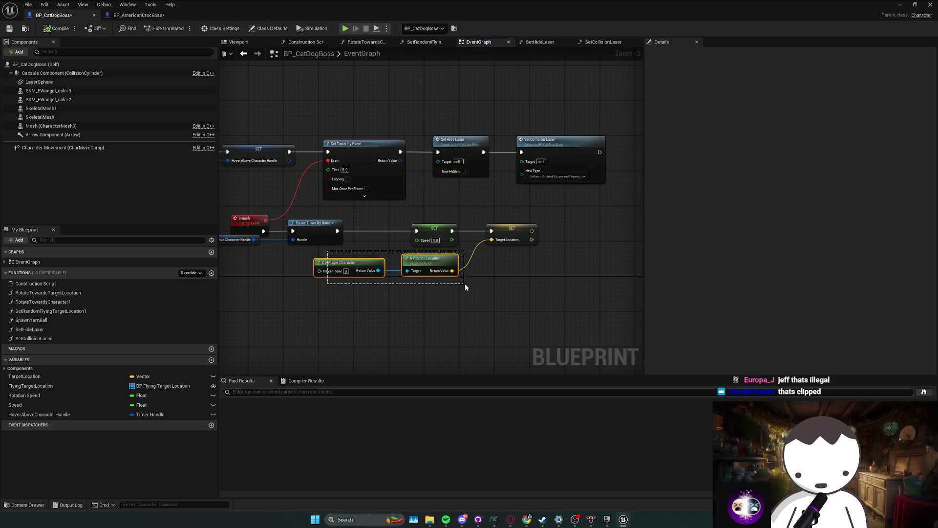
pyautogui.moveTo(465, 288); pyautogui.dragTo(465, 288)
pyautogui.moveTo(300, 248); pyautogui.dragTo(481, 299)
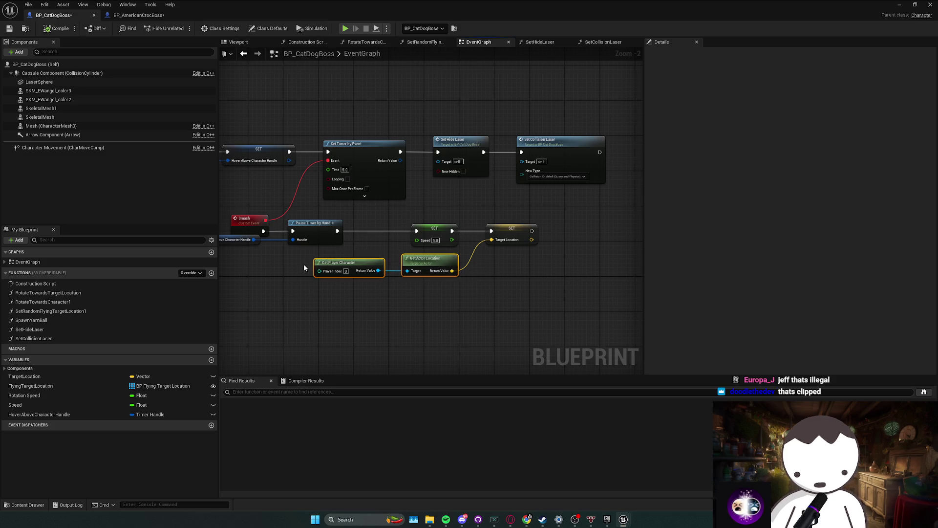
pyautogui.click(501, 302)
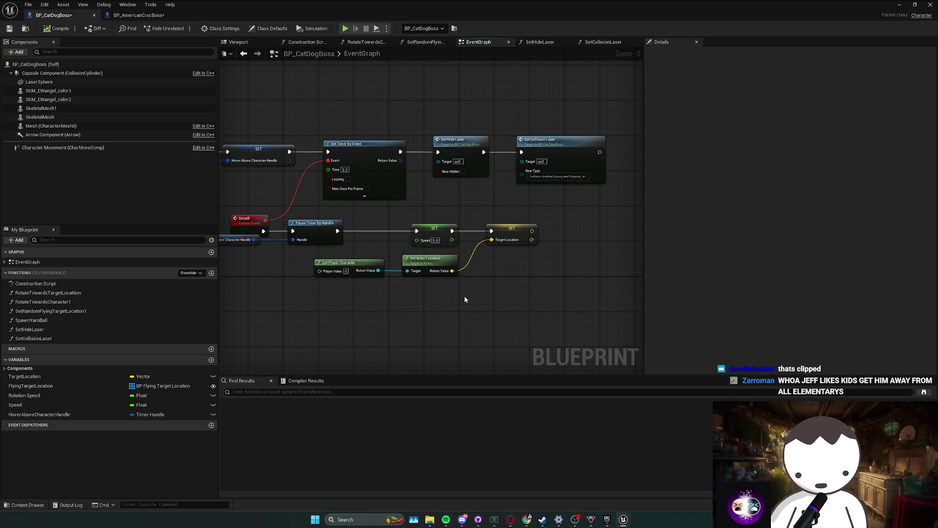
pyautogui.moveTo(463, 295)
pyautogui.mouseDown()
pyautogui.moveTo(313, 254)
pyautogui.moveTo(322, 281)
pyautogui.moveTo(397, 272)
pyautogui.moveTo(319, 276)
pyautogui.mouseUp()
pyautogui.click(455, 286)
pyautogui.moveTo(455, 287)
pyautogui.mouseDown()
pyautogui.moveTo(459, 298)
pyautogui.moveTo(438, 293)
pyautogui.mouseUp()
# - Duplicate the Set Hide Laser and Set Collision Laser nodes into empty graph space
pyautogui.moveTo(511, 228); pyautogui.dragTo(384, 157)
pyautogui.hotkey('ctrl', 'c')
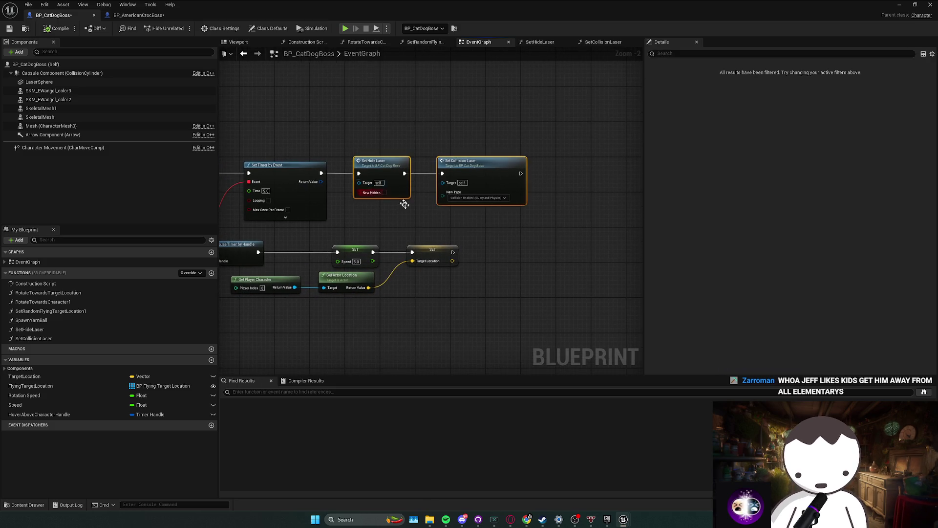
pyautogui.moveTo(420, 224)
pyautogui.mouseDown()
pyautogui.moveTo(437, 200)
pyautogui.moveTo(505, 202)
pyautogui.moveTo(449, 210)
pyautogui.moveTo(562, 230)
pyautogui.moveTo(494, 239)
pyautogui.moveTo(514, 218)
pyautogui.mouseUp()
pyautogui.hotkey('ctrl', 'v')
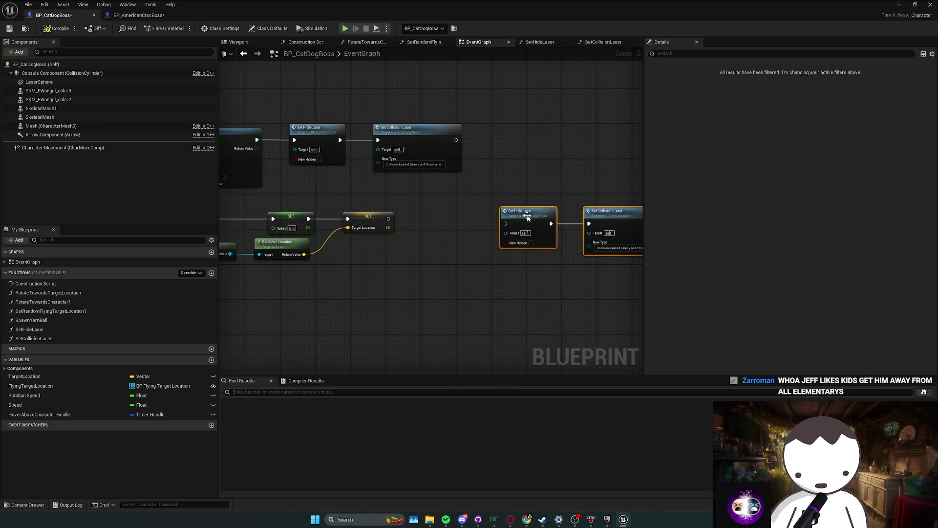
pyautogui.click(446, 224)
# - Try a Delay node before the copied laser nodes, then replace it with a pasted Set Timer by Event
pyautogui.click(434, 220)
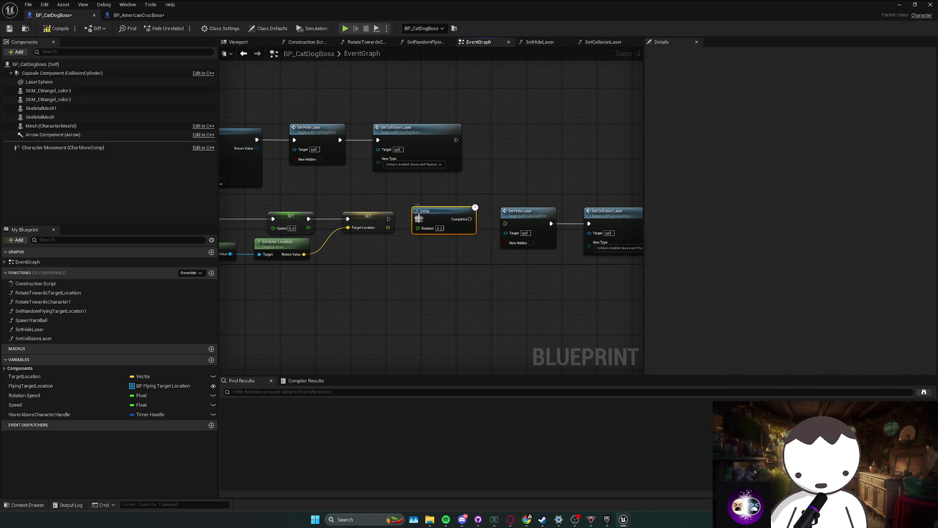
pyautogui.moveTo(397, 240)
pyautogui.mouseDown()
pyautogui.moveTo(431, 242)
pyautogui.moveTo(438, 224)
pyautogui.moveTo(505, 229)
pyautogui.moveTo(477, 220)
pyautogui.mouseUp()
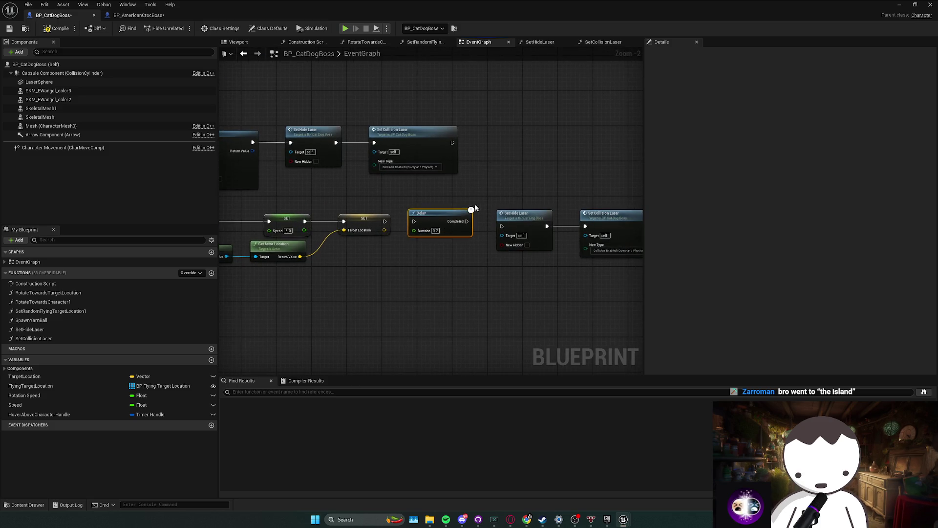
pyautogui.press('Delete')
pyautogui.hotkey('ctrl', 'z')
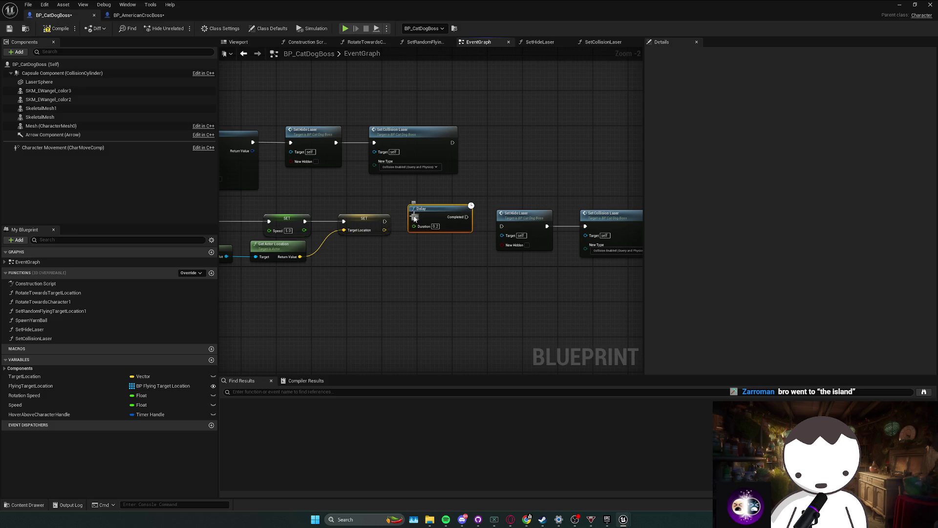
pyautogui.click(461, 254)
pyautogui.moveTo(480, 242)
pyautogui.mouseDown()
pyautogui.moveTo(435, 240)
pyautogui.moveTo(579, 228)
pyautogui.moveTo(441, 189)
pyautogui.moveTo(473, 197)
pyautogui.moveTo(451, 197)
pyautogui.moveTo(450, 264)
pyautogui.mouseUp()
pyautogui.press('Delete')
pyautogui.click(352, 130)
pyautogui.hotkey('ctrl', 'c')
pyautogui.hotkey('ctrl', 'v')
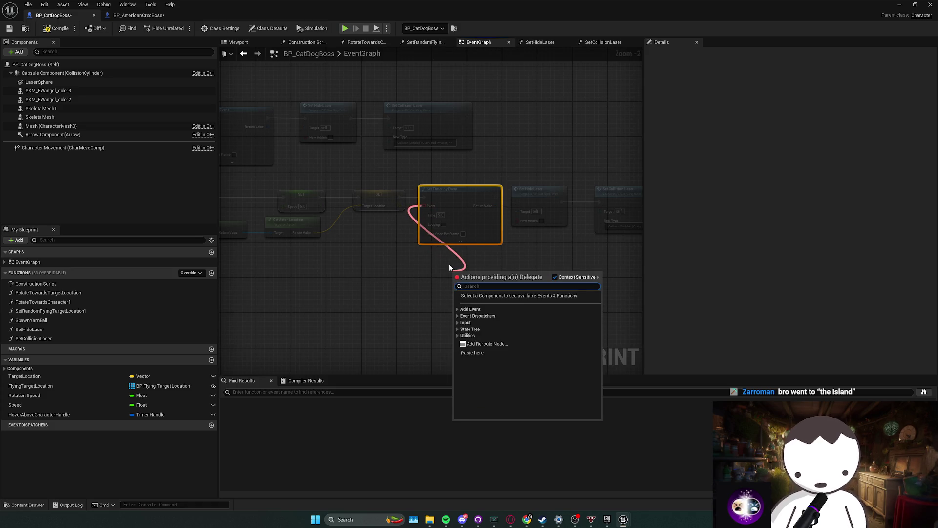
# - Add a custom event named EndGroundPound bound to the timer's Event pin
pyautogui.write('custom')
pyautogui.press('Return')
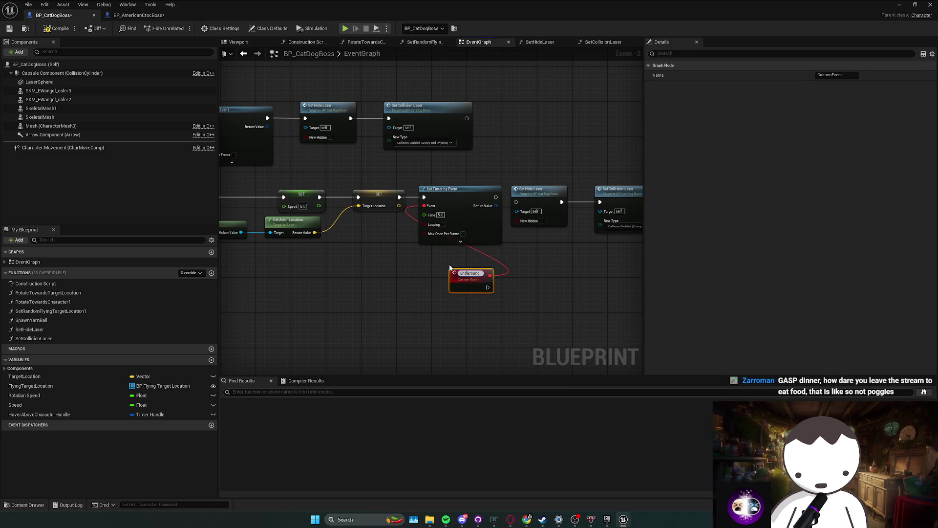
pyautogui.write('Pound')
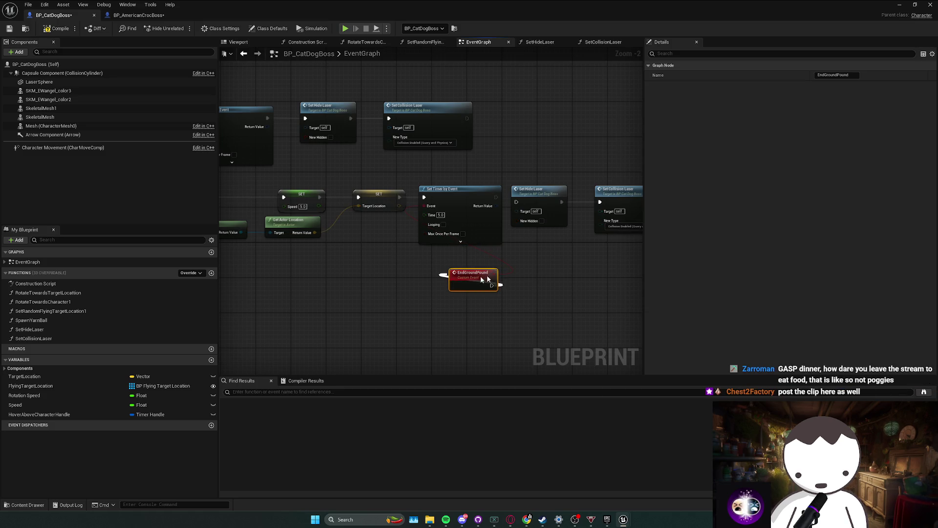
pyautogui.moveTo(420, 245); pyautogui.dragTo(340, 236)
# - Wire the copied laser nodes after EndGroundPound with No Collision, then compile and play-test
pyautogui.moveTo(460, 227); pyautogui.dragTo(582, 144)
pyautogui.moveTo(480, 169)
pyautogui.mouseDown()
pyautogui.moveTo(418, 266)
pyautogui.moveTo(415, 244)
pyautogui.moveTo(353, 244)
pyautogui.mouseUp()
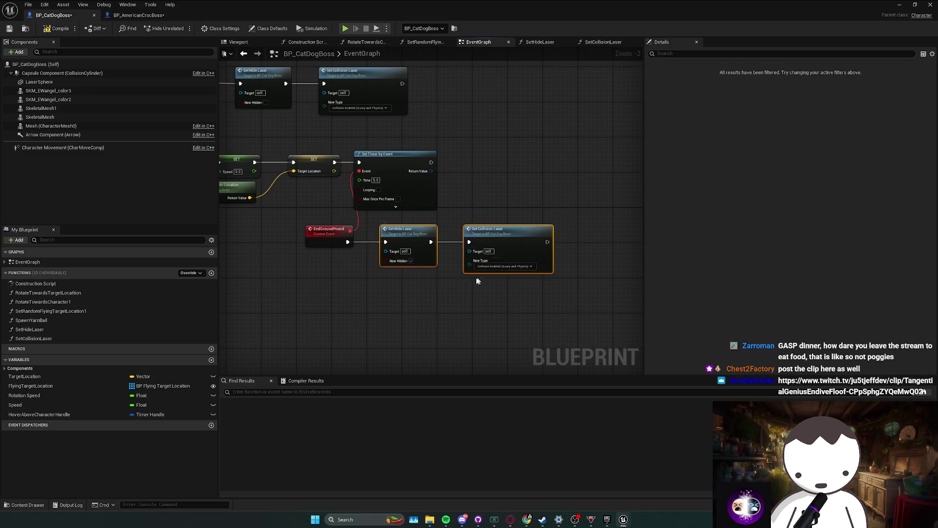
pyautogui.click(477, 281)
pyautogui.click(504, 266)
pyautogui.click(490, 272)
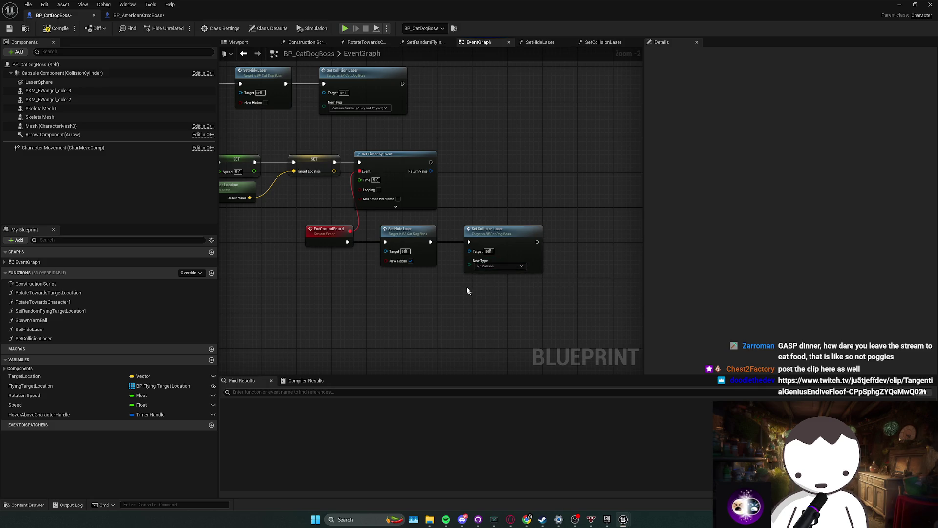
pyautogui.click(57, 30)
pyautogui.click(345, 29)
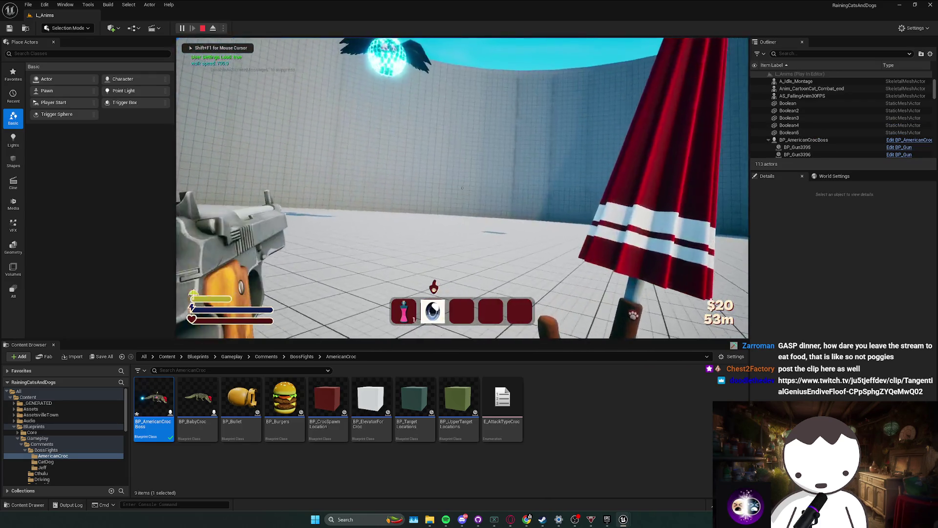
# - Play-test the level several more times, sprinting with Shift, to watch the laser attack
pyautogui.press('Escape')
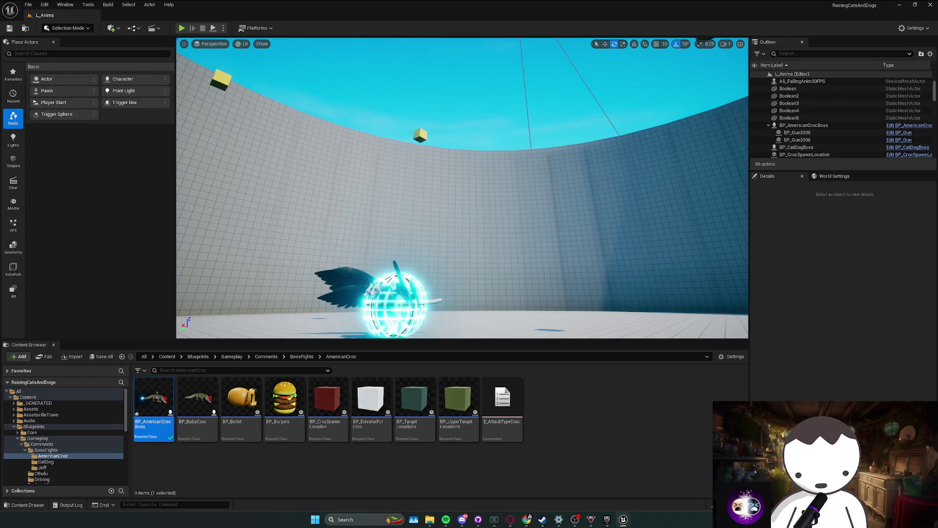
pyautogui.click(182, 29)
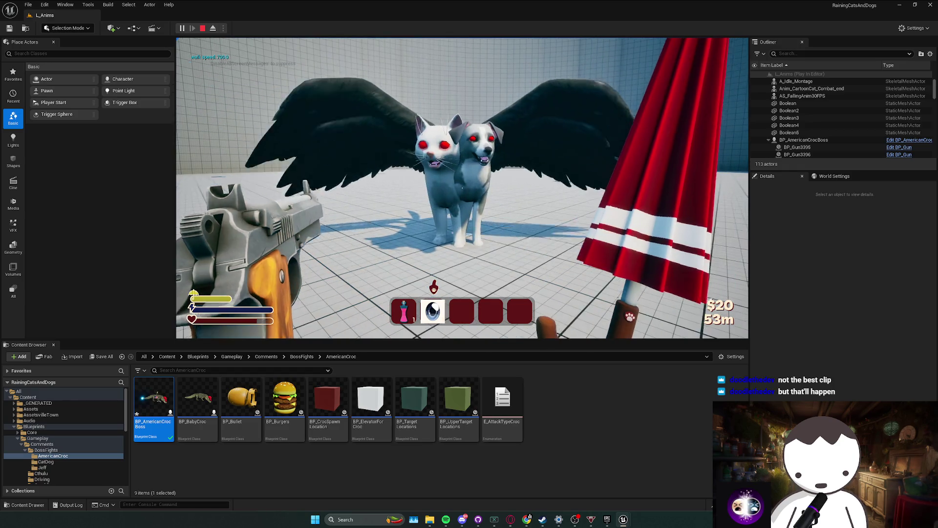
pyautogui.press('Escape')
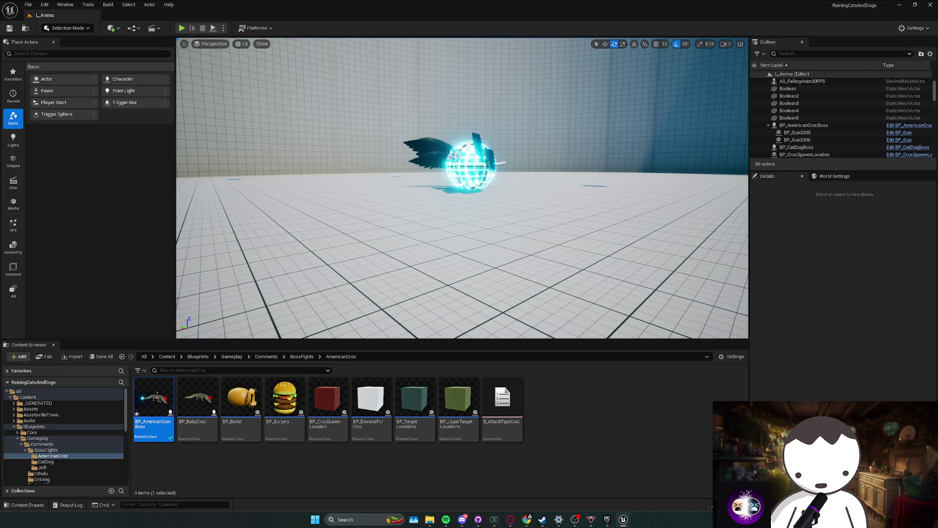
pyautogui.click(189, 28)
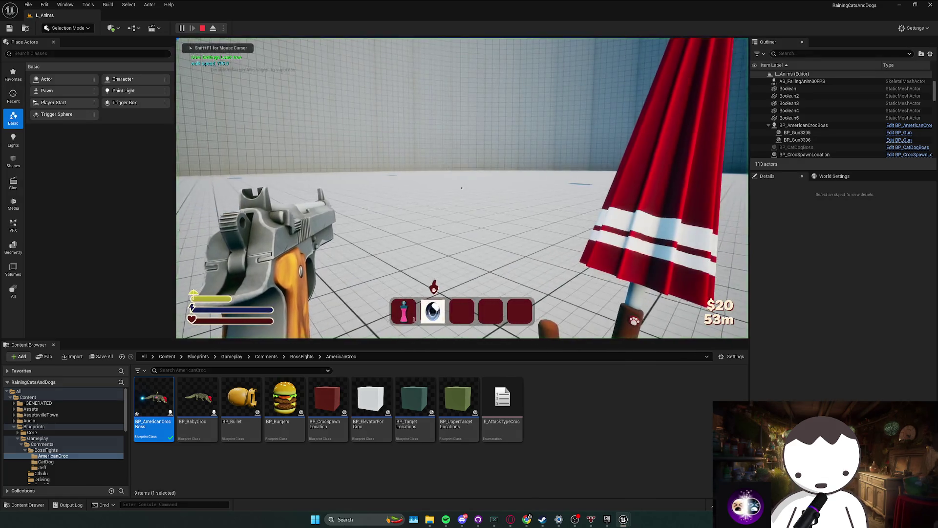
pyautogui.press('shift')
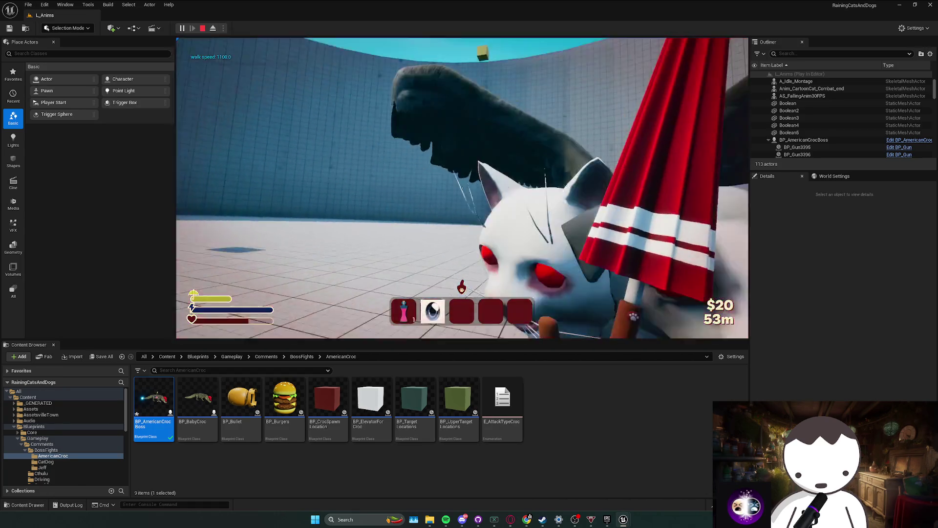
pyautogui.hotkey('alt', 'Tab')
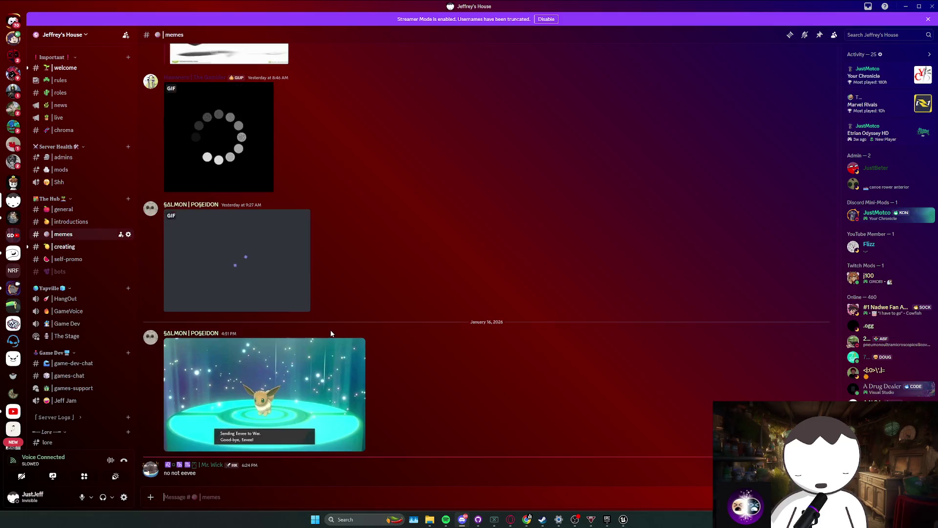
# - Move from the #memes channel to Discord's #creating channel and scroll its recent posts
pyautogui.hotkey('alt', 'Down')
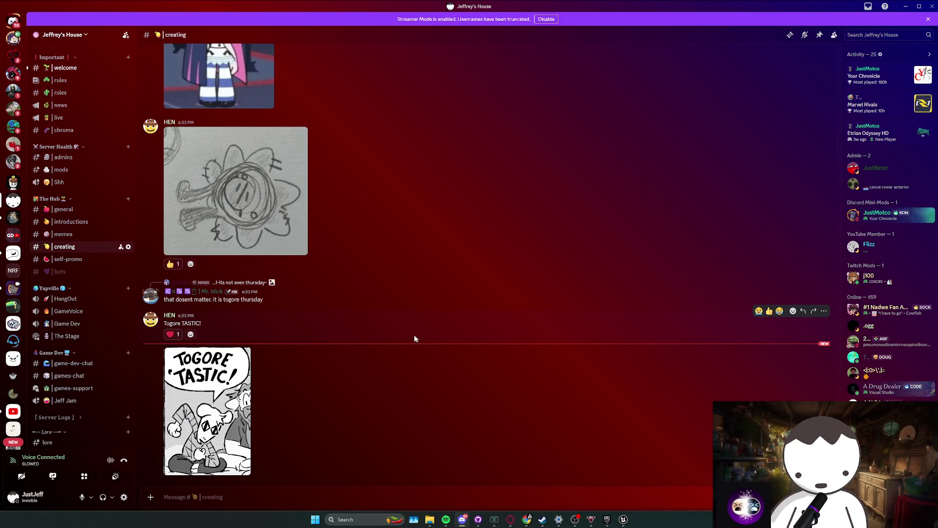
pyautogui.scroll(-5, 64, 277)
pyautogui.scroll(4, 74, 288)
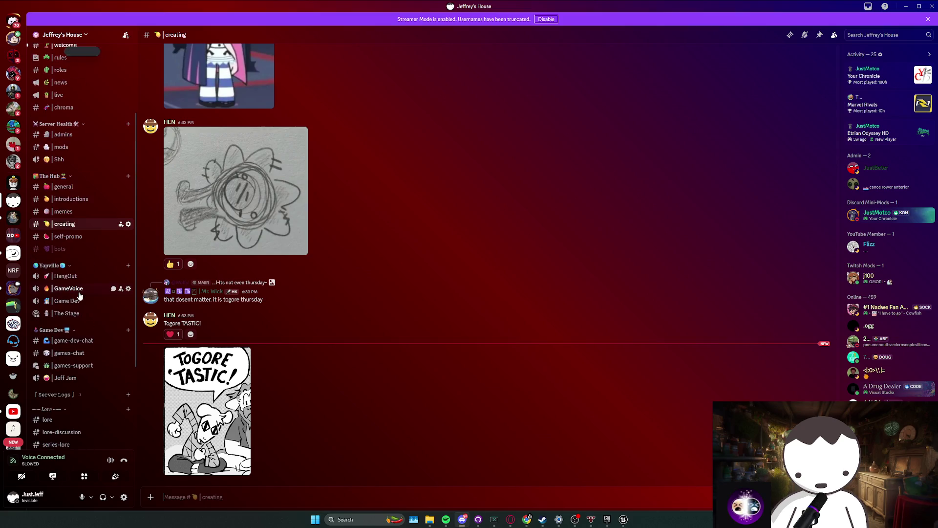
pyautogui.scroll(3, 79, 296)
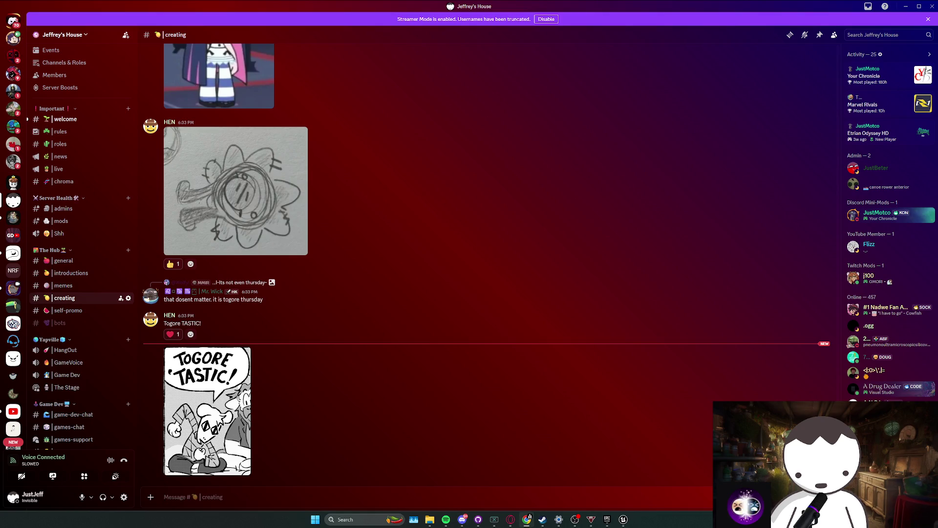
pyautogui.hotkey('alt', 'Tab')
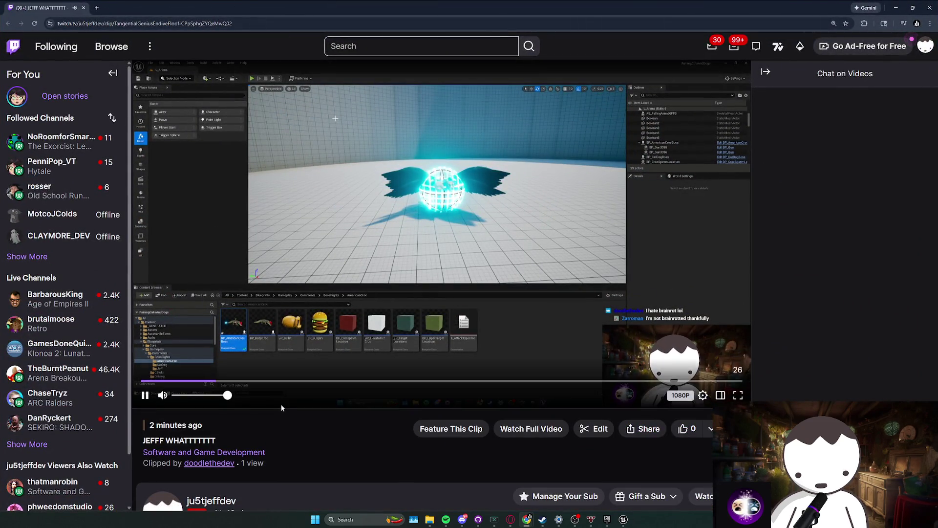
# - Adjust the Twitch clip page's zoom and watch the boss laser clip play back
pyautogui.hotkey('ctrl', '-')
pyautogui.hotkey('ctrl', '+')
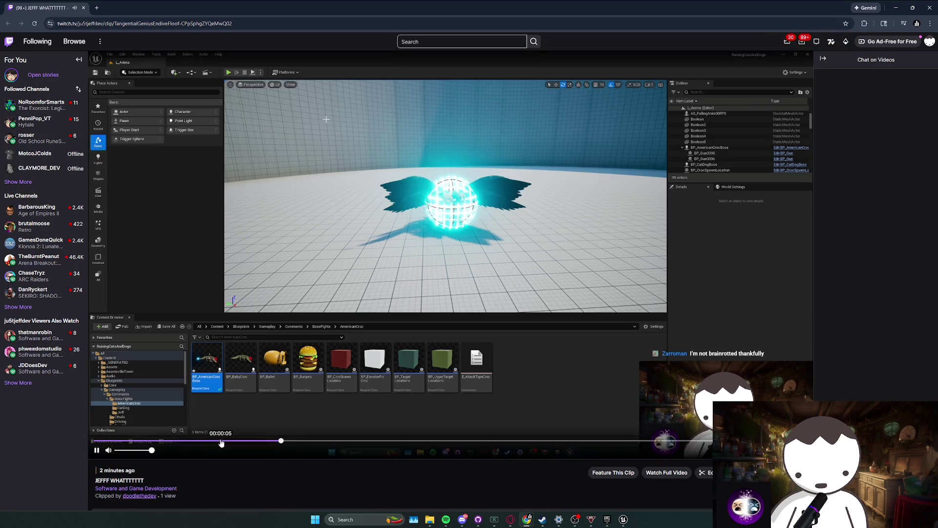
pyautogui.moveTo(182, 501); pyautogui.dragTo(198, 477)
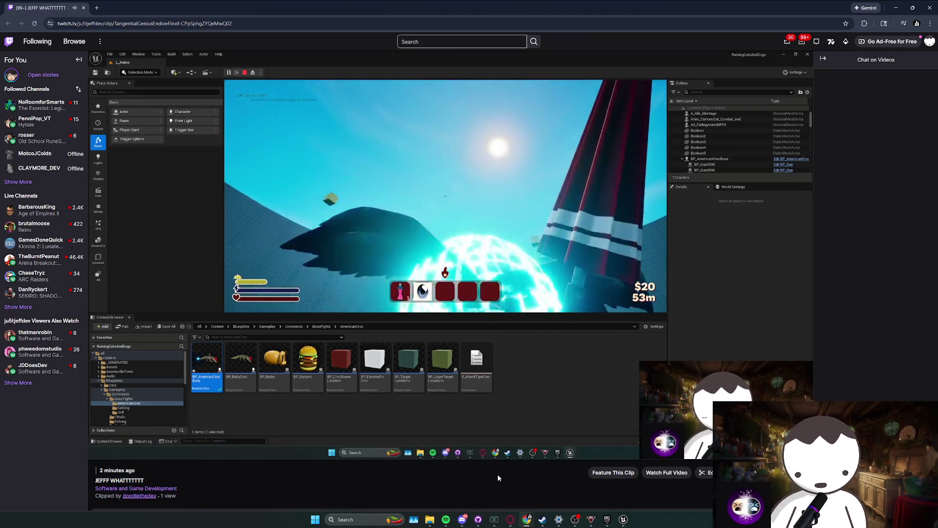
pyautogui.moveTo(449, 421)
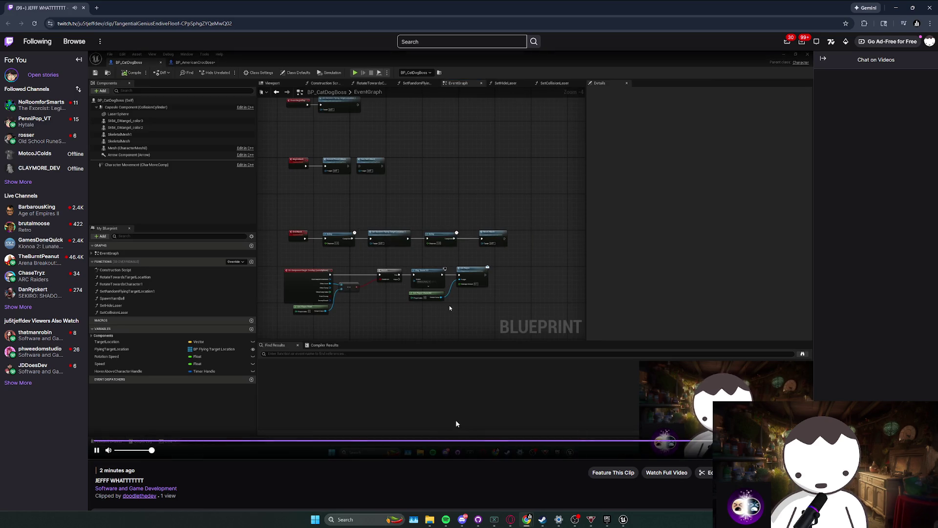
pyautogui.hotkey('alt', 'Tab')
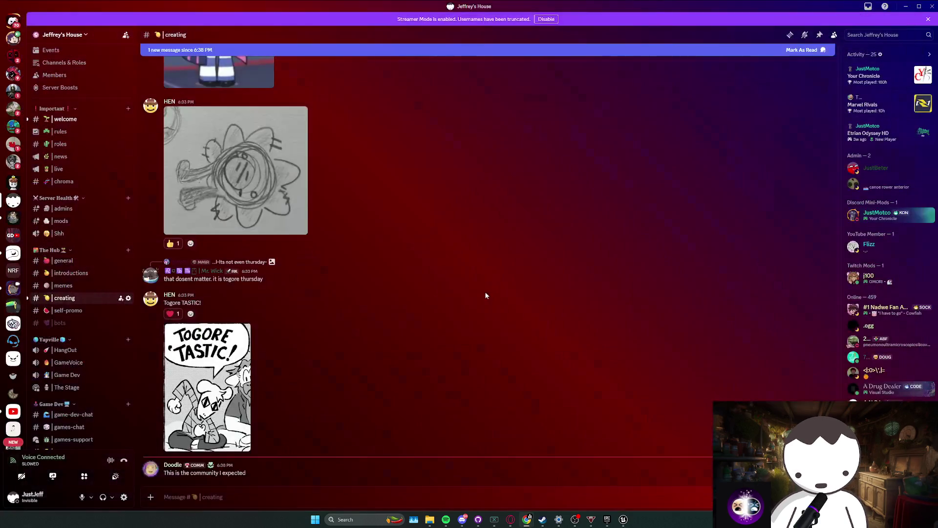
# - Return to Chrome's Twitch Stream Manager and clear the text selection in the live chat
pyautogui.hotkey('alt', 'Tab')
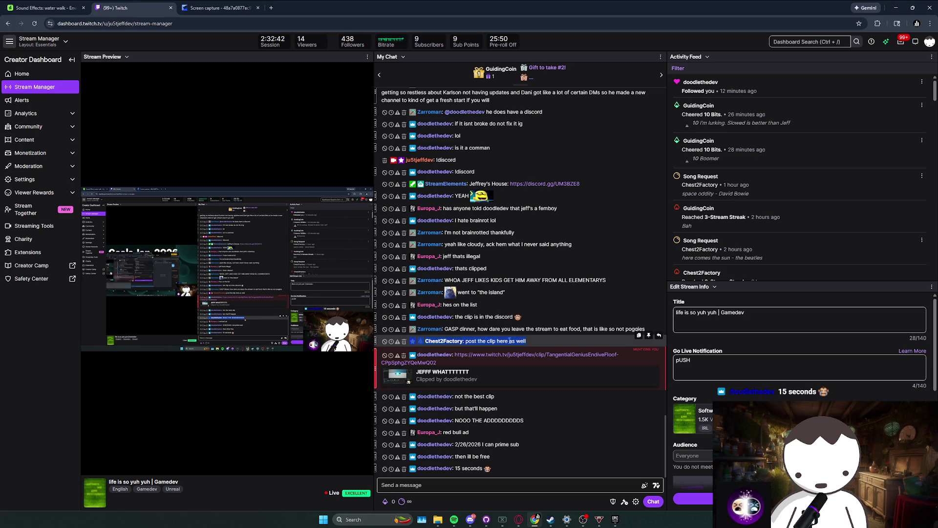
pyautogui.click(536, 318)
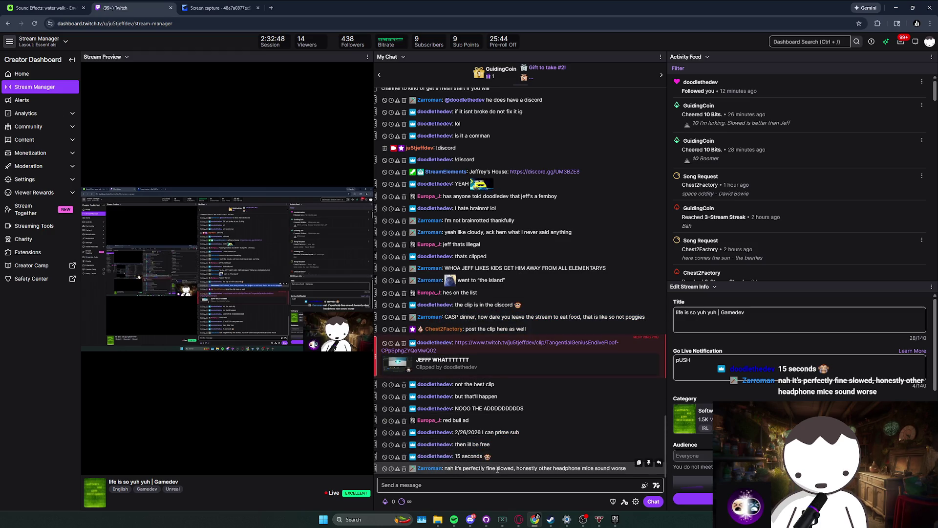